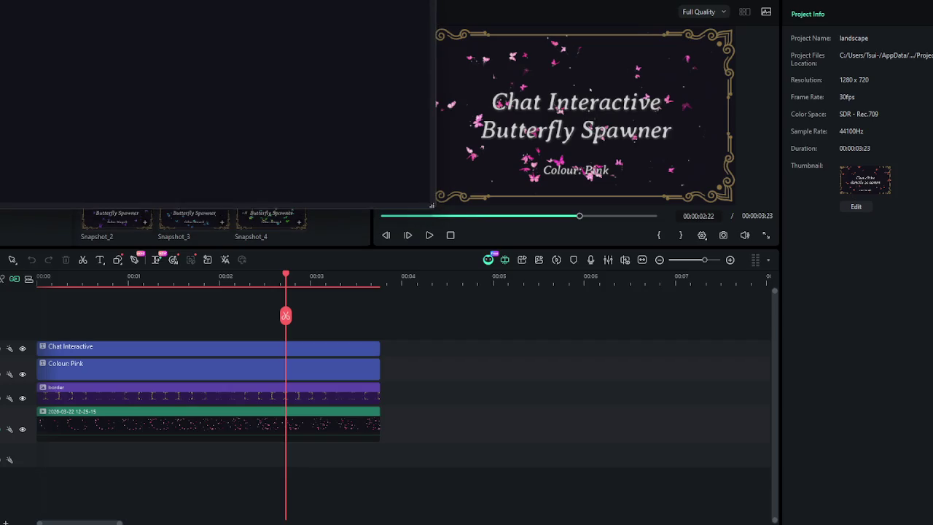
# Maximize the dark paw-print preview window, then close it to reveal the butterfly project
pyautogui.moveTo(435, 206); pyautogui.dragTo(931, 523)
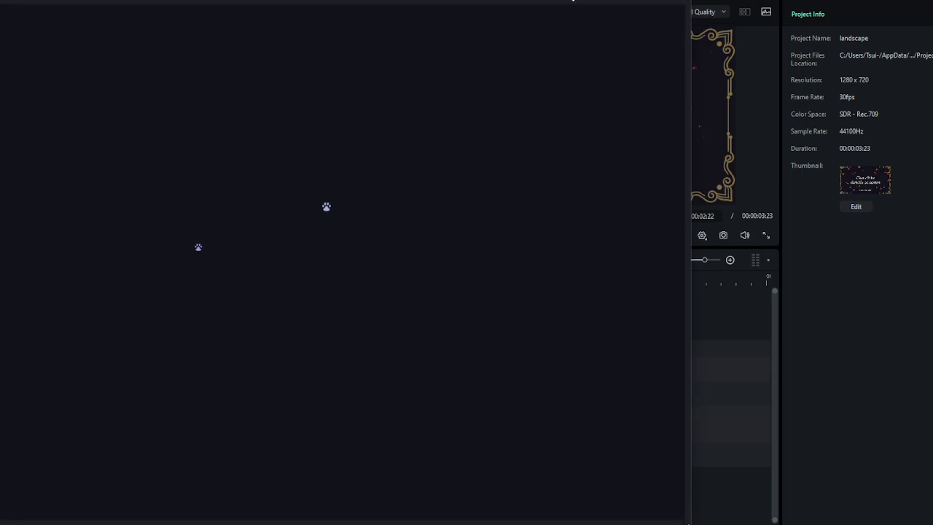
pyautogui.click(682, 175)
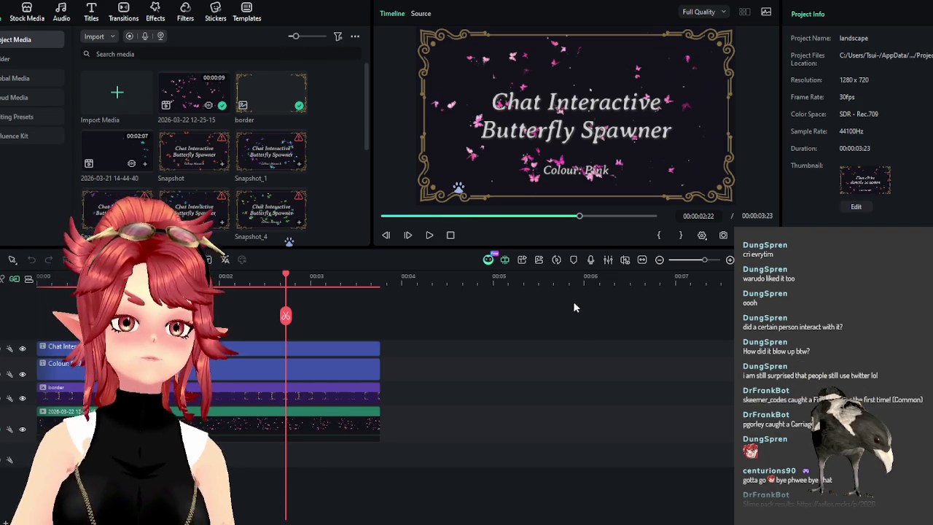
# Add the Simple Background Bundle grid-paper stock clip after the title card, dismissing both prompts
pyautogui.click(26, 12)
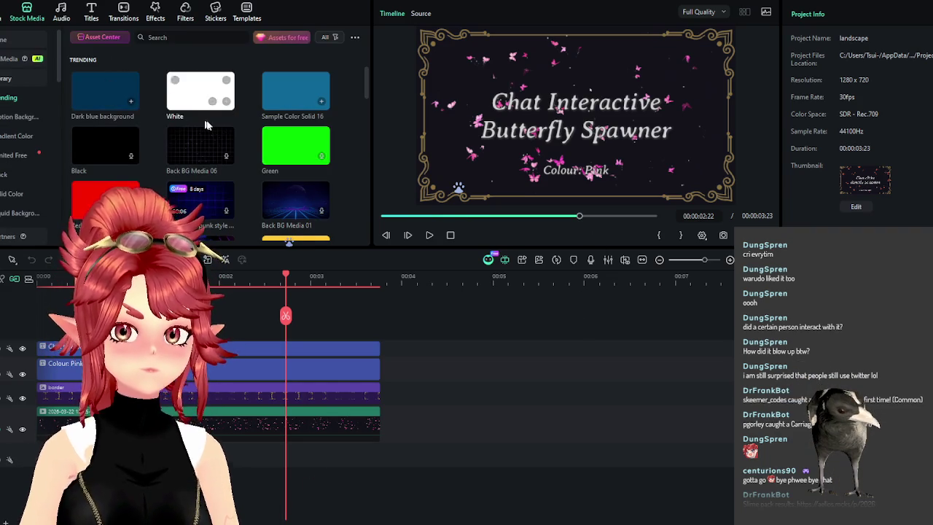
pyautogui.scroll(-2, 195, 122)
pyautogui.scroll(-3, 134, 91)
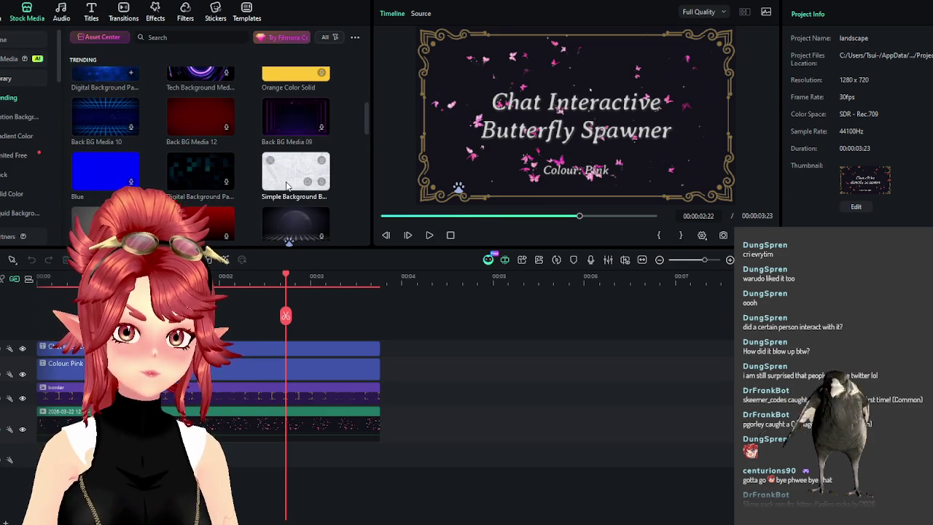
pyautogui.moveTo(286, 185); pyautogui.dragTo(409, 428)
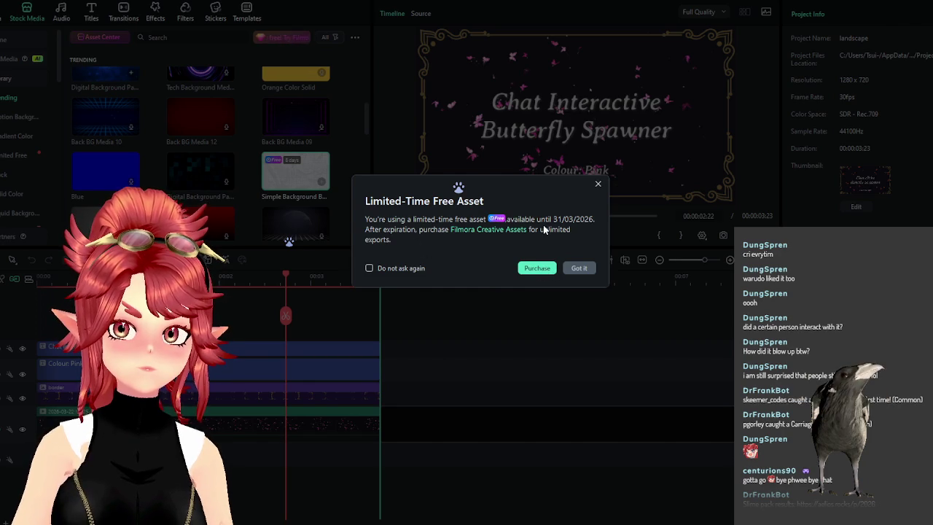
pyautogui.click(583, 267)
pyautogui.click(560, 272)
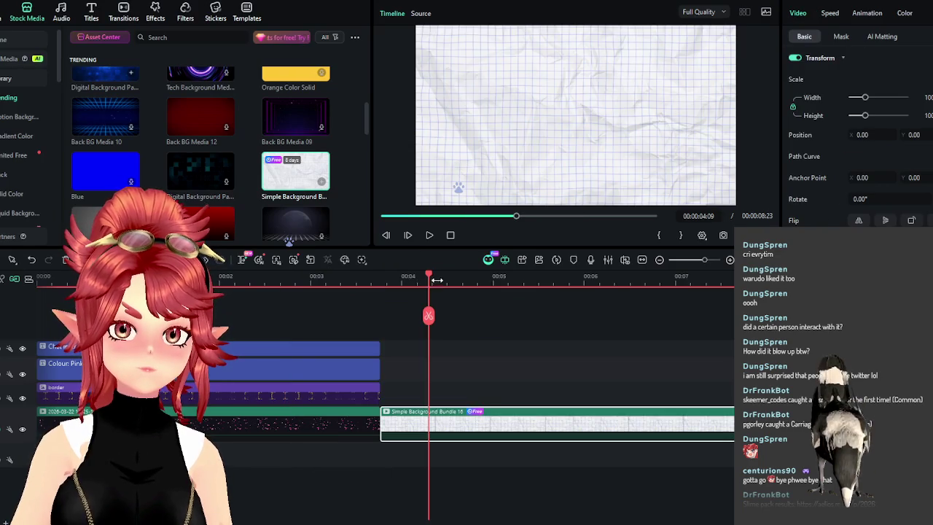
# Delete the earlier butterfly clips so the graph-paper clip ripples to the start
pyautogui.scroll(2, 408, 306)
pyautogui.moveTo(410, 278)
pyautogui.mouseDown()
pyautogui.moveTo(468, 312)
pyautogui.moveTo(396, 306)
pyautogui.moveTo(539, 308)
pyautogui.moveTo(484, 328)
pyautogui.moveTo(385, 320)
pyautogui.moveTo(576, 330)
pyautogui.moveTo(437, 416)
pyautogui.mouseUp()
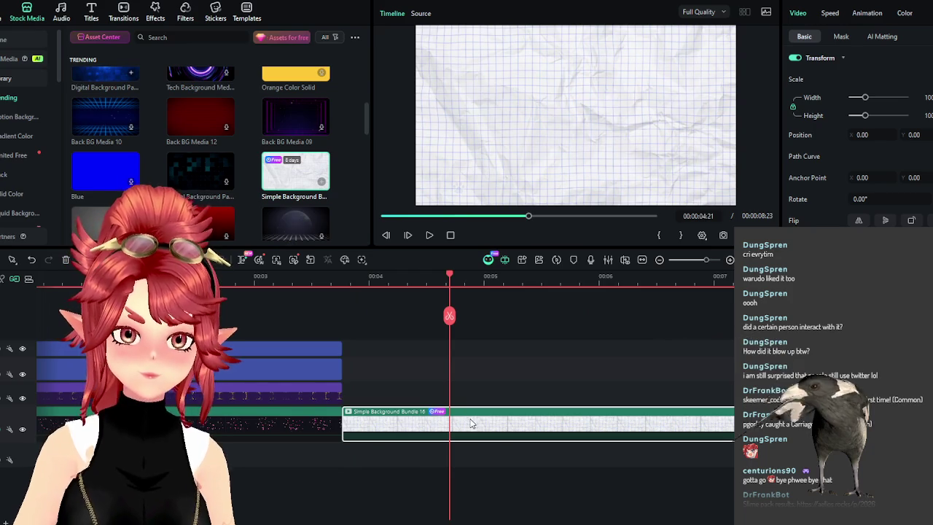
pyautogui.click(344, 278)
pyautogui.moveTo(343, 277)
pyautogui.mouseDown()
pyautogui.moveTo(444, 289)
pyautogui.moveTo(384, 288)
pyautogui.mouseUp()
pyautogui.moveTo(268, 314); pyautogui.dragTo(227, 441)
pyautogui.press('Delete')
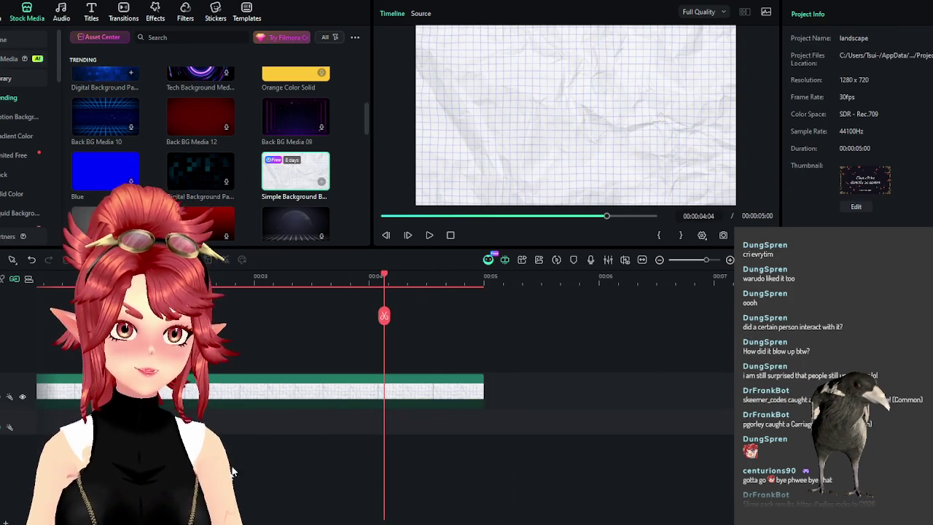
# Scrub back through the 5-second graph-paper clip and select it for export
pyautogui.hscroll(-3, 510, 394)
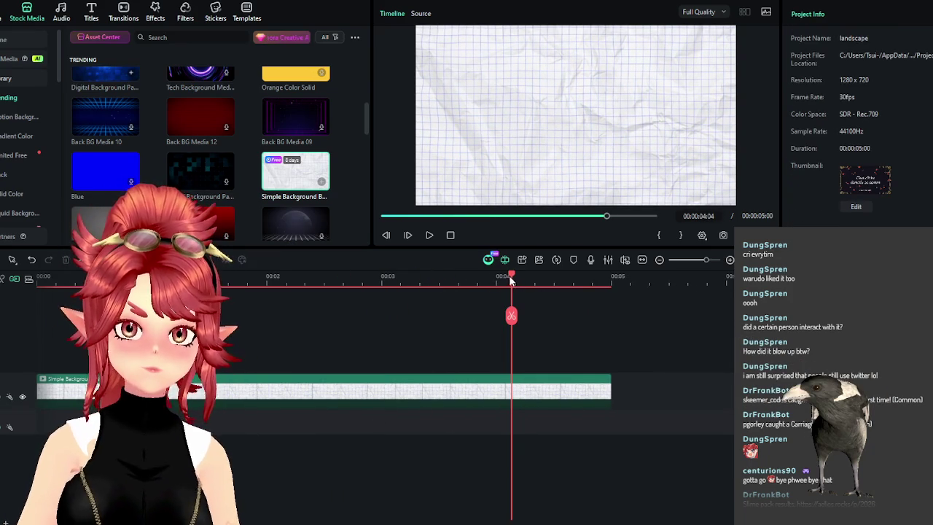
pyautogui.scroll(3, 453, 302)
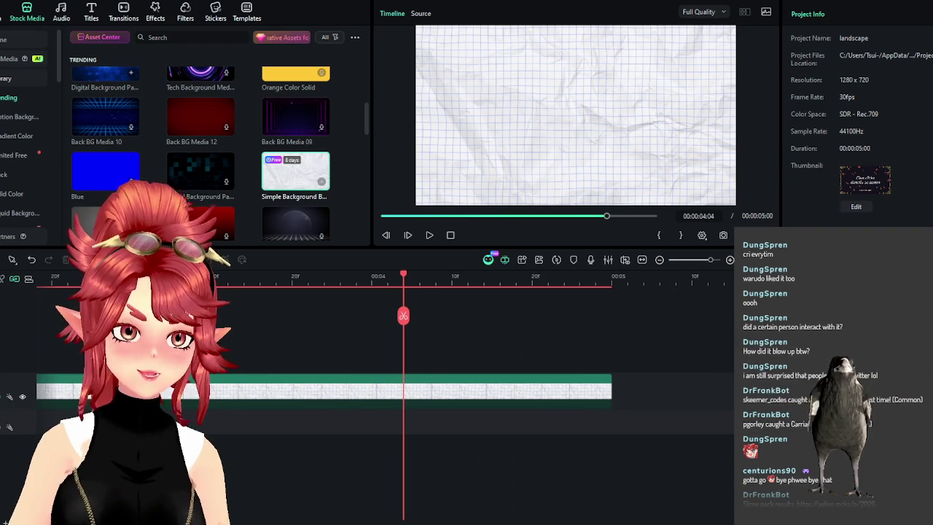
pyautogui.hscroll(-5, 453, 302)
pyautogui.scroll(-3, 386, 328)
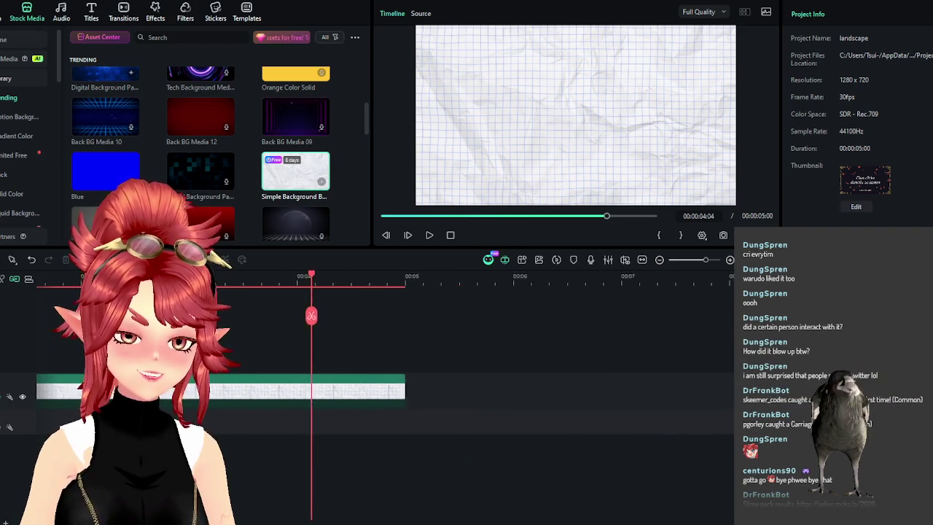
pyautogui.hscroll(-2, 386, 328)
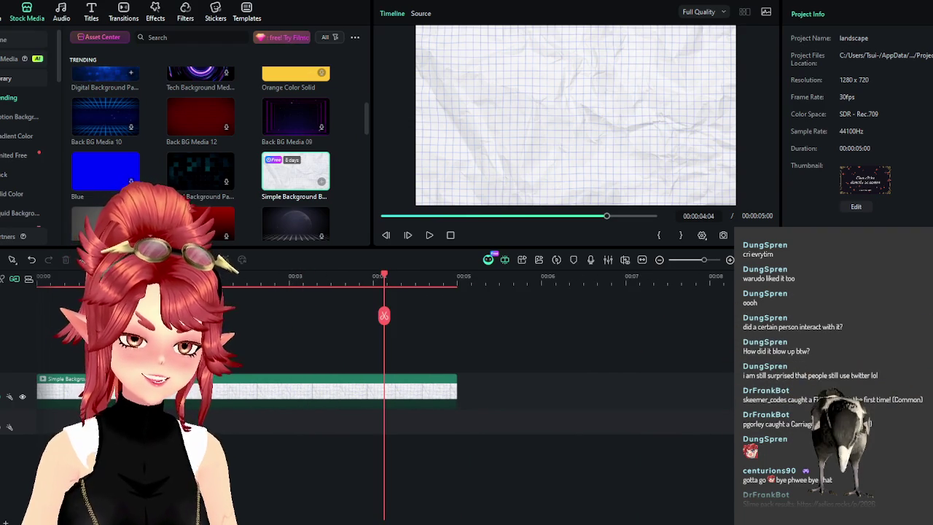
pyautogui.moveTo(384, 276); pyautogui.dragTo(219, 276)
pyautogui.click(377, 275)
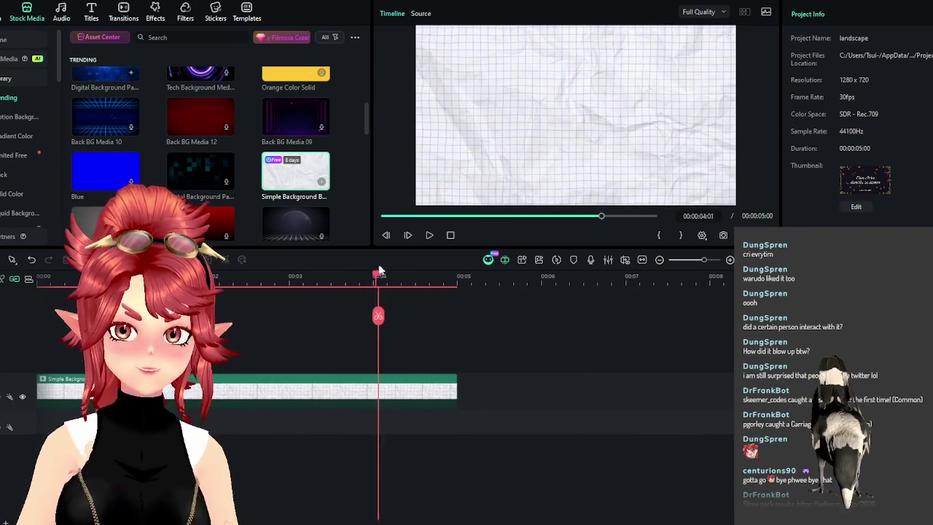
pyautogui.click(400, 275)
pyautogui.click(357, 389)
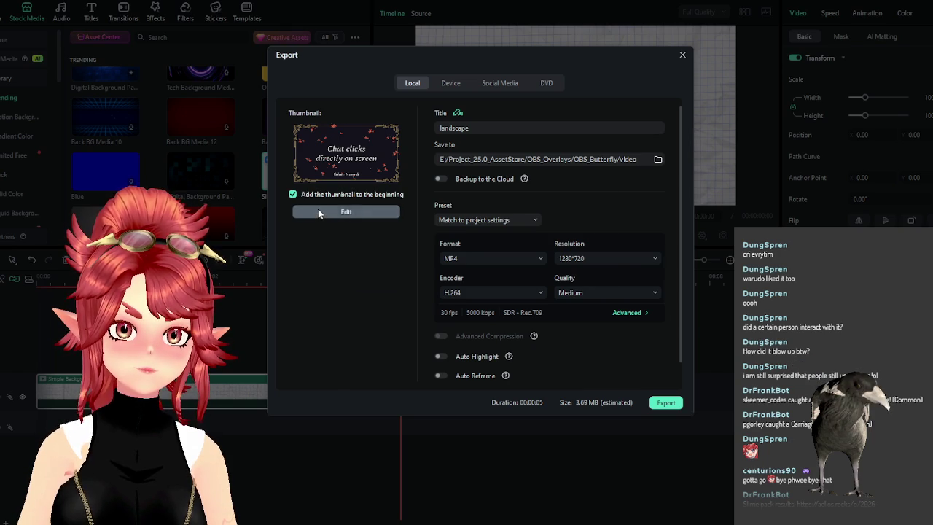
# Set the export thumbnail from a grid-paper video frame
pyautogui.click(346, 212)
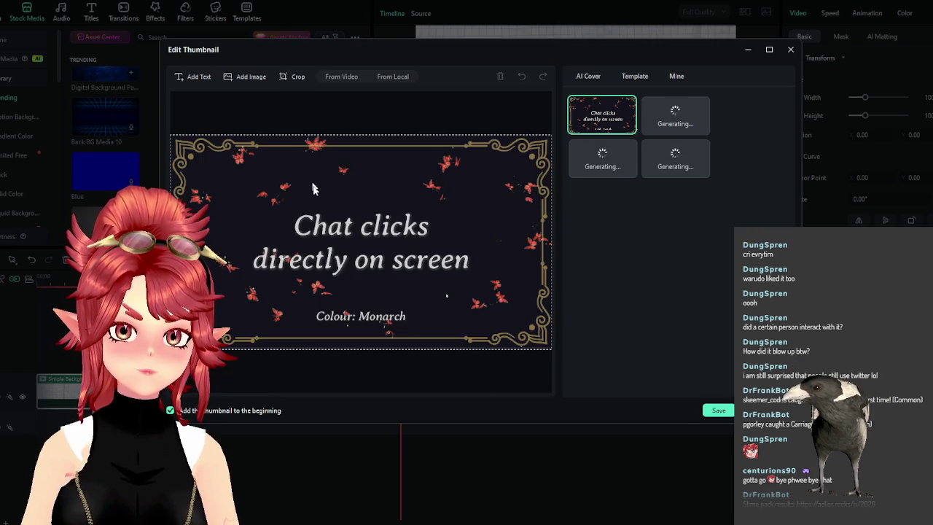
pyautogui.click(340, 77)
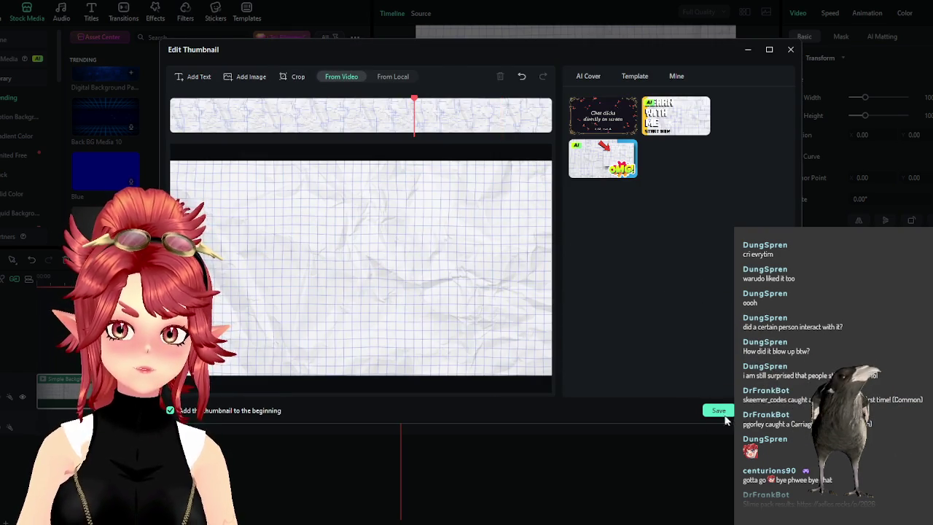
pyautogui.click(722, 413)
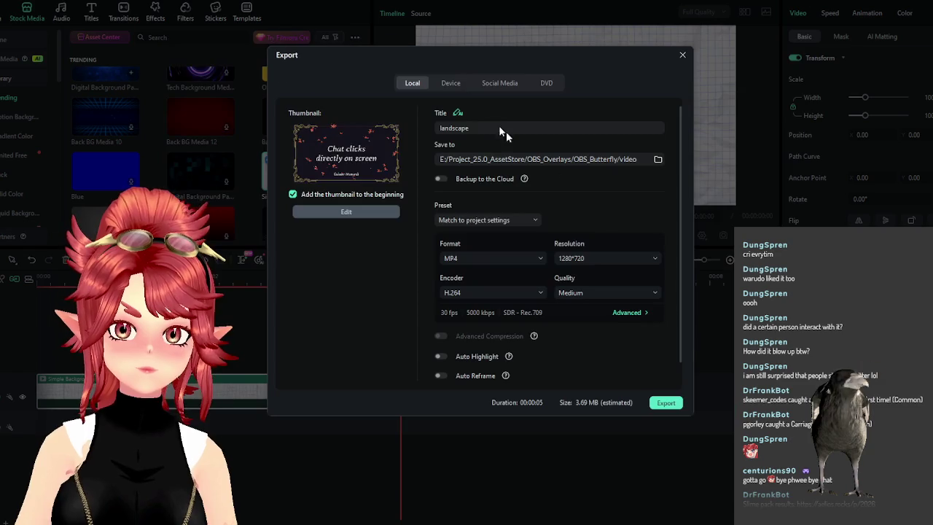
# Set the export save location to the OBS_Paws/video folder
pyautogui.click(656, 161)
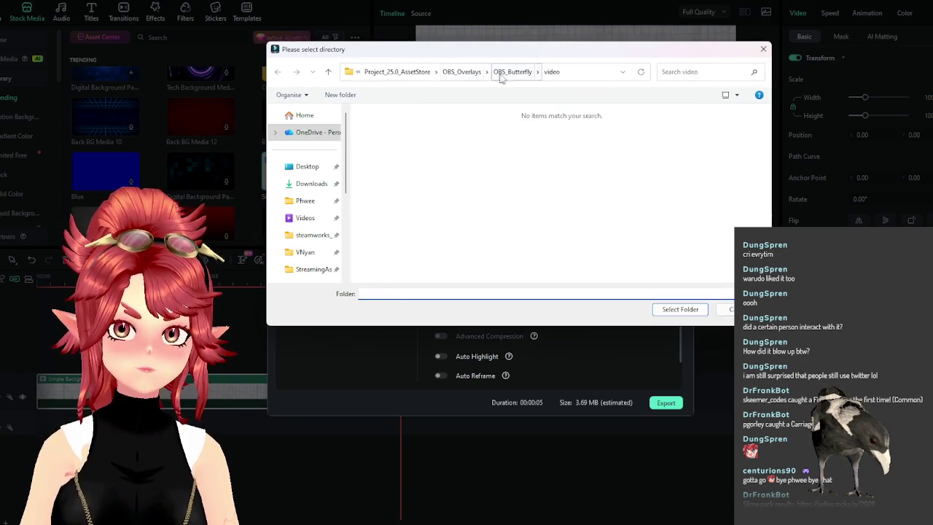
pyautogui.click(445, 72)
pyautogui.doubleClick(386, 186)
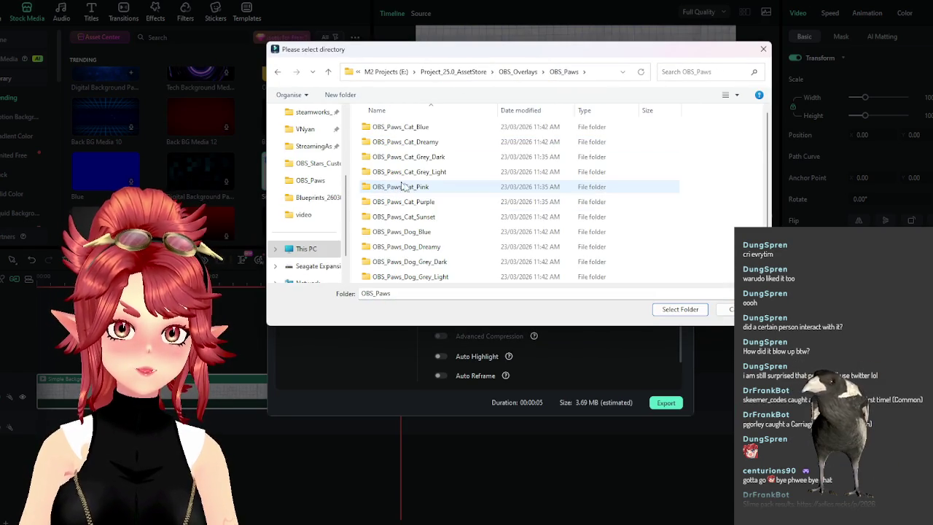
pyautogui.doubleClick(405, 271)
pyautogui.click(679, 309)
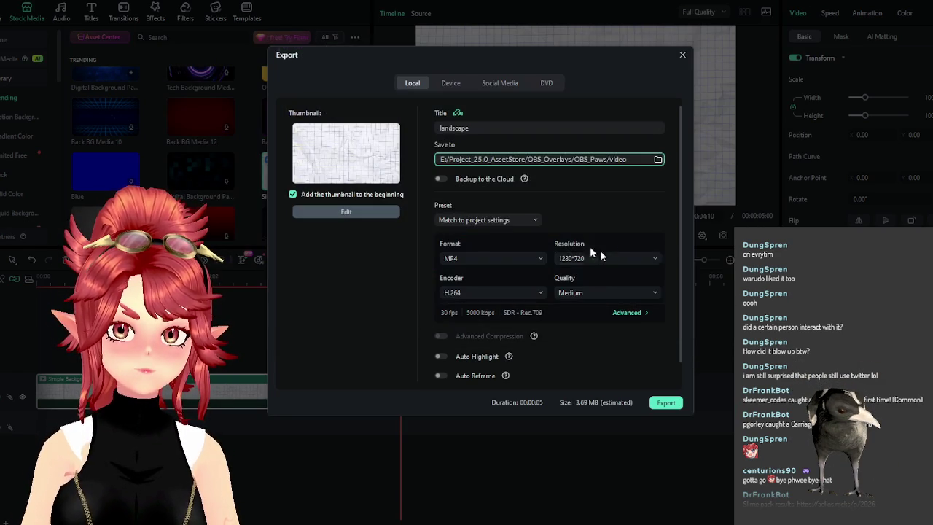
# Name the export graphpaperbg and export it as MP4, closing the finished window
pyautogui.doubleClick(498, 128)
pyautogui.write('gra')
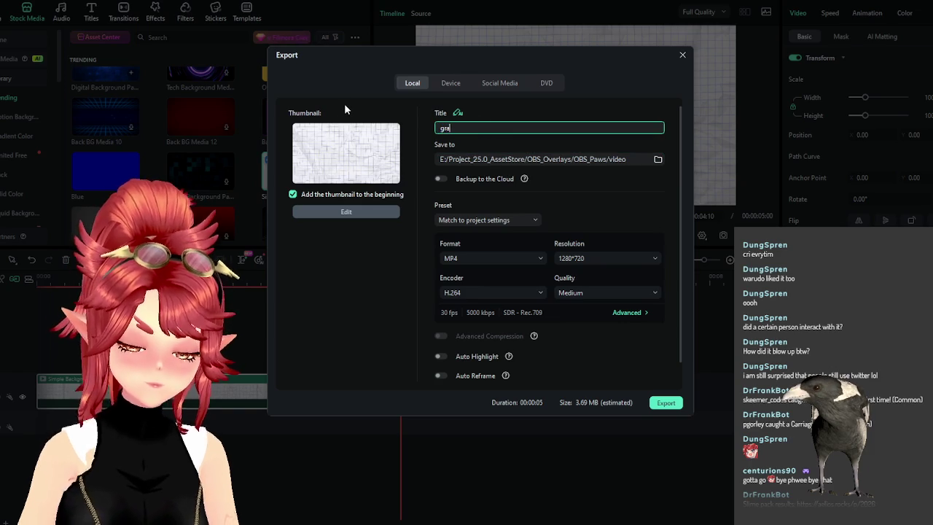
pyautogui.write('phpaper')
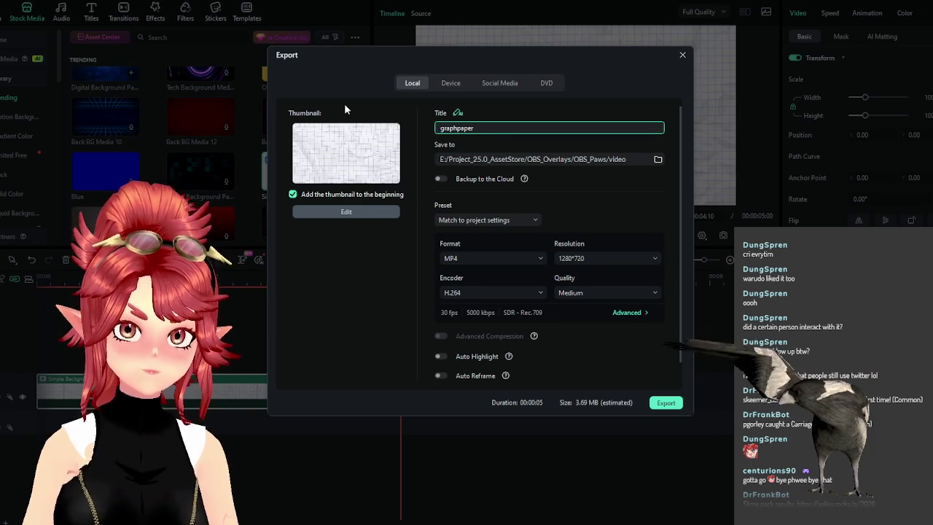
pyautogui.write('bg')
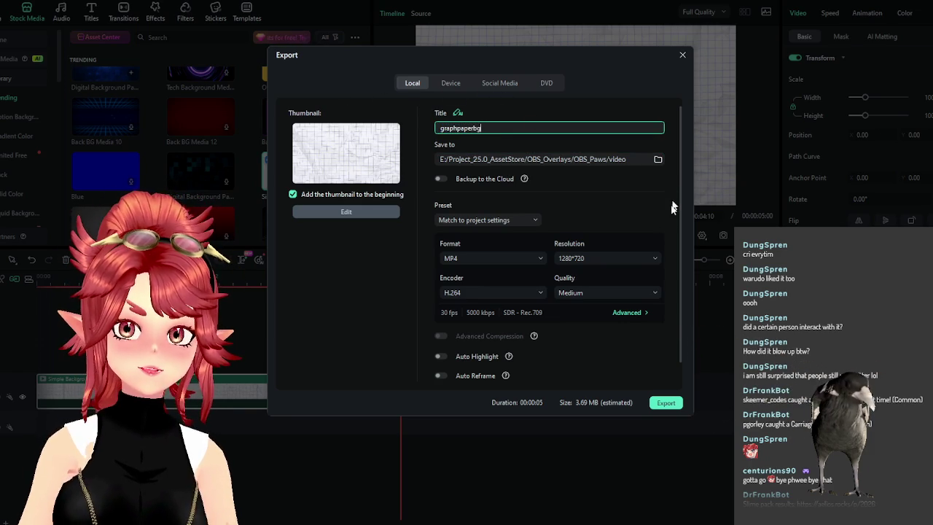
pyautogui.click(666, 402)
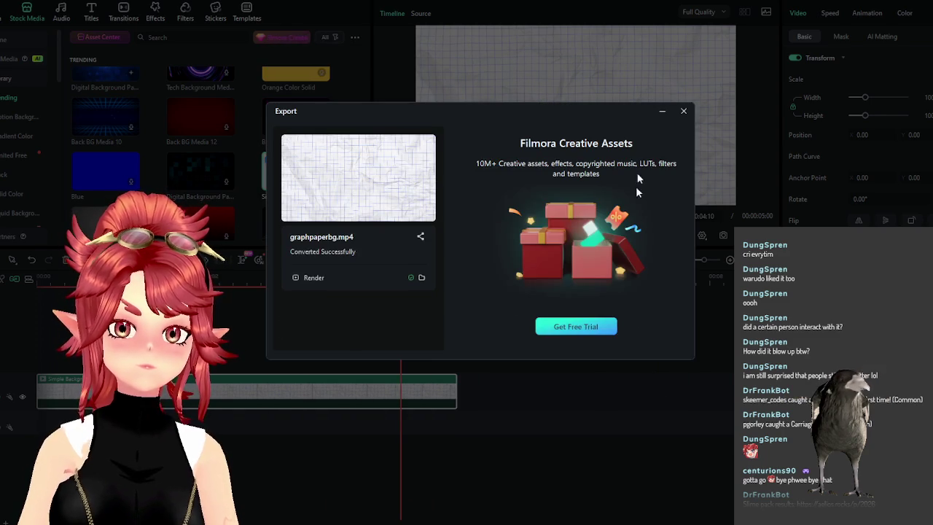
pyautogui.click(683, 110)
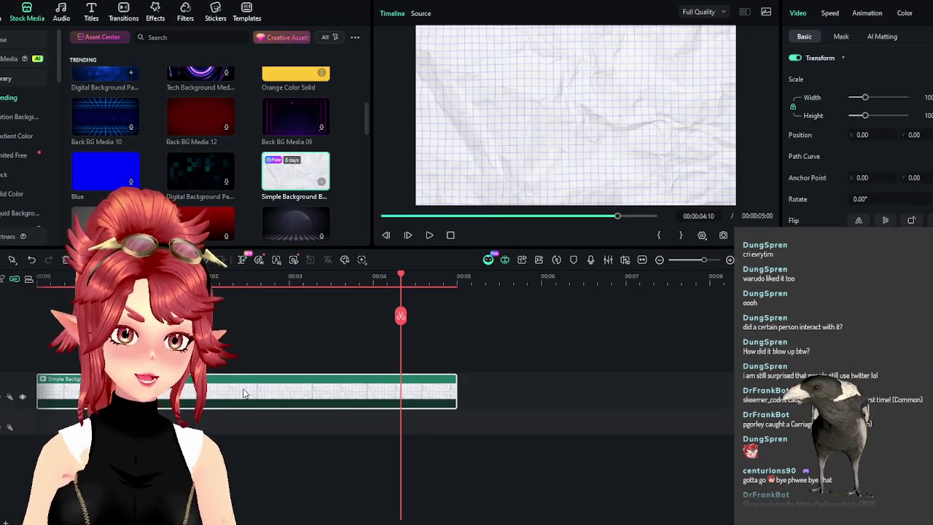
# Swap the stock clip for graphpaperbg.mp4 from the video folder and scrub to preview it
pyautogui.press('Delete')
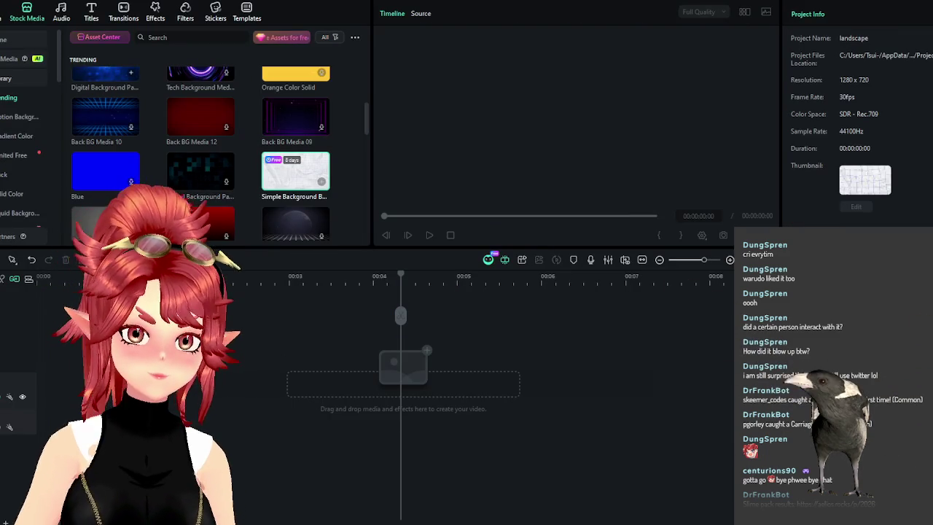
pyautogui.click(434, 477)
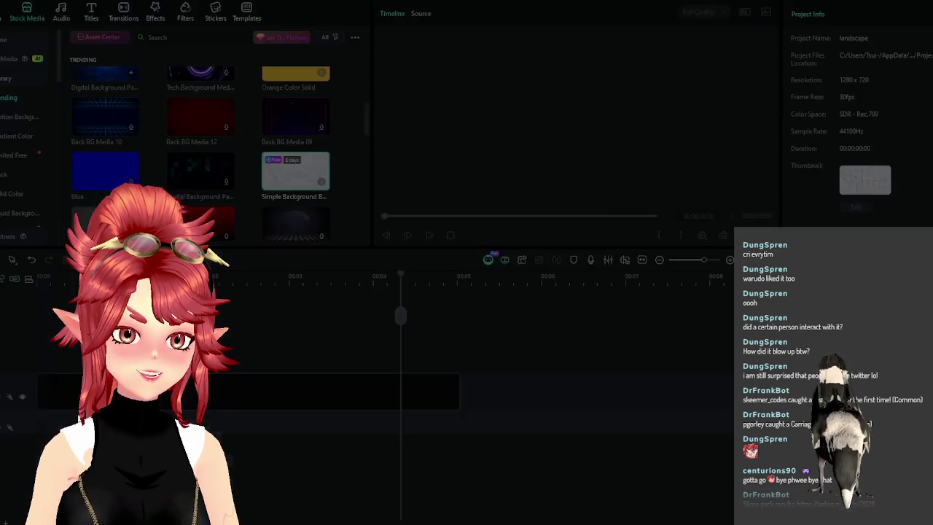
pyautogui.moveTo(283, 127); pyautogui.dragTo(375, 289)
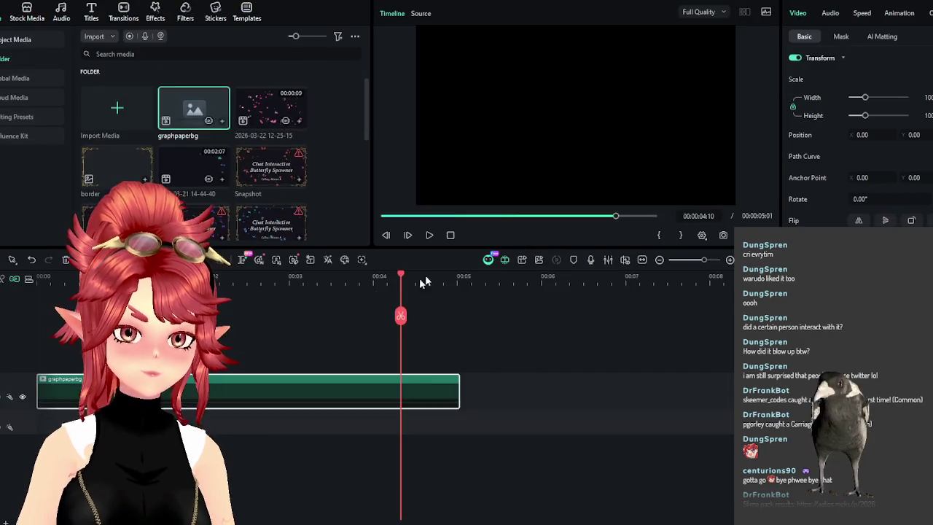
pyautogui.click(209, 276)
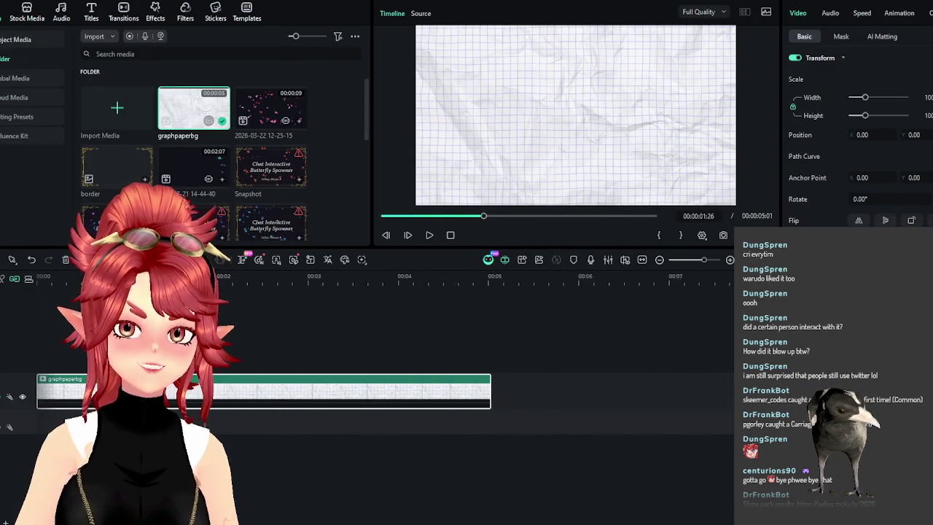
pyautogui.moveTo(209, 275); pyautogui.dragTo(40, 314)
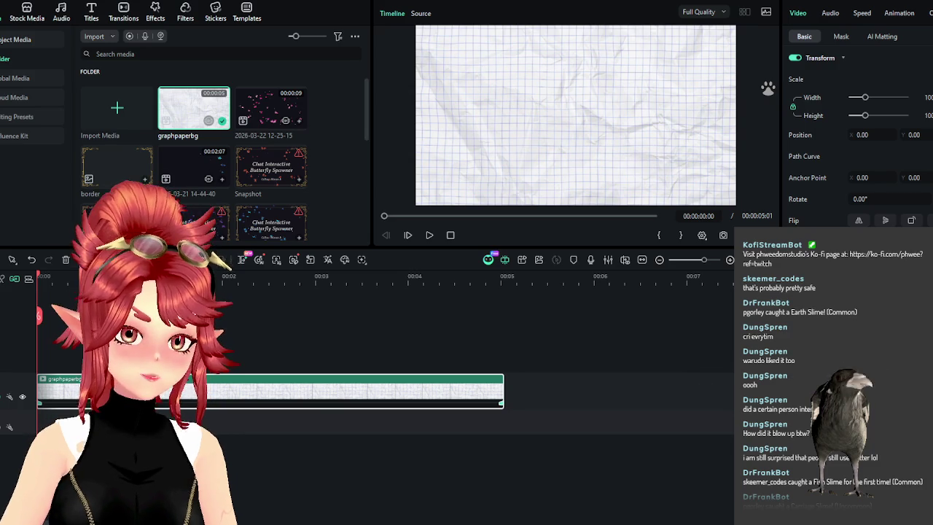
# Delete the graphpaperbg clip and browse File Explorer to the Videos folder
pyautogui.press('Delete')
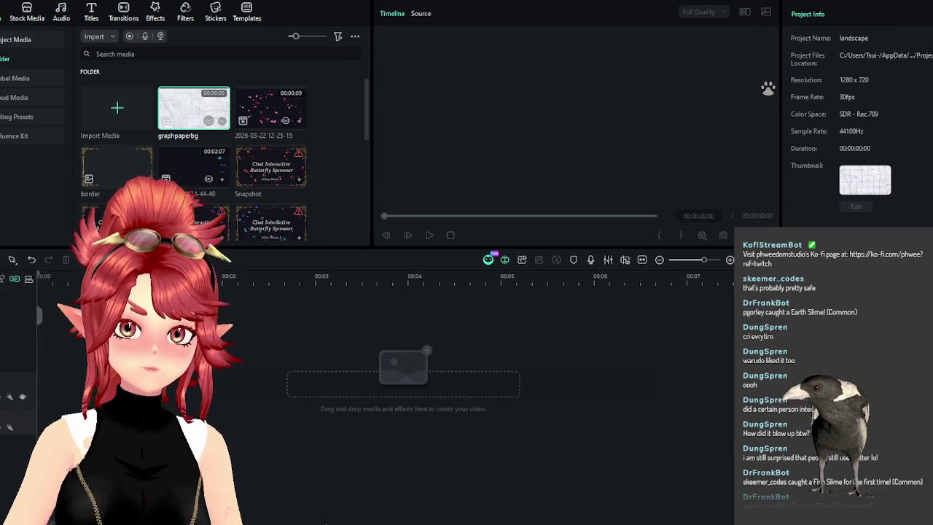
pyautogui.moveTo(313, 522)
pyautogui.click(432, 474)
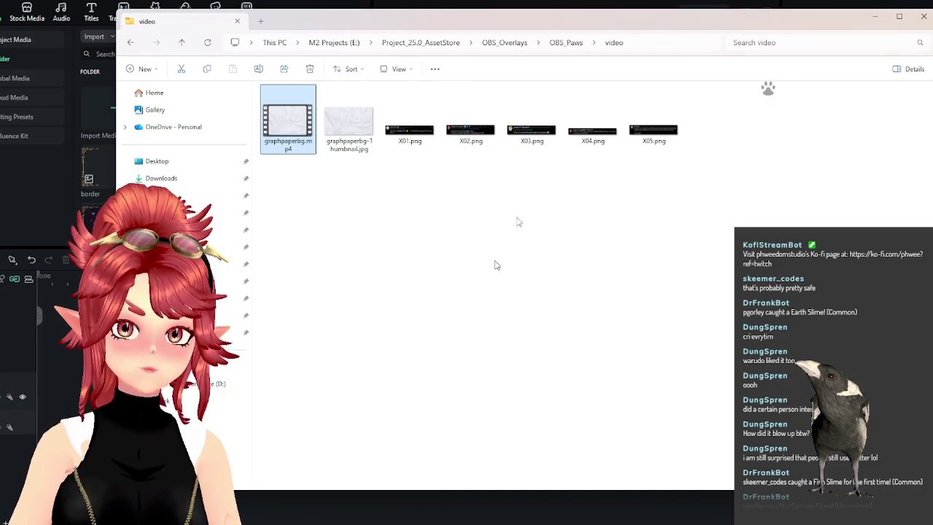
pyautogui.click(204, 178)
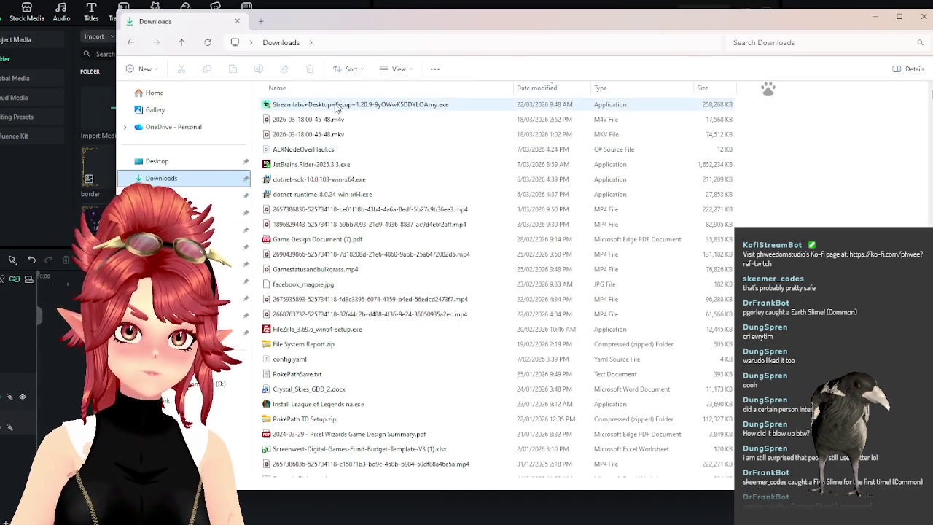
pyautogui.click(190, 212)
pyautogui.moveTo(501, 30)
pyautogui.mouseDown()
pyautogui.moveTo(619, 282)
pyautogui.moveTo(595, 22)
pyautogui.mouseUp()
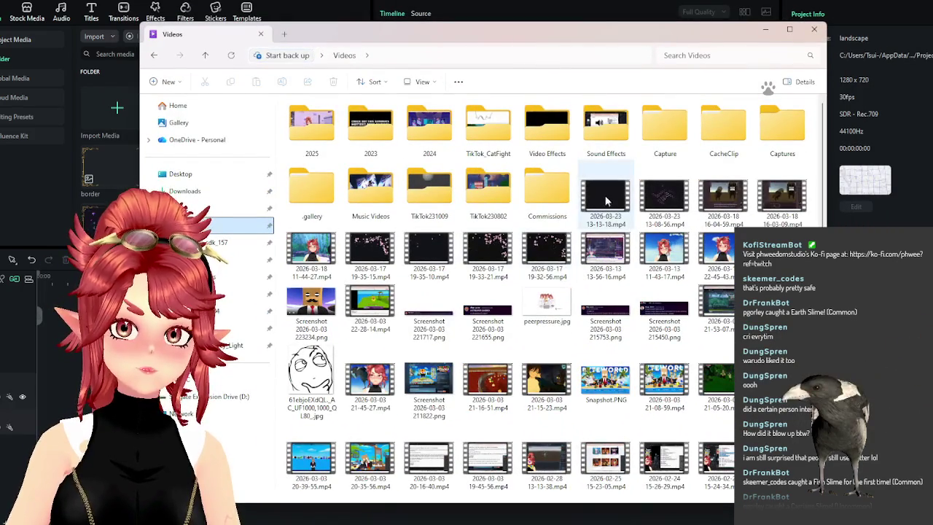
# Drag the 13-13-18 and 13-08-56 recordings into Filmora, keeping project settings
pyautogui.click(605, 196)
pyautogui.keyDown('ctrl'); pyautogui.click(663, 196); pyautogui.keyUp('ctrl')
pyautogui.moveTo(663, 197); pyautogui.dragTo(62, 377)
pyautogui.click(543, 274)
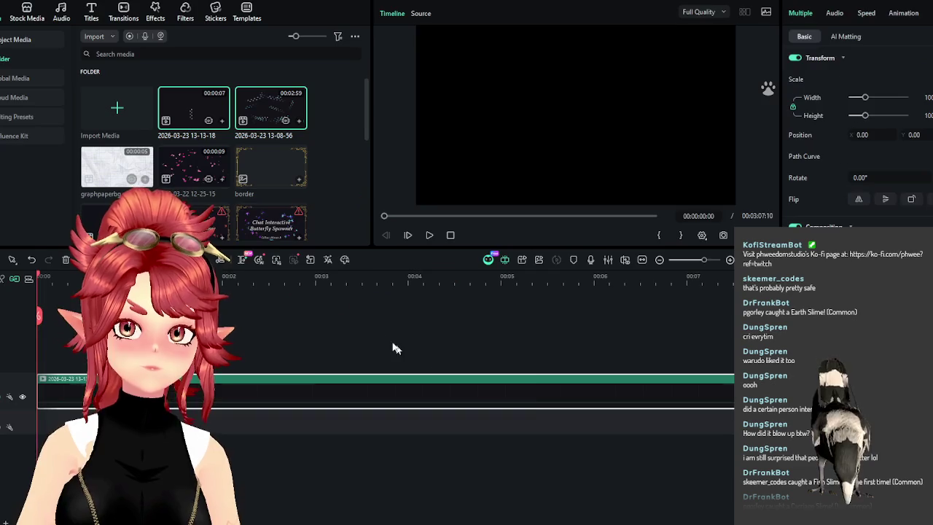
# Scrub through the 13-13-18 recording, return to the start, and enlarge the preview area
pyautogui.scroll(-3, 381, 338)
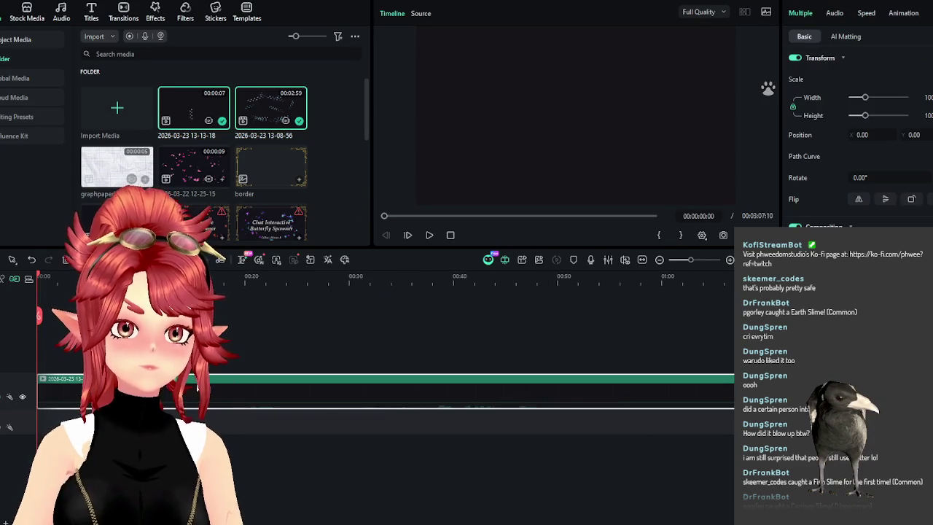
pyautogui.scroll(3, 226, 382)
pyautogui.click(163, 277)
pyautogui.moveTo(164, 292)
pyautogui.mouseDown()
pyautogui.moveTo(368, 301)
pyautogui.moveTo(158, 300)
pyautogui.moveTo(200, 300)
pyautogui.mouseUp()
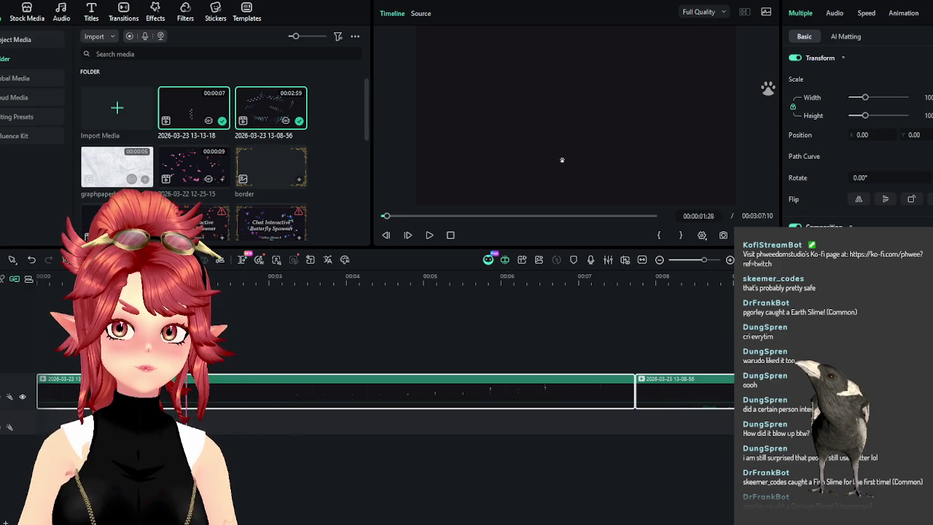
pyautogui.press('Right')
pyautogui.press('Right')
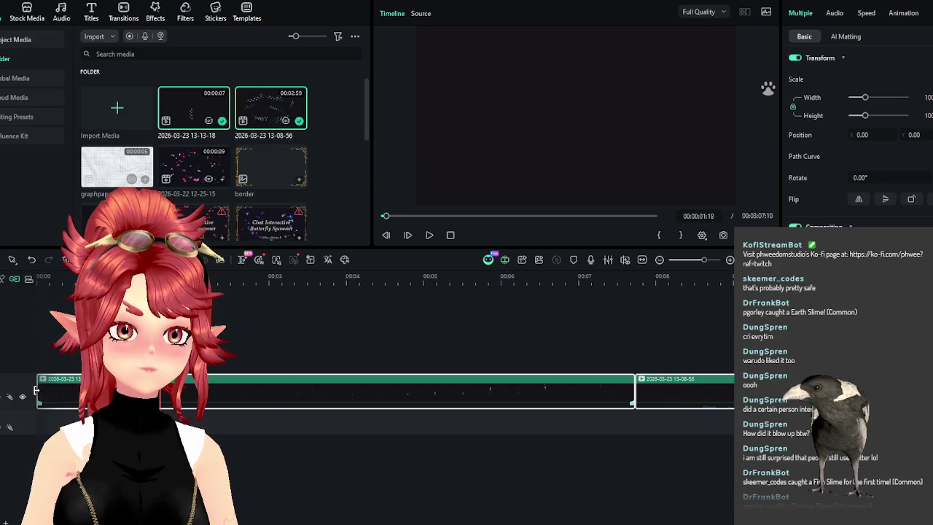
pyautogui.click(42, 274)
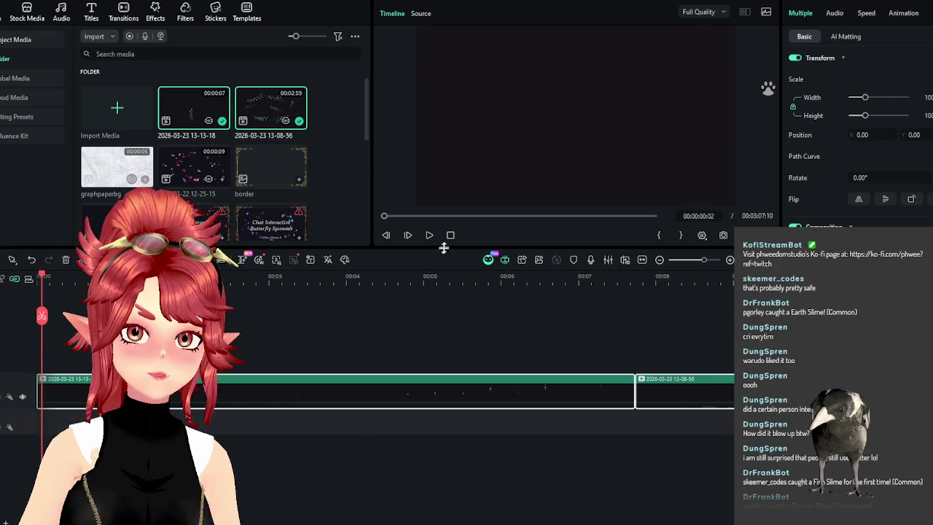
pyautogui.moveTo(443, 246); pyautogui.dragTo(434, 337)
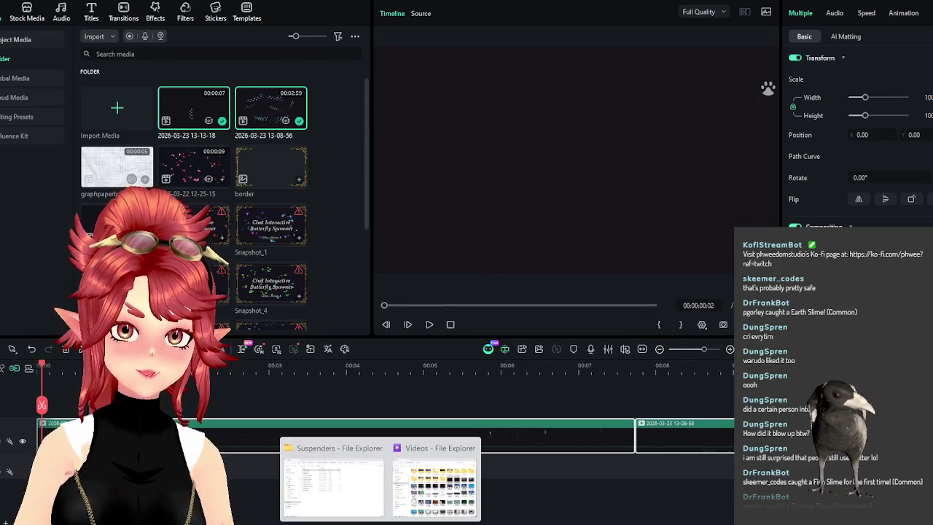
# Drag screenshots X01–X04.png from the OBS_Paws/video folder onto Filmora's timeline
pyautogui.click(333, 450)
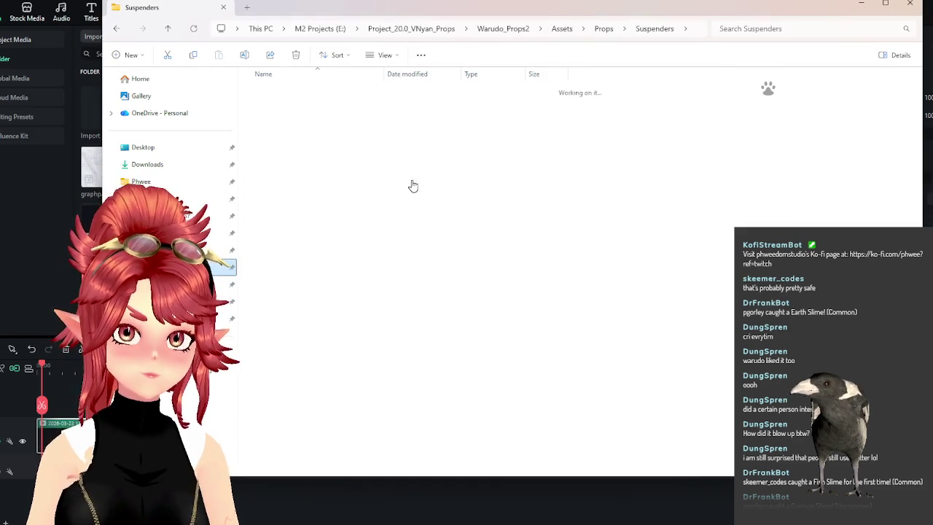
pyautogui.click(298, 302)
pyautogui.doubleClick(298, 304)
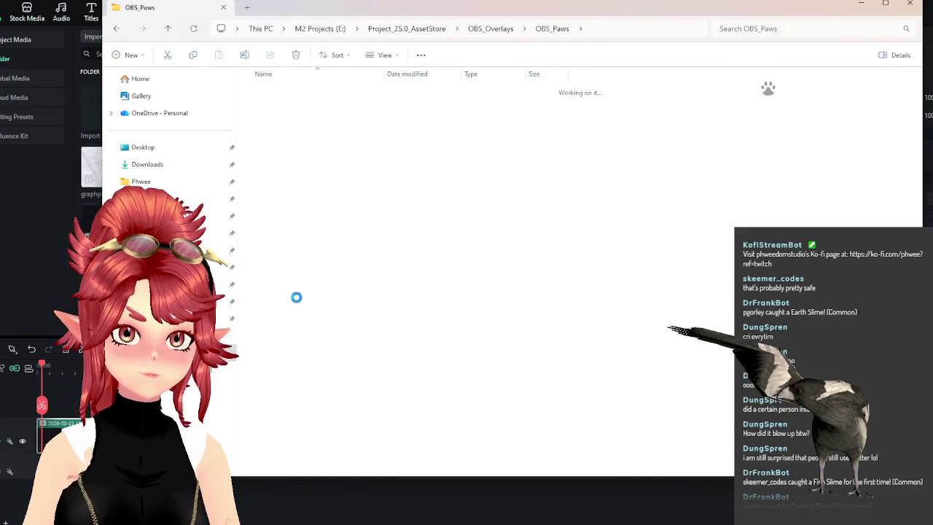
pyautogui.click(396, 106)
pyautogui.moveTo(611, 135); pyautogui.dragTo(388, 122)
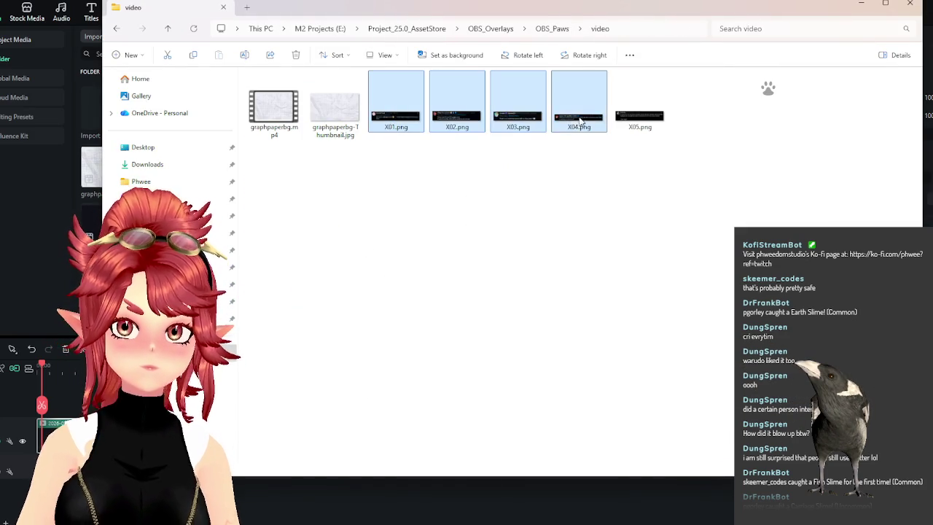
pyautogui.moveTo(51, 393); pyautogui.dragTo(52, 408)
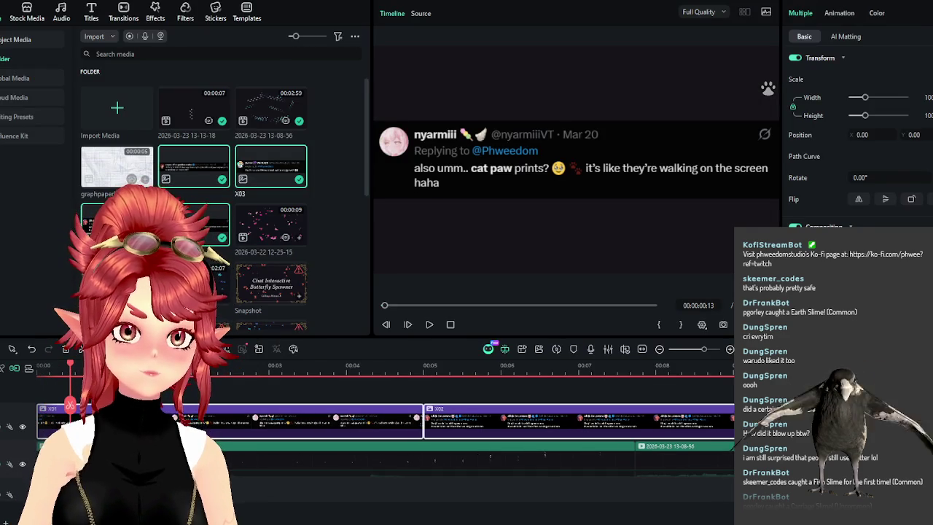
# Move the X02 and X04 screenshots onto their own tracks at the start, then select all clips
pyautogui.click(291, 421)
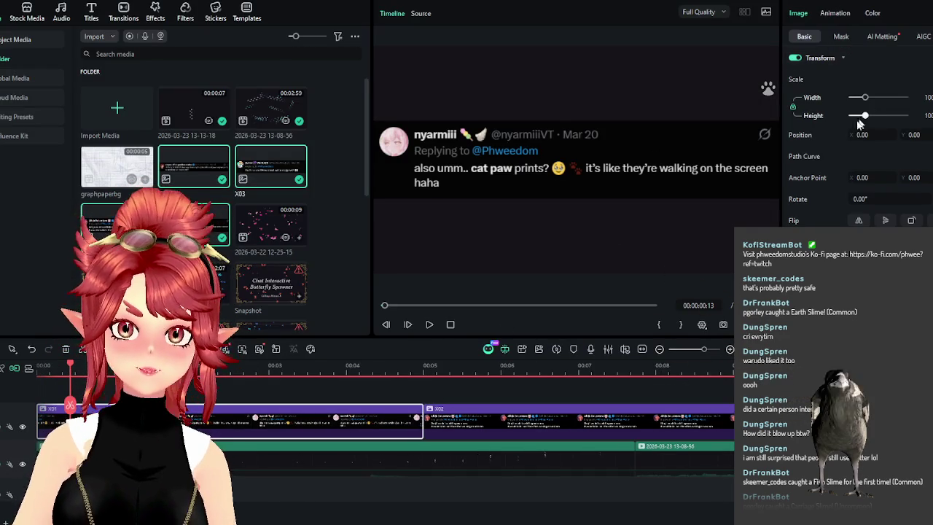
pyautogui.moveTo(437, 419); pyautogui.dragTo(110, 399)
pyautogui.scroll(-5, 414, 435)
pyautogui.scroll(3, 364, 452)
pyautogui.moveTo(362, 481)
pyautogui.mouseDown()
pyautogui.moveTo(169, 405)
pyautogui.moveTo(41, 405)
pyautogui.mouseUp()
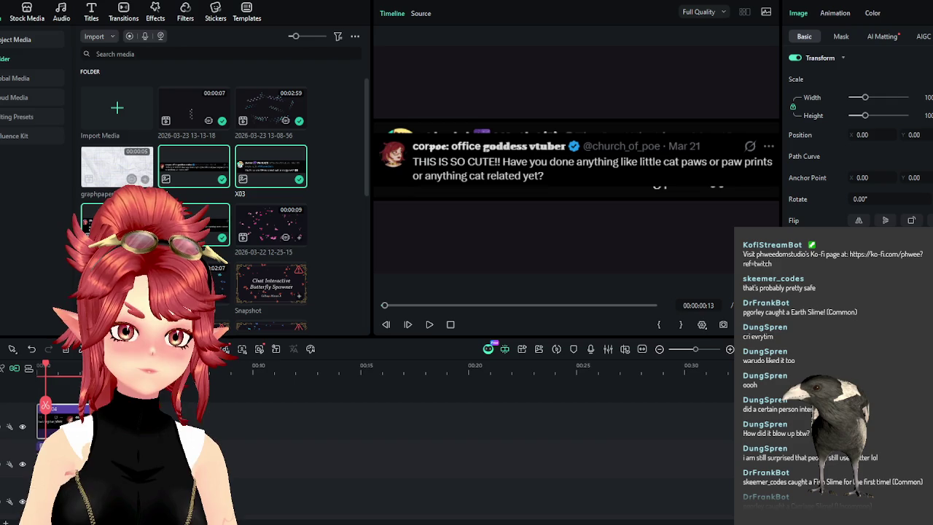
pyautogui.scroll(2, 364, 423)
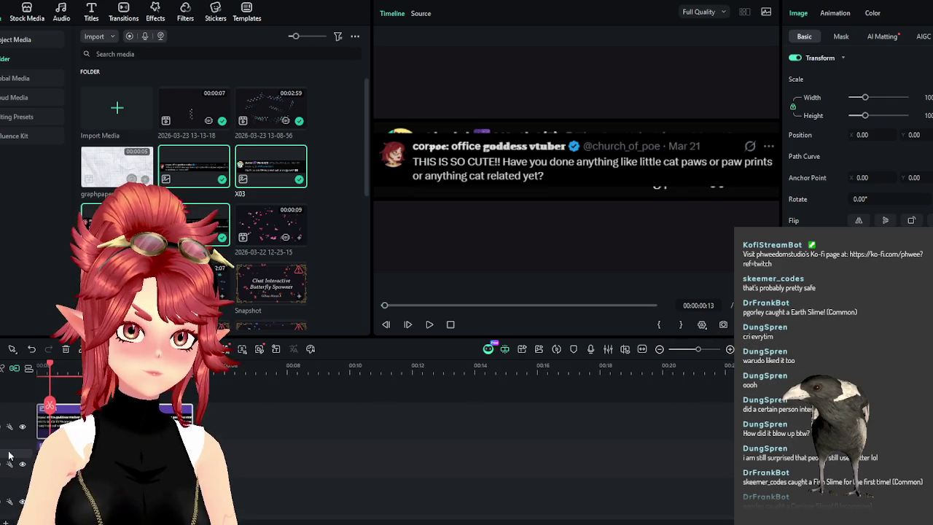
pyautogui.hscroll(2, 65, 450)
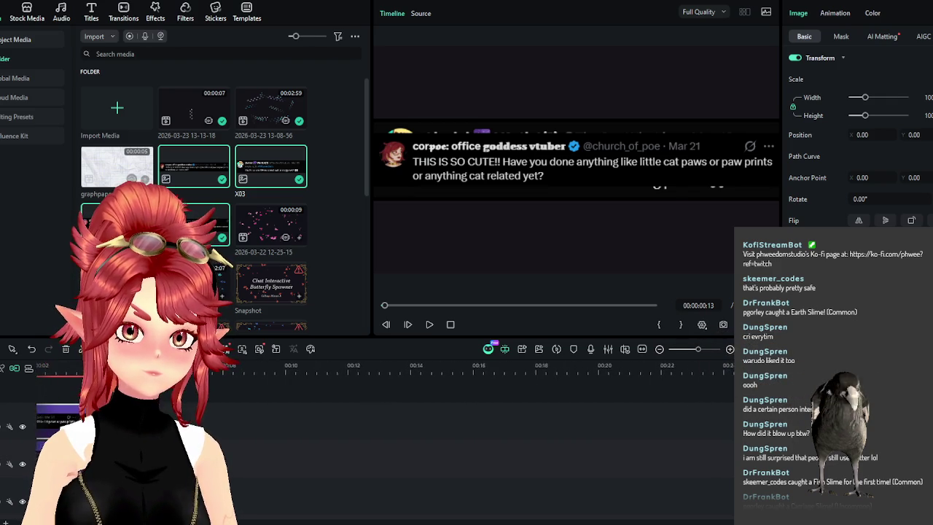
pyautogui.hscroll(-2, 65, 450)
pyautogui.scroll(-2, 65, 451)
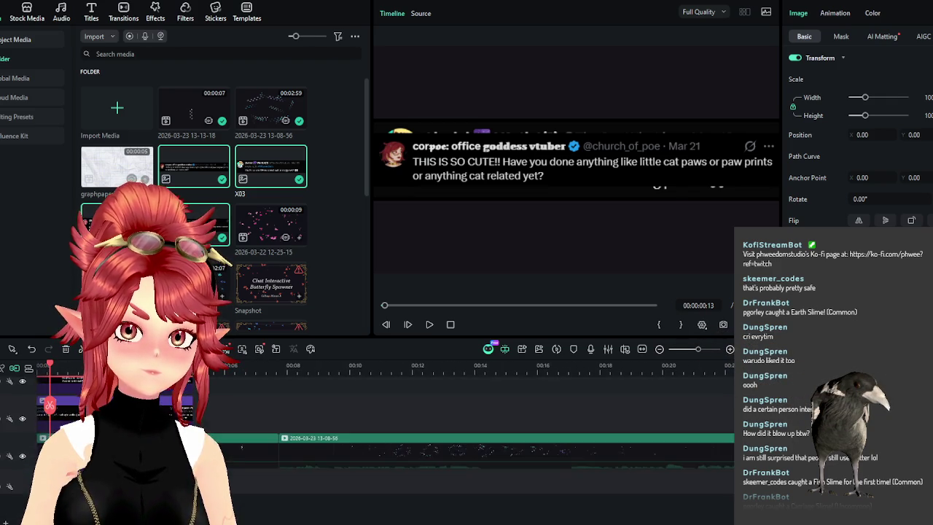
pyautogui.scroll(3, 65, 451)
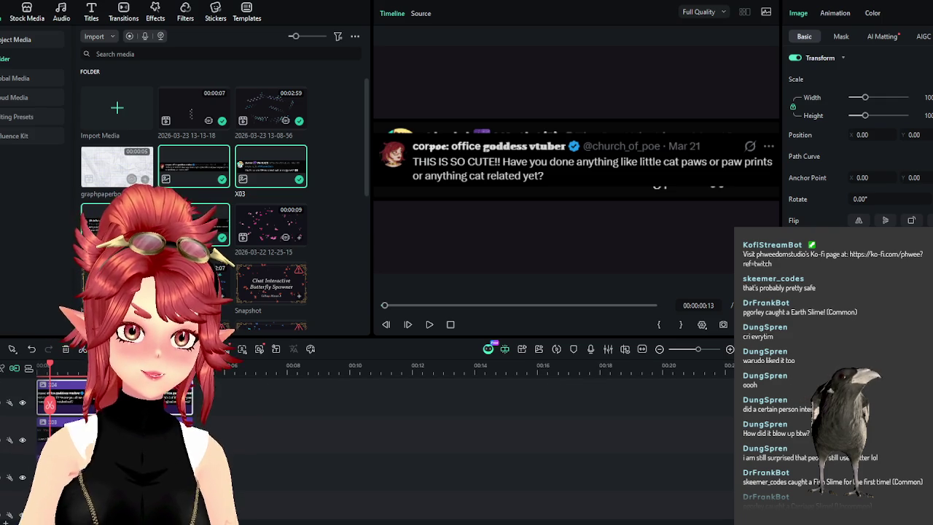
pyautogui.hotkey('ctrl', 'a')
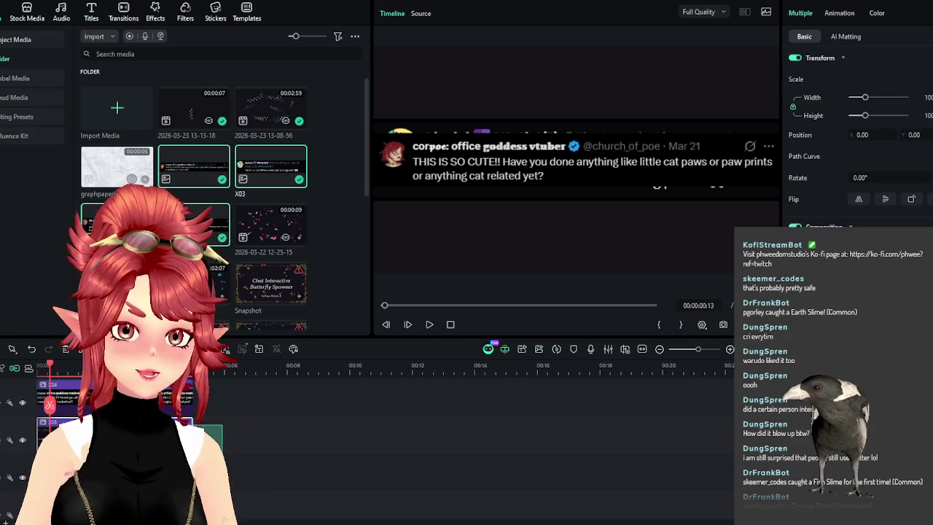
# Scale down all the tweet screenshots at once
pyautogui.moveTo(864, 97); pyautogui.dragTo(860, 97)
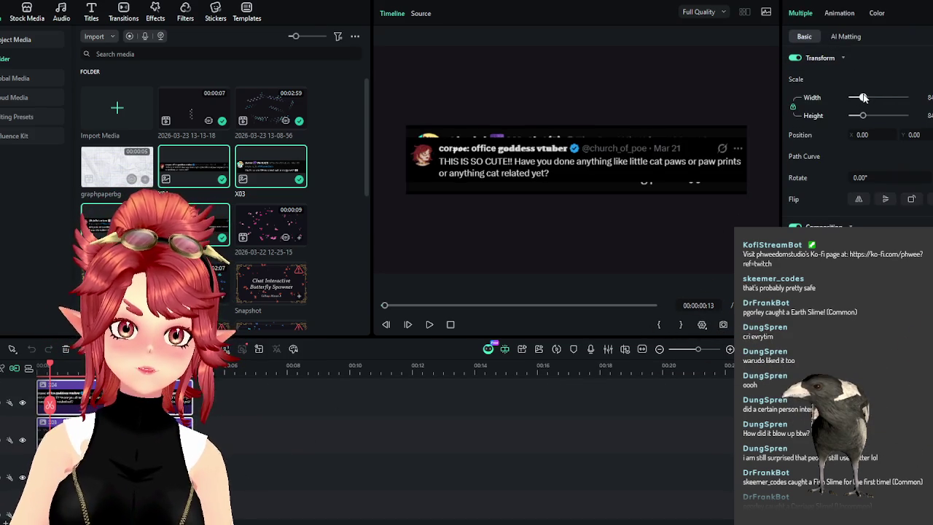
pyautogui.click(313, 431)
pyautogui.click(146, 397)
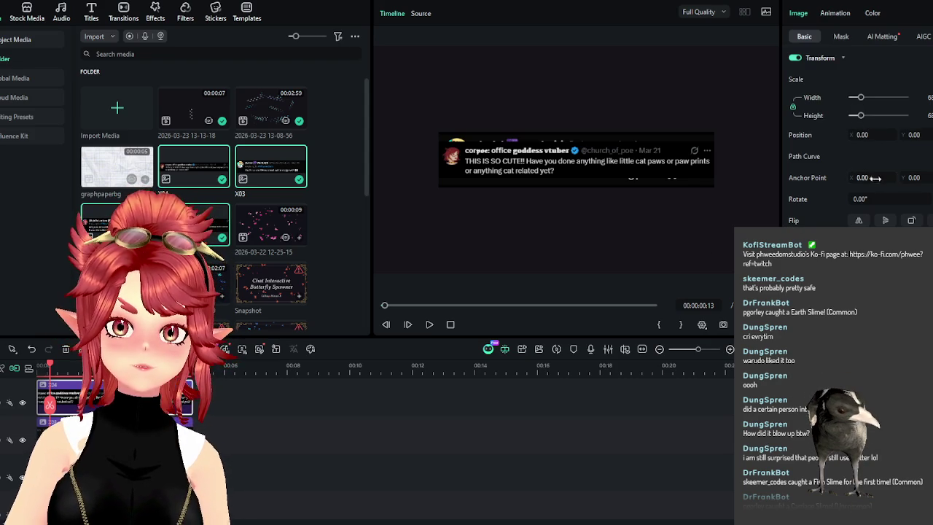
# Rotate the top tweet -20°, set Position X 26 and Width 64, then hide its track
pyautogui.moveTo(862, 198); pyautogui.dragTo(846, 198)
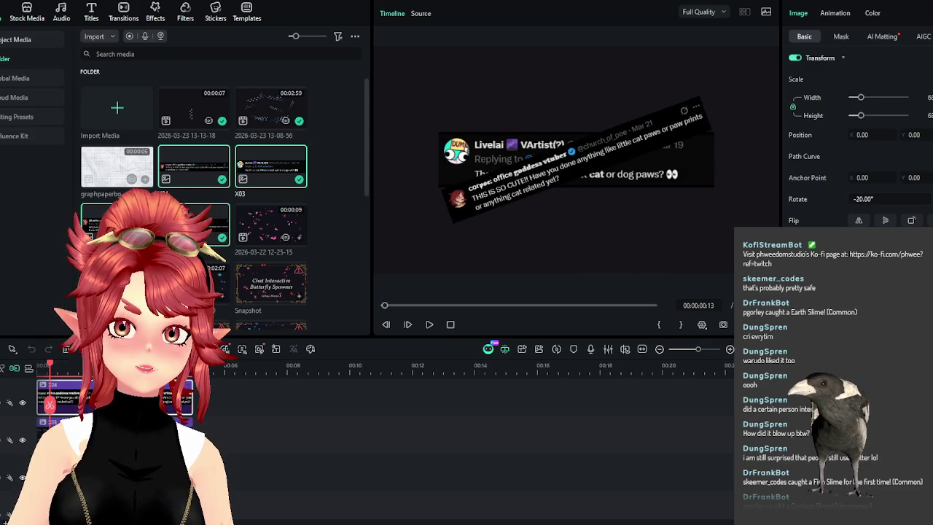
pyautogui.moveTo(865, 132); pyautogui.dragTo(931, 135)
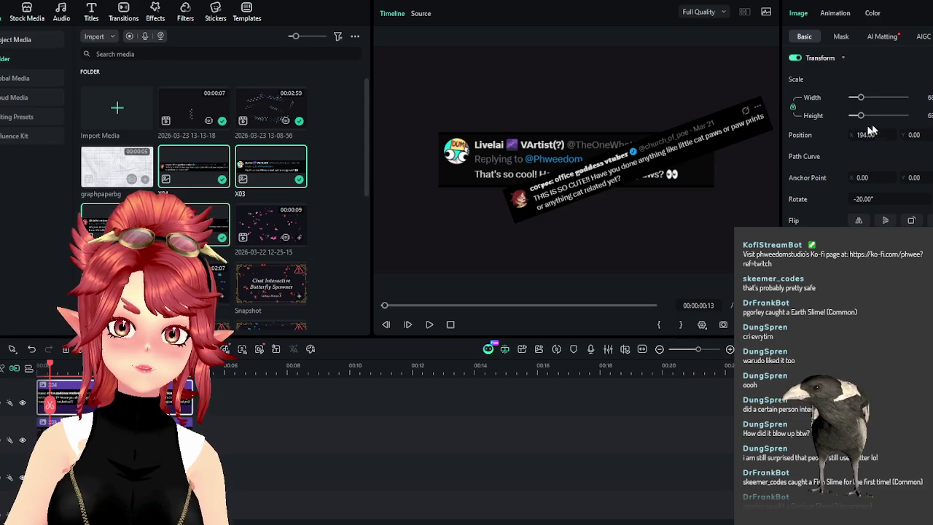
pyautogui.moveTo(862, 101); pyautogui.dragTo(862, 103)
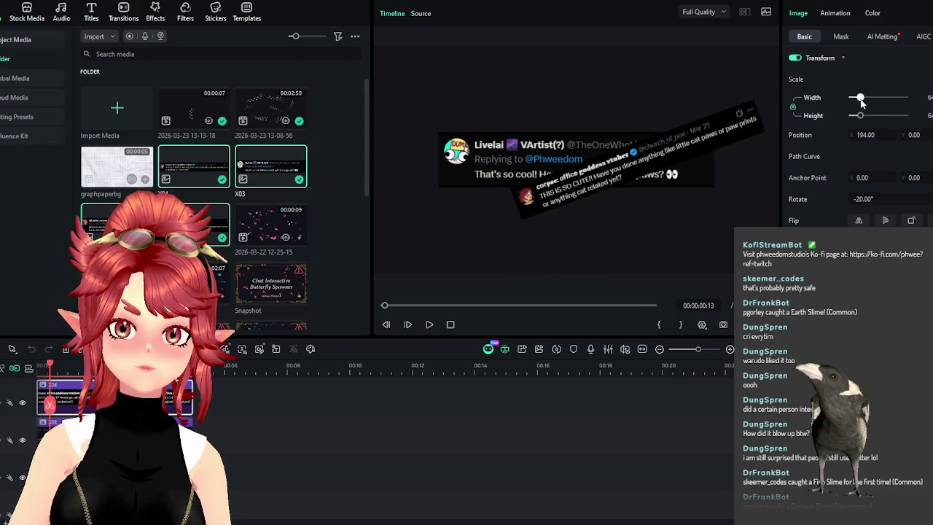
pyautogui.moveTo(865, 135); pyautogui.dragTo(838, 134)
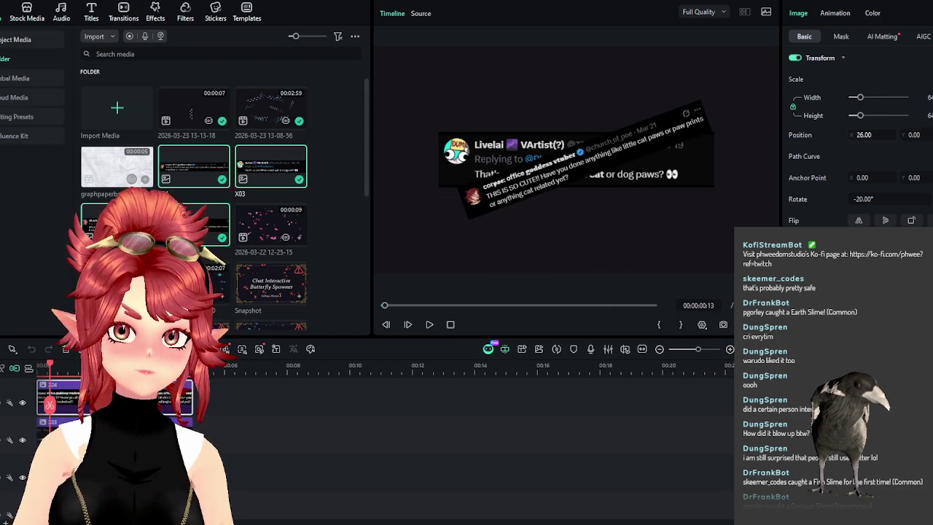
pyautogui.click(23, 403)
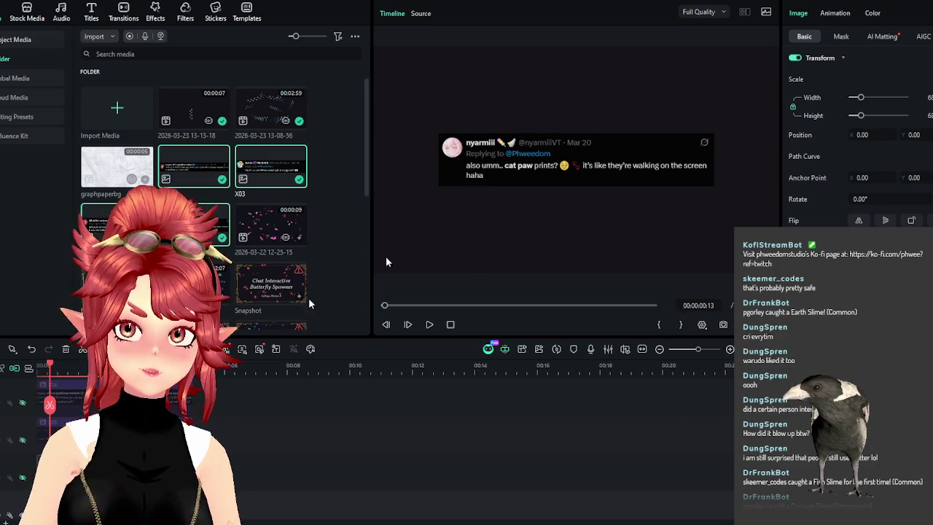
# Enlarge the nyarmiii tweet screenshot, then unhide a second tweet track and enlarge it too
pyautogui.moveTo(861, 97); pyautogui.dragTo(856, 99)
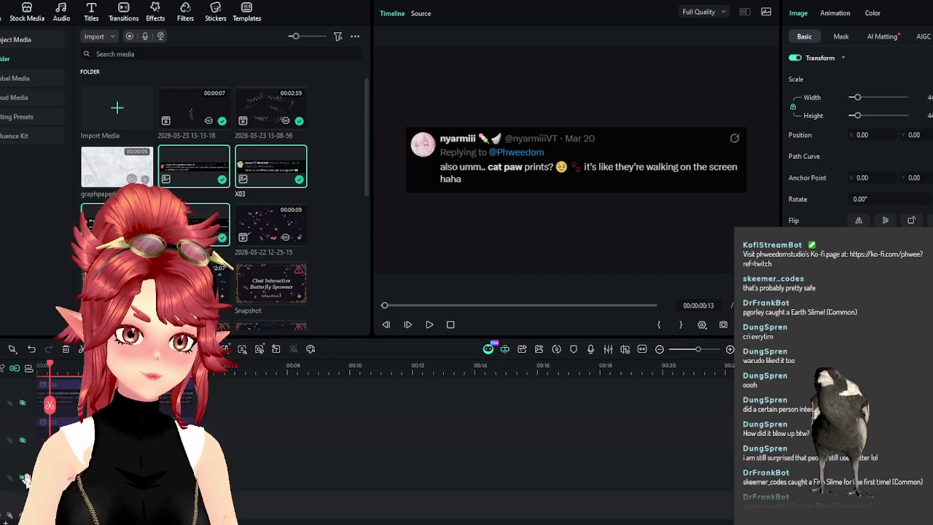
pyautogui.click(22, 478)
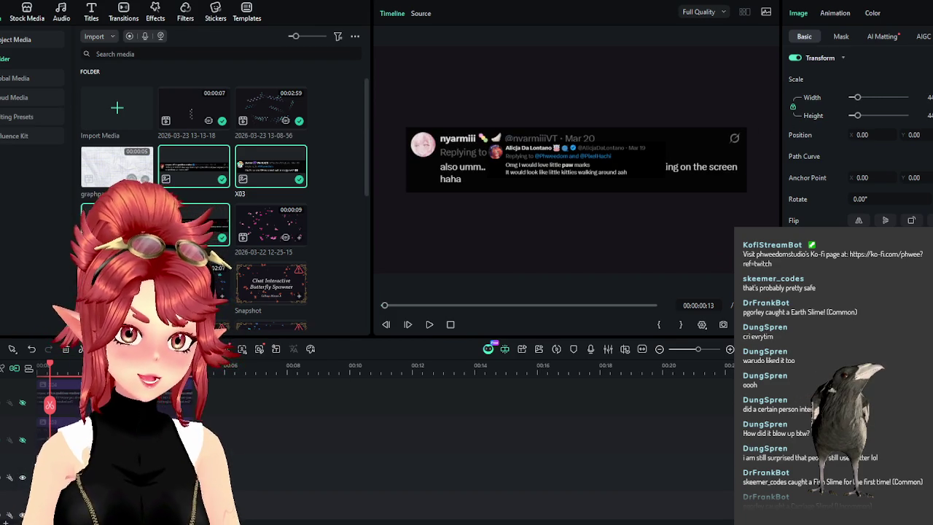
pyautogui.press('Right')
pyautogui.press('Right')
pyautogui.press('Right')
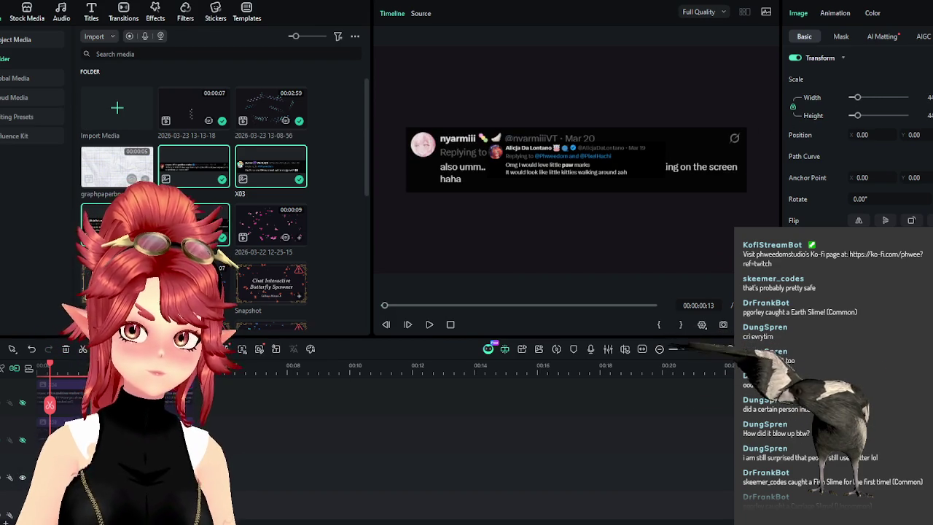
pyautogui.moveTo(859, 100); pyautogui.dragTo(865, 99)
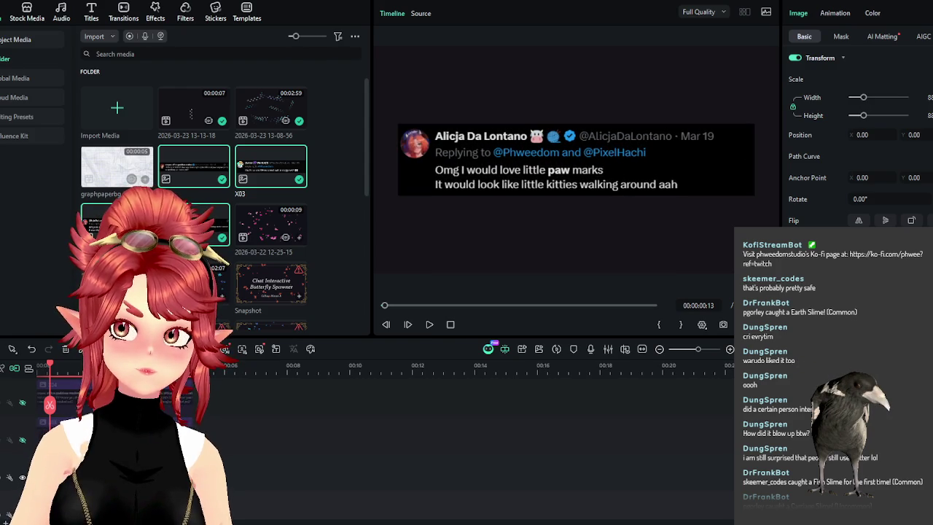
# Tilt the first tweet screenshot by 10° and check it against the second tweet
pyautogui.moveTo(856, 198); pyautogui.dragTo(867, 198)
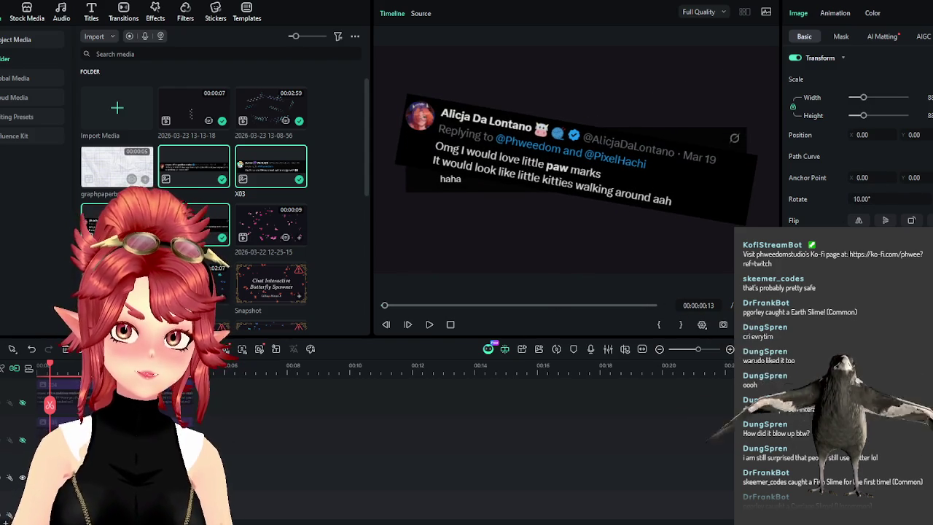
pyautogui.click(38, 430)
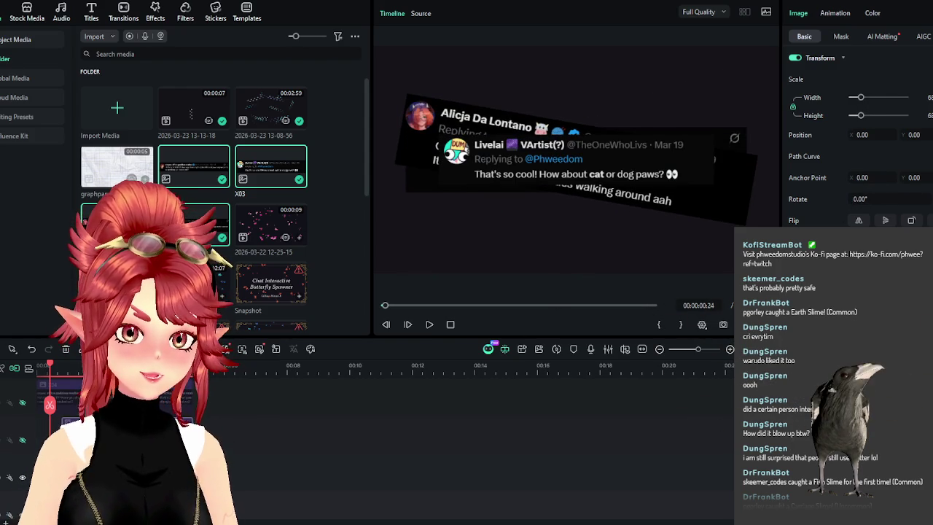
pyautogui.click(24, 443)
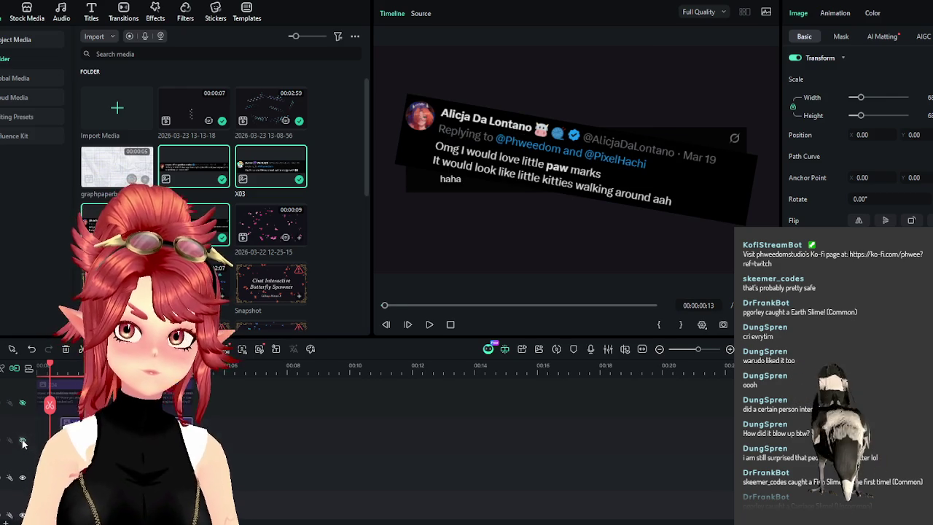
pyautogui.scroll(-2, 252, 465)
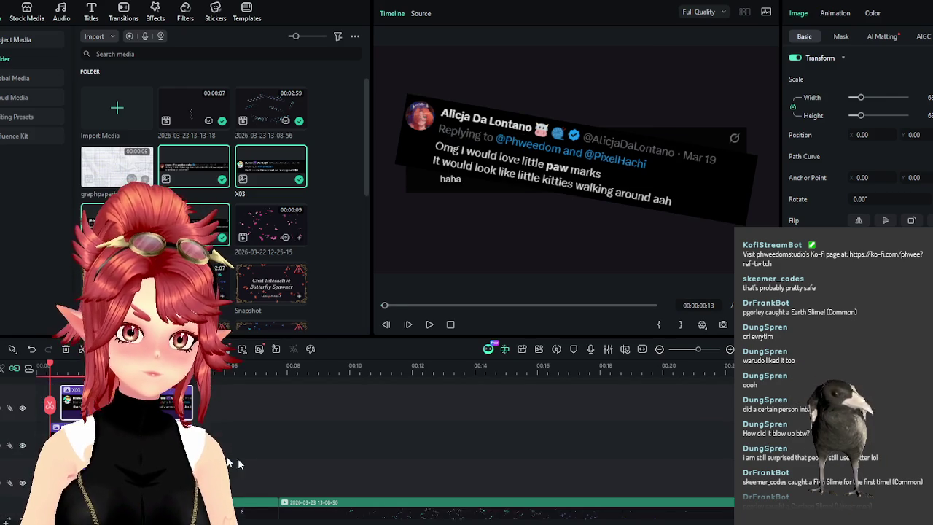
# Rotate the second tweet to -11° and scale it up slightly
pyautogui.click(74, 364)
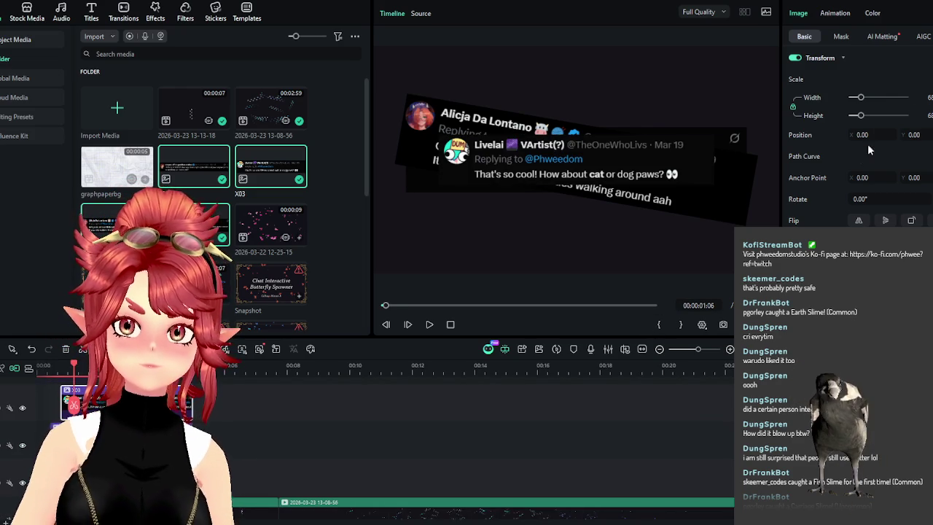
pyautogui.write('-11')
pyautogui.press('Return')
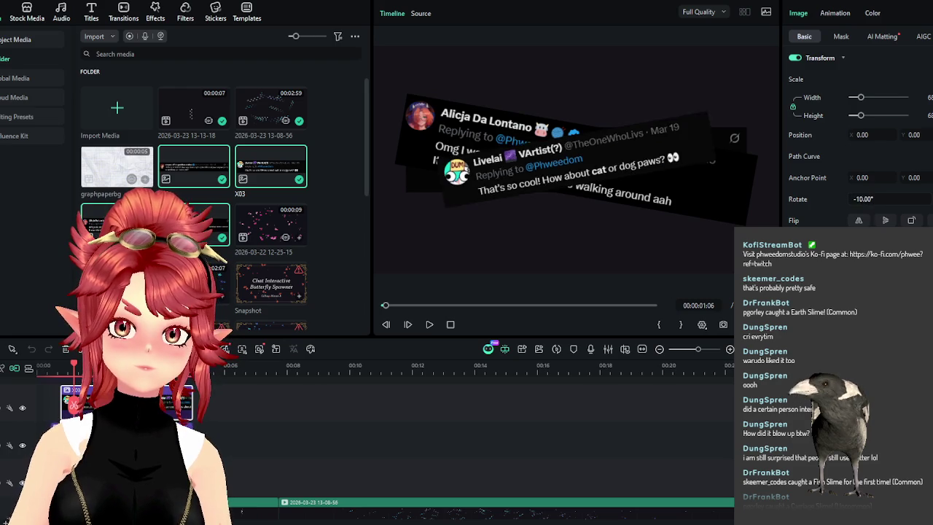
pyautogui.moveTo(862, 102); pyautogui.dragTo(865, 103)
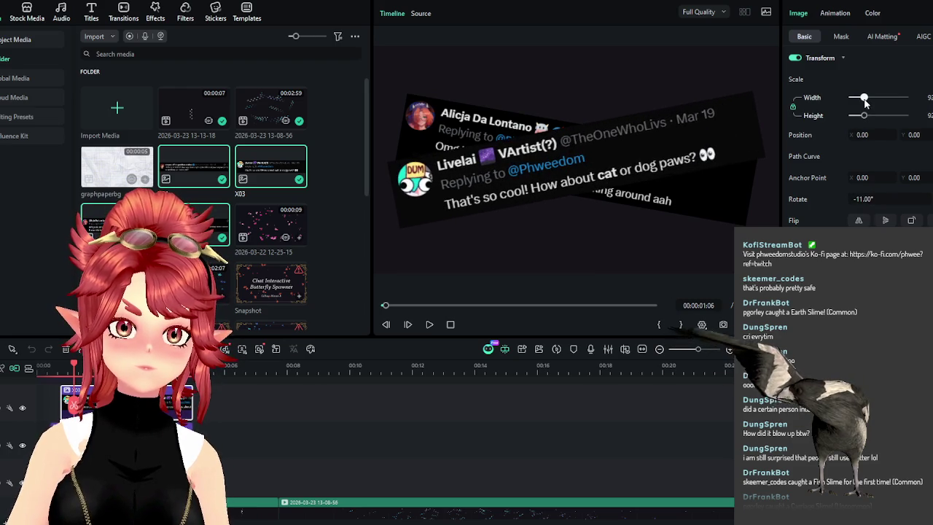
# Delay the third tweet clip on the timeline, with rotation 1° and scale 104
pyautogui.click(33, 415)
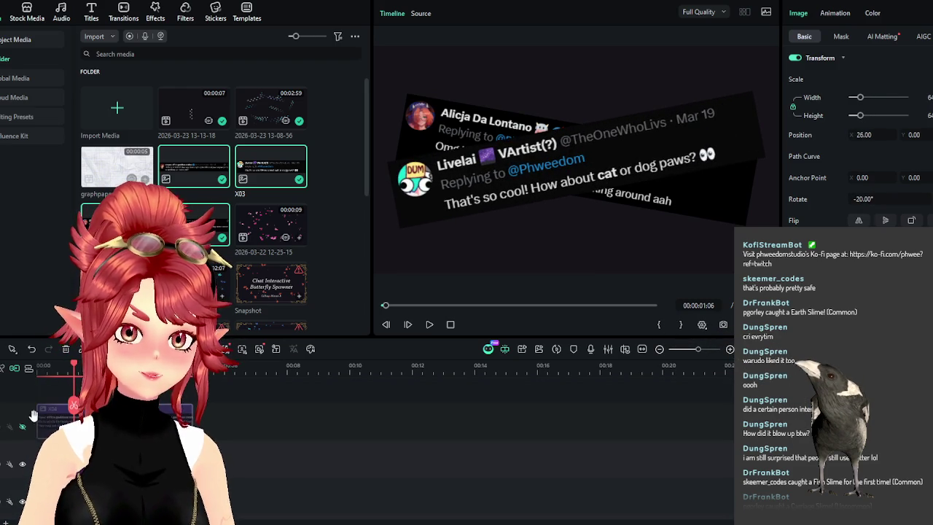
pyautogui.moveTo(36, 417); pyautogui.dragTo(72, 416)
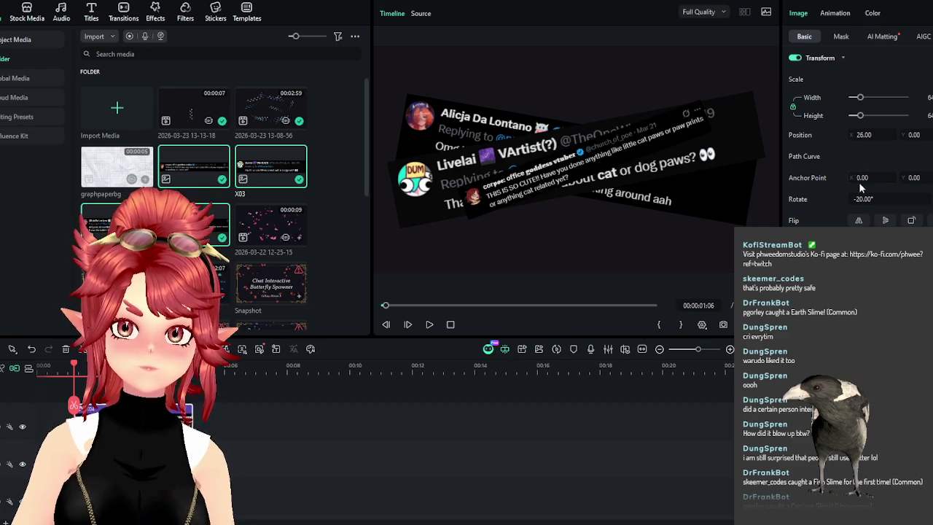
pyautogui.write('1')
pyautogui.press('Return')
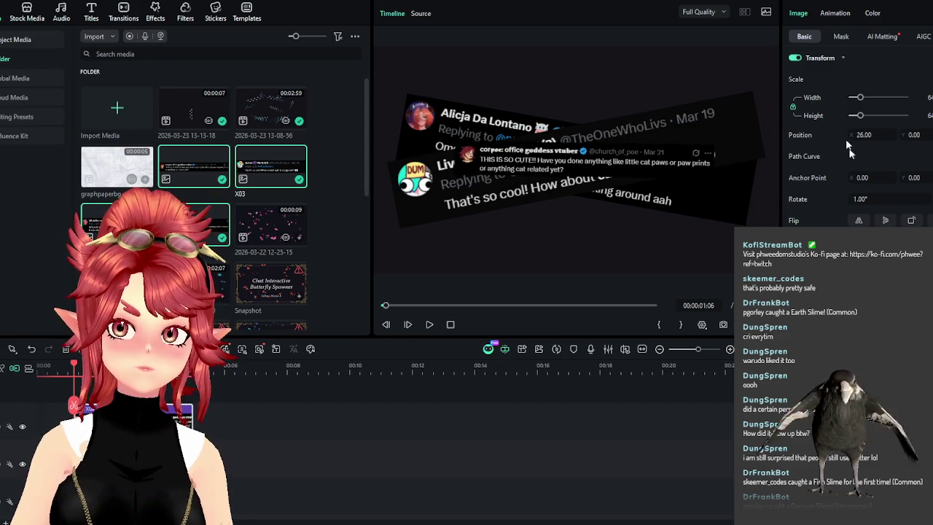
pyautogui.click(866, 98)
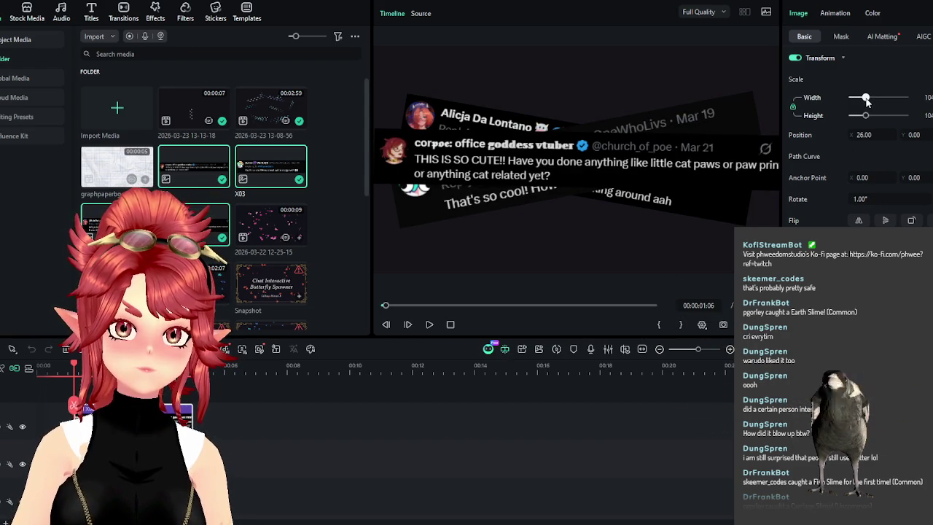
pyautogui.moveTo(77, 368); pyautogui.dragTo(38, 366)
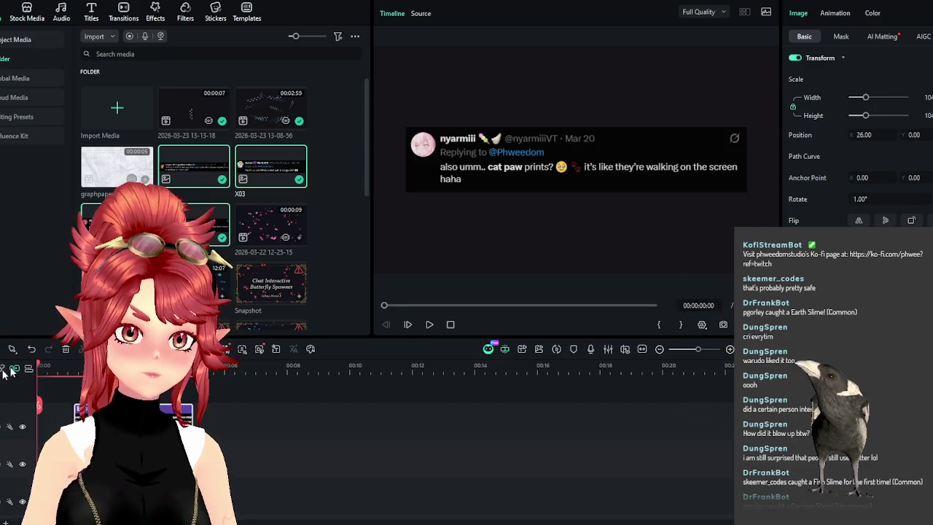
# Shift the selected tweet clips slightly later, preview the opening, then undo the move
pyautogui.click(429, 324)
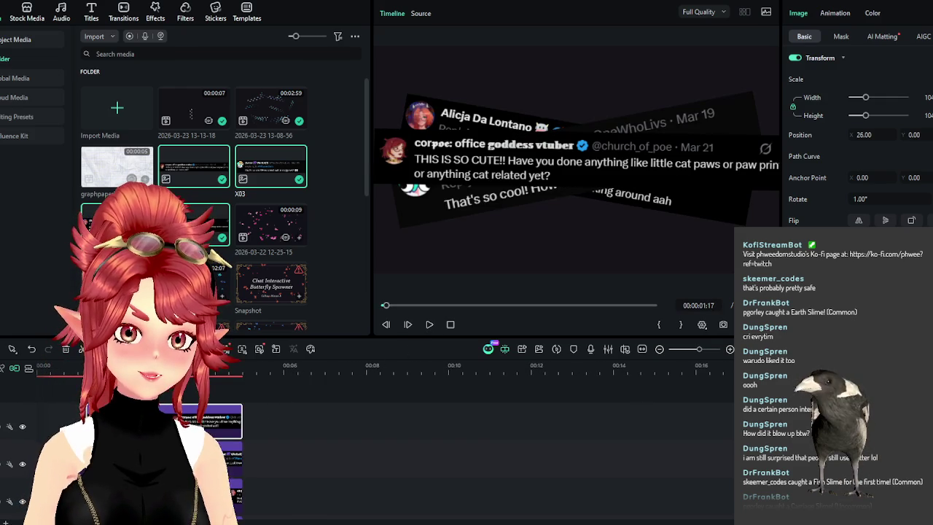
pyautogui.moveTo(278, 443); pyautogui.dragTo(183, 510)
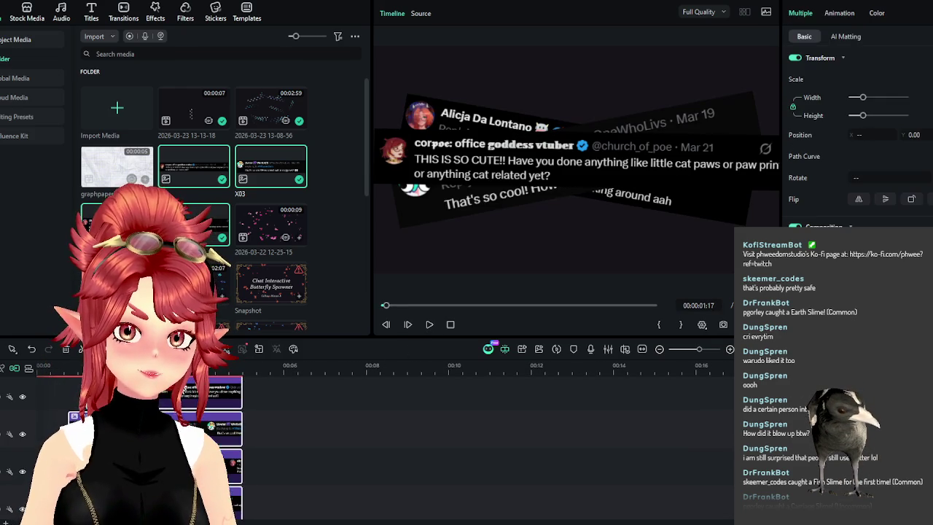
pyautogui.moveTo(182, 437); pyautogui.dragTo(196, 437)
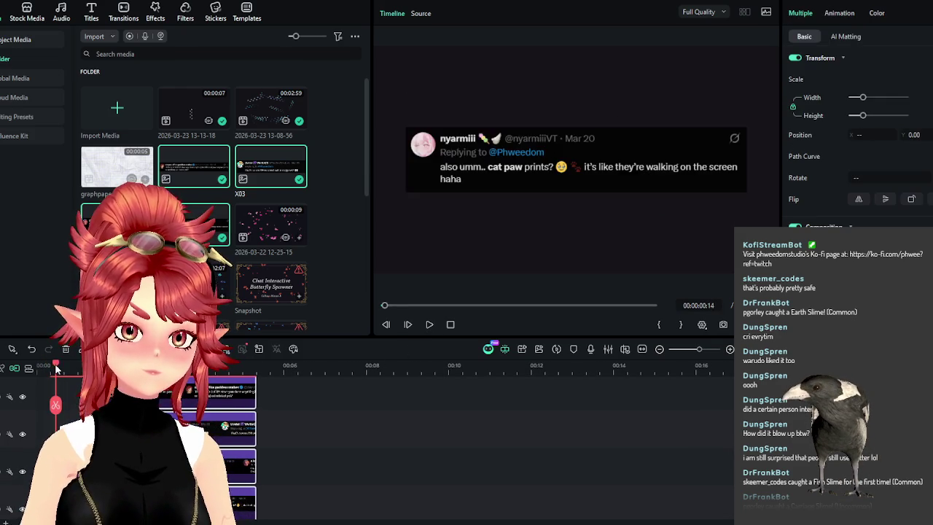
pyautogui.moveTo(51, 388); pyautogui.dragTo(39, 368)
pyautogui.click(429, 326)
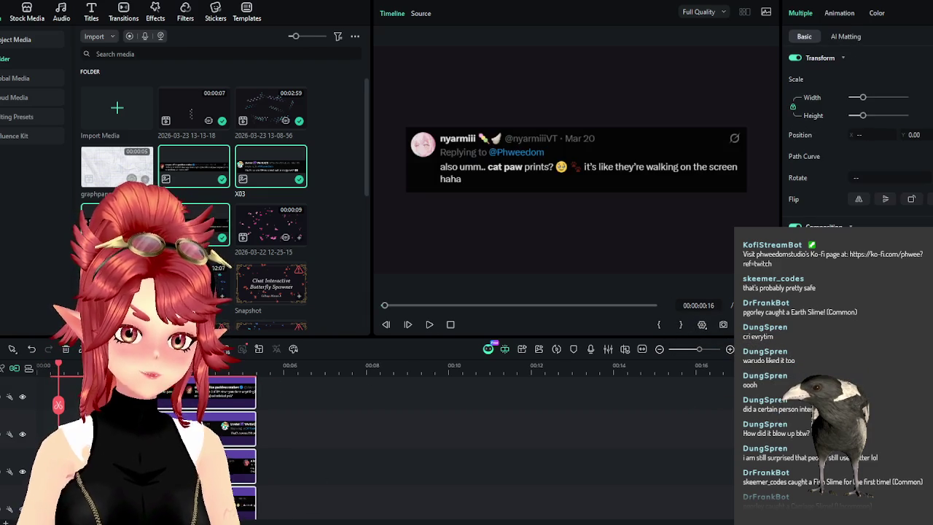
pyautogui.hotkey('ctrl', 'z')
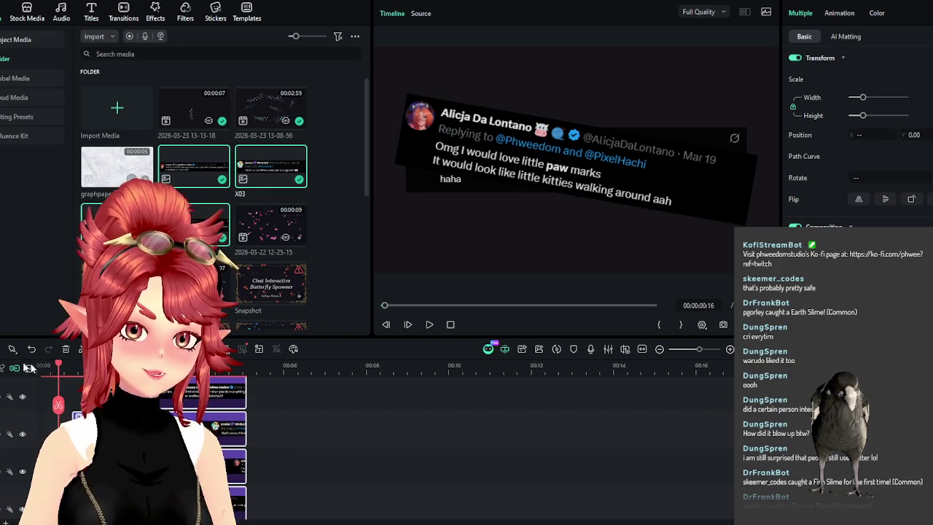
# Play the staggered tweet sequence from the start, pausing and stepping through frames
pyautogui.click(41, 367)
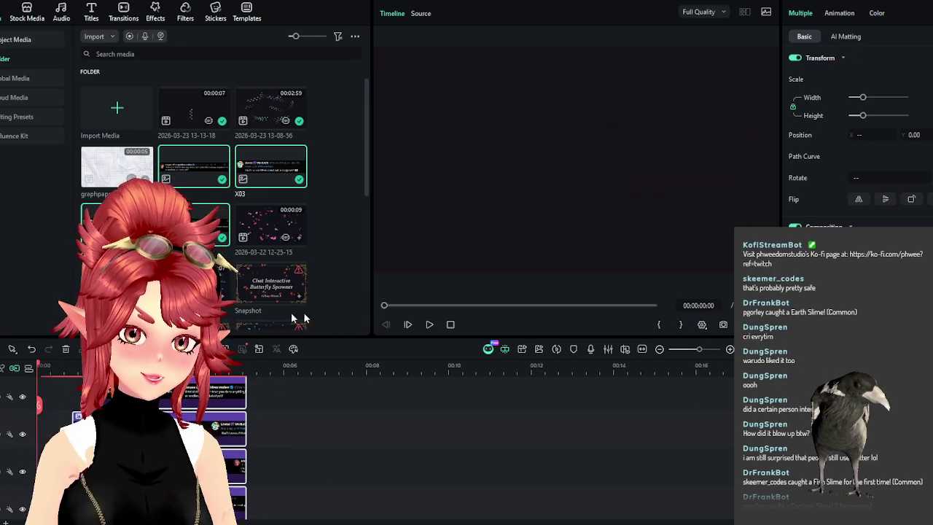
pyautogui.click(429, 326)
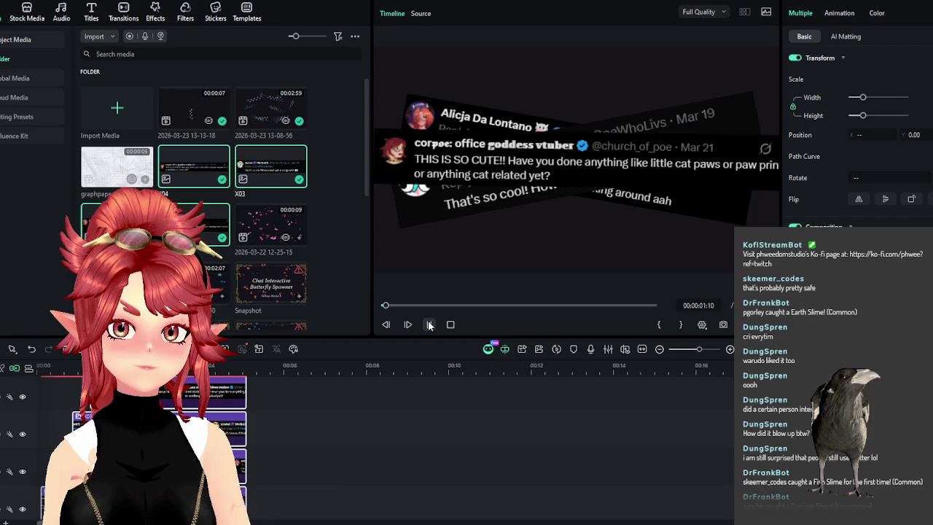
pyautogui.click(429, 326)
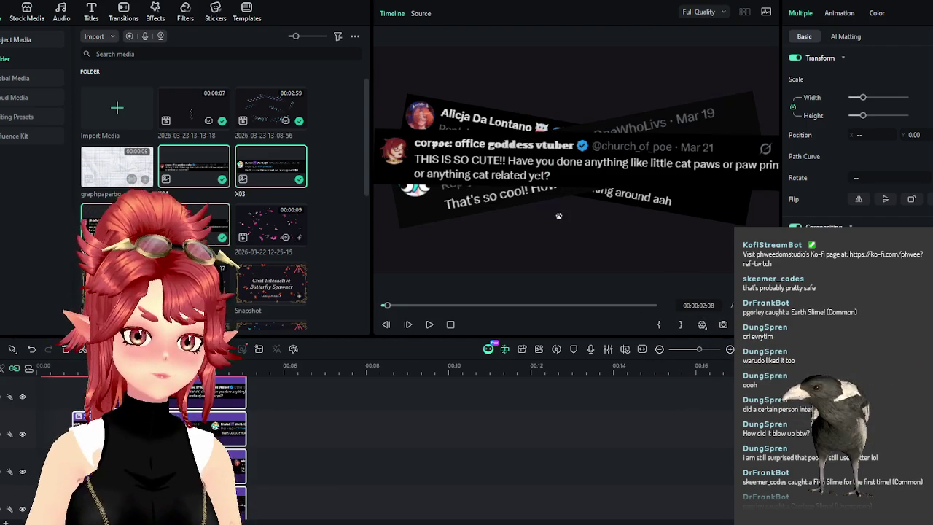
pyautogui.click(41, 368)
pyautogui.click(429, 326)
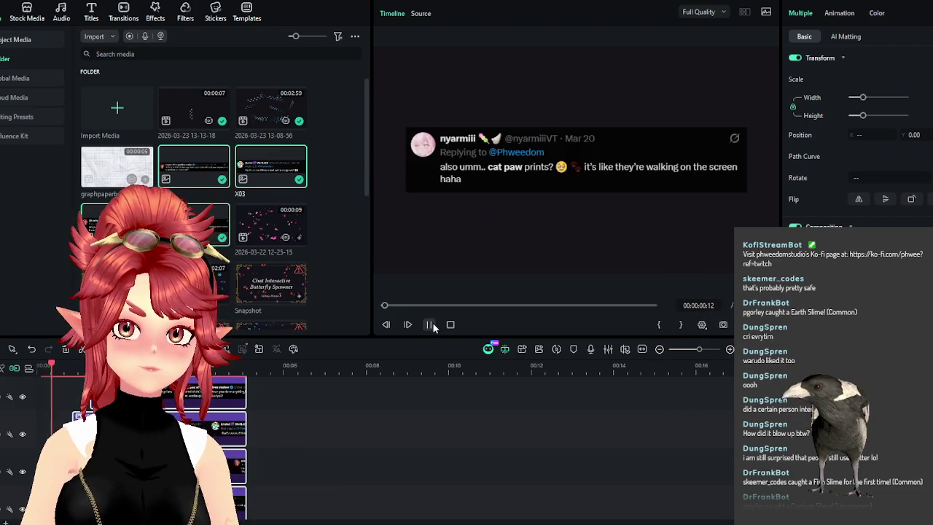
pyautogui.click(431, 324)
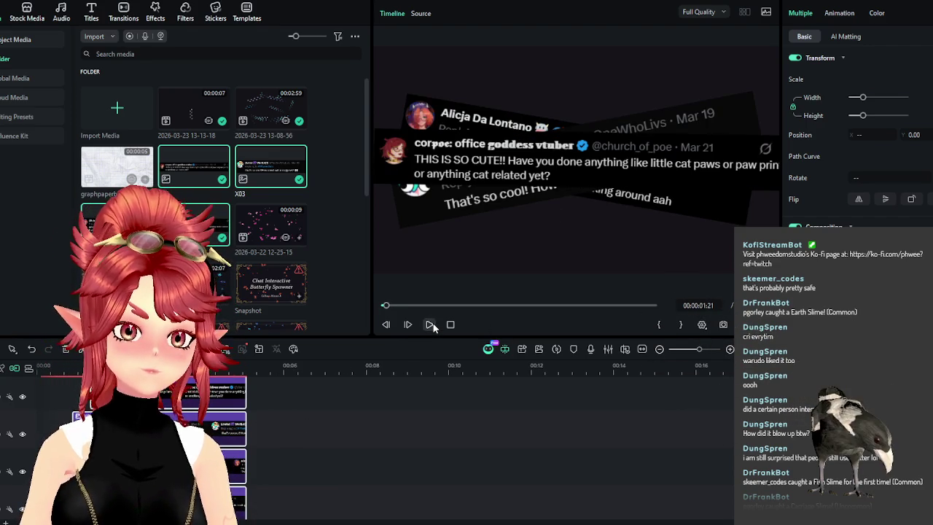
pyautogui.click(432, 327)
pyautogui.press('space')
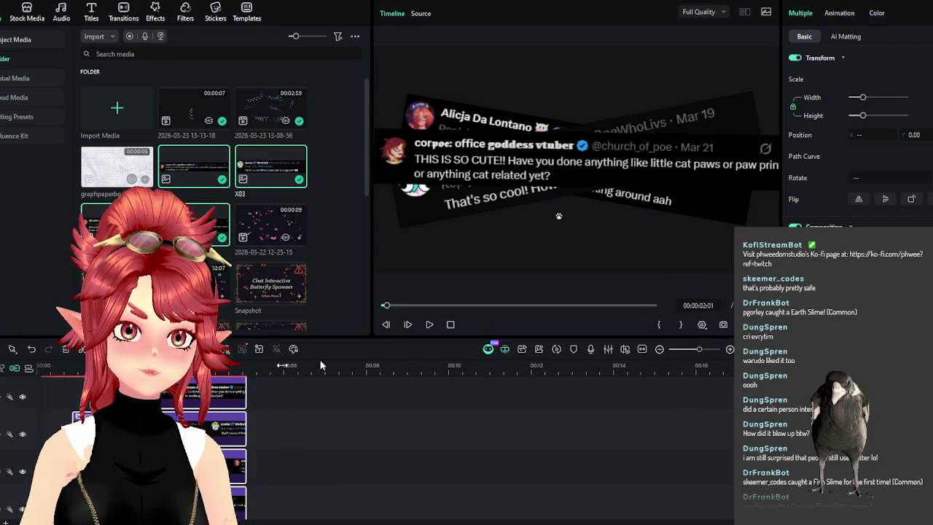
pyautogui.click(427, 328)
pyautogui.click(423, 332)
pyautogui.scroll(2, 301, 430)
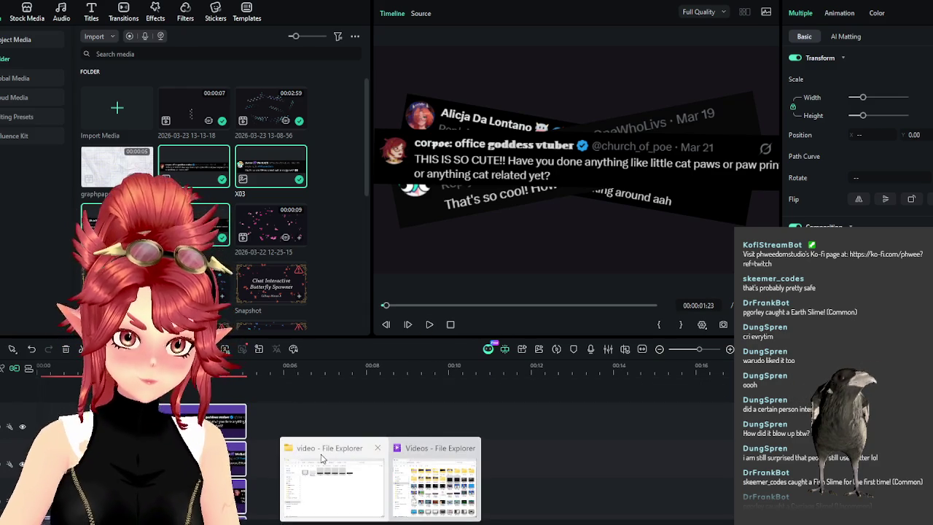
# Go to OBS_Paws_Cat_Blue\tools and drag icons8-paw-100.png onto the Filmora timeline
pyautogui.click(333, 485)
pyautogui.click(548, 28)
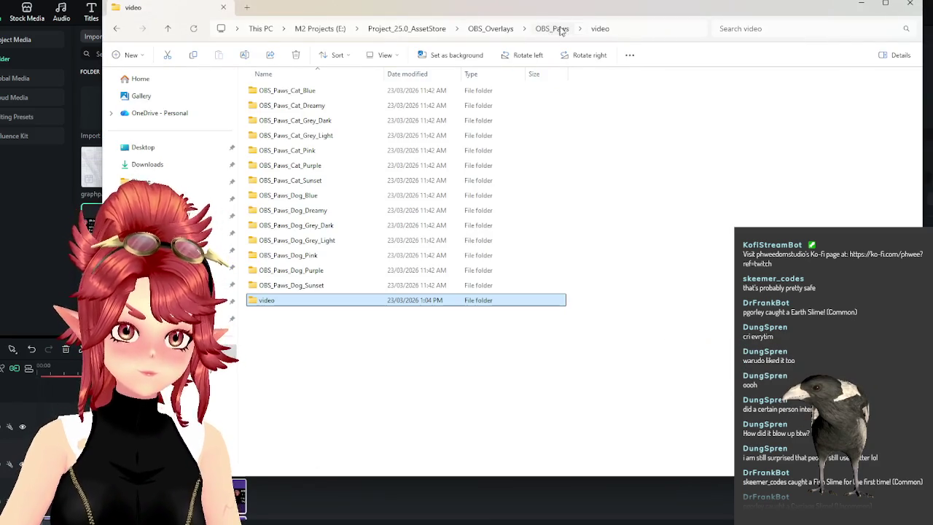
pyautogui.click(286, 93)
pyautogui.doubleClick(286, 93)
pyautogui.doubleClick(281, 91)
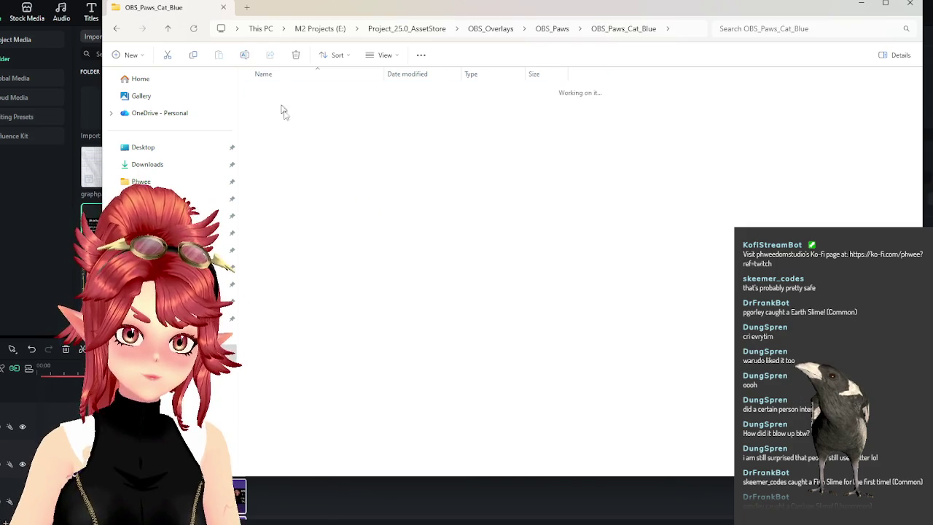
pyautogui.moveTo(402, 15); pyautogui.dragTo(643, 49)
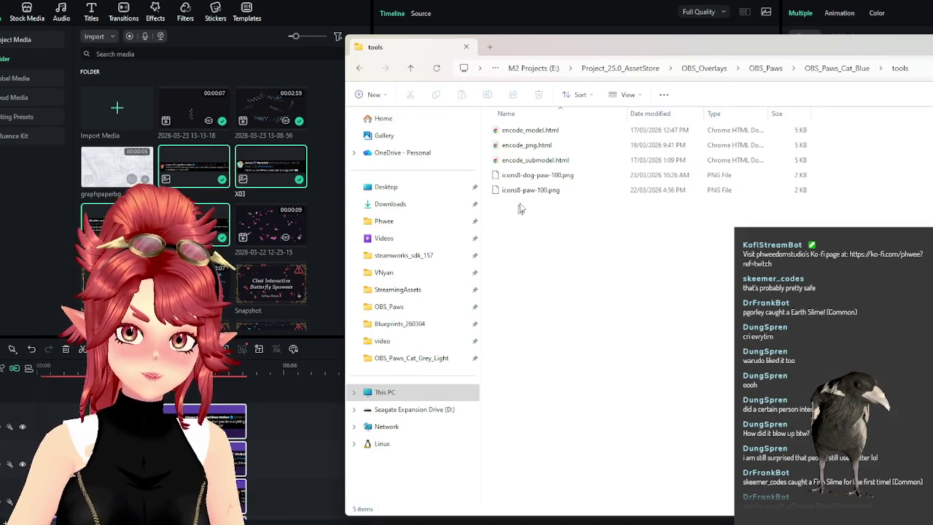
pyautogui.moveTo(519, 190); pyautogui.dragTo(289, 417)
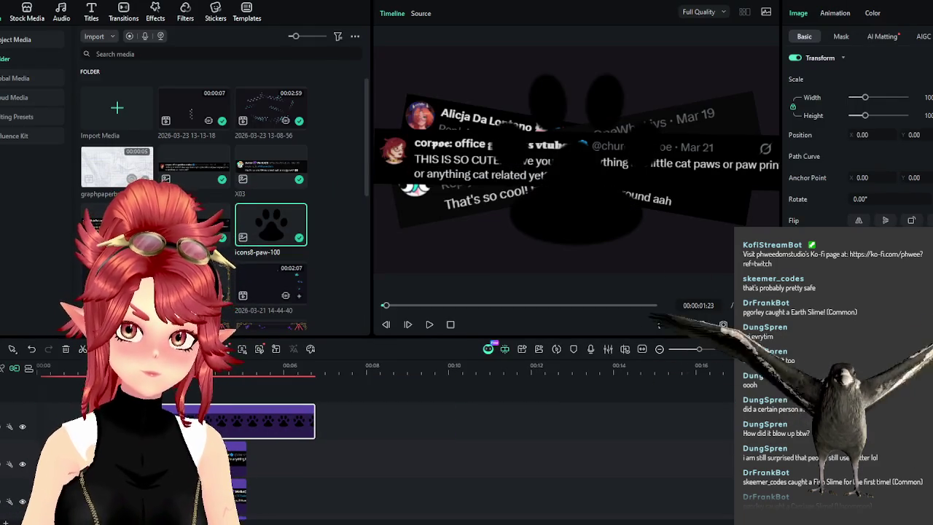
# Open the Color adjustments for the paw icon clip
pyautogui.scroll(-2, 865, 175)
pyautogui.scroll(2, 865, 175)
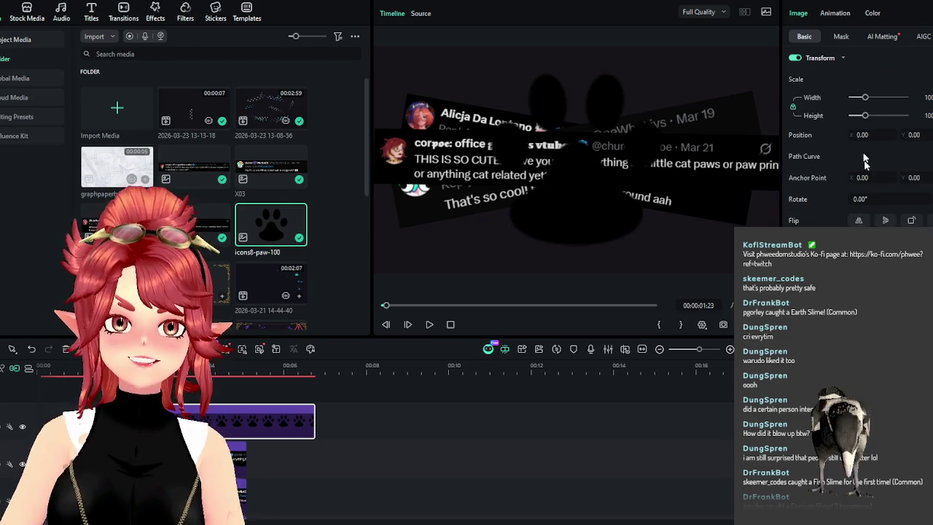
pyautogui.click(871, 13)
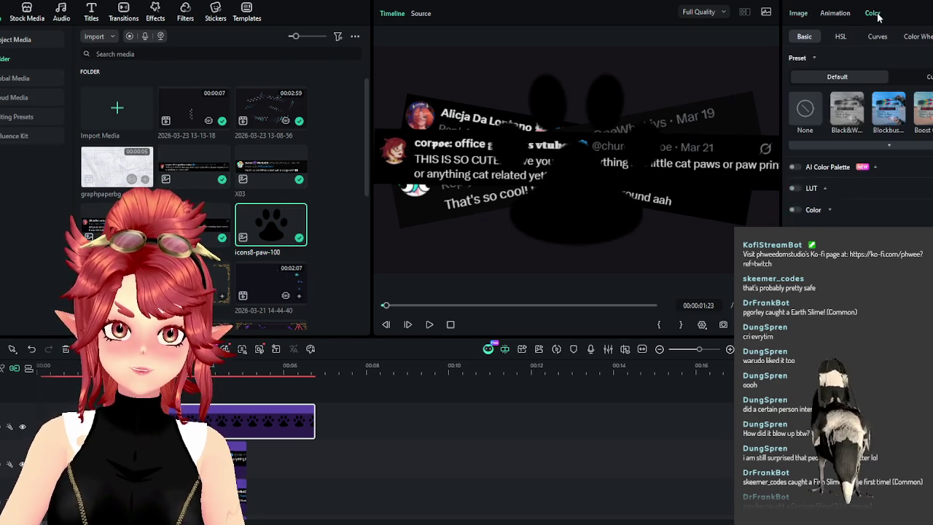
pyautogui.scroll(-1, 856, 146)
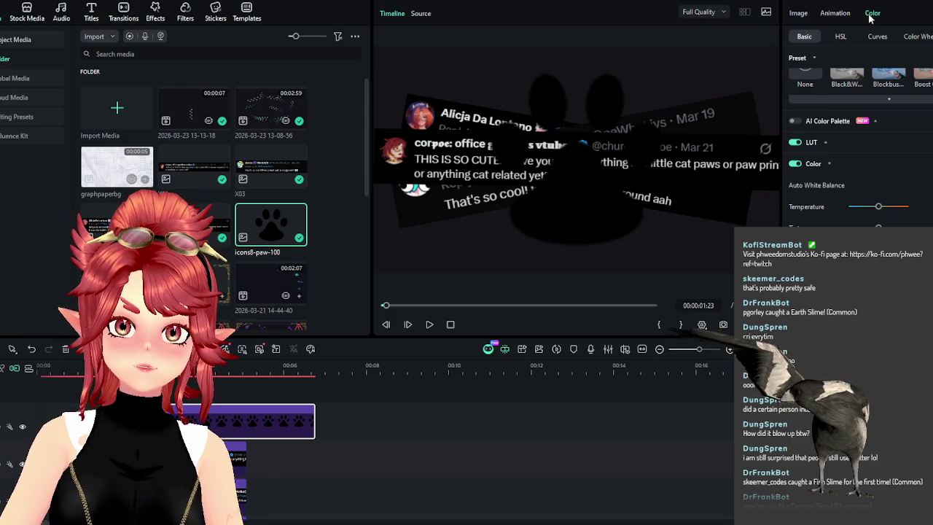
# Show the Curves settings, test-drag the RGB curve point, and scroll to Hue/Saturation Curves
pyautogui.click(877, 37)
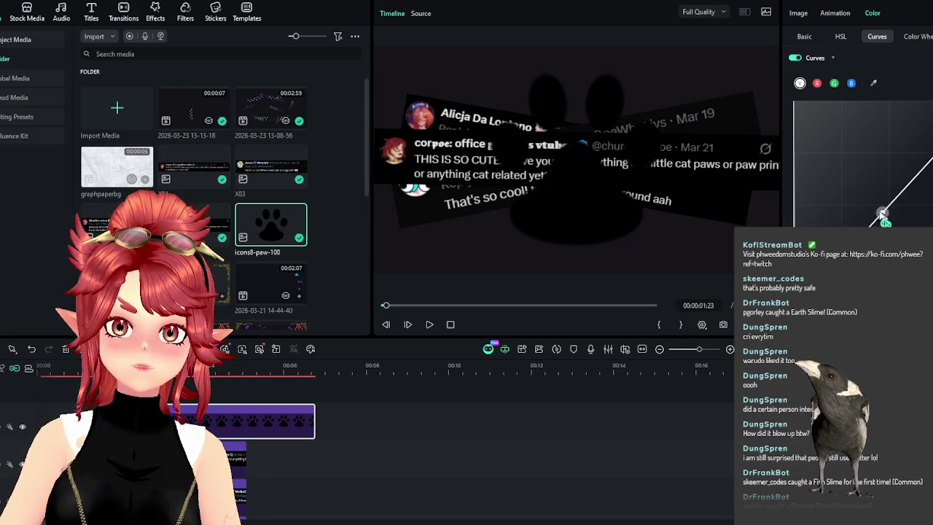
pyautogui.moveTo(881, 215); pyautogui.dragTo(860, 191)
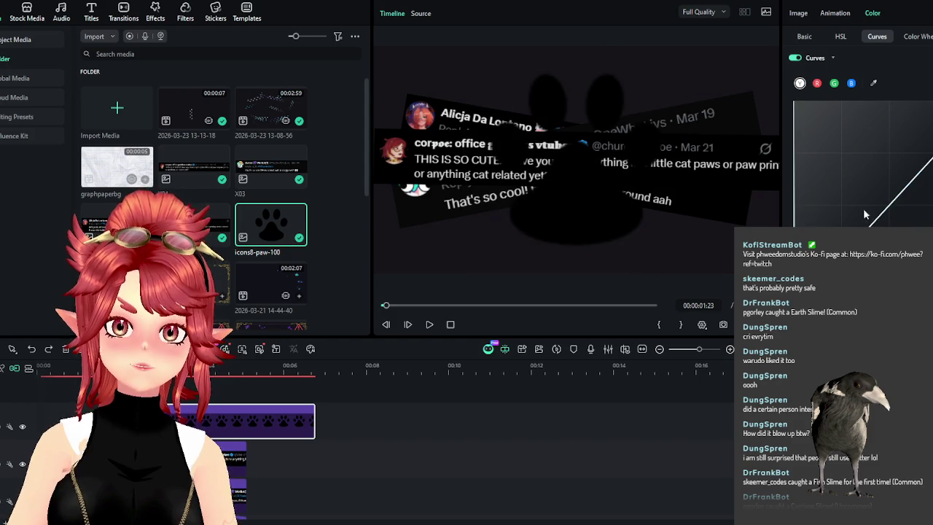
pyautogui.scroll(-2, 860, 146)
pyautogui.scroll(-2, 859, 146)
pyautogui.scroll(-2, 860, 146)
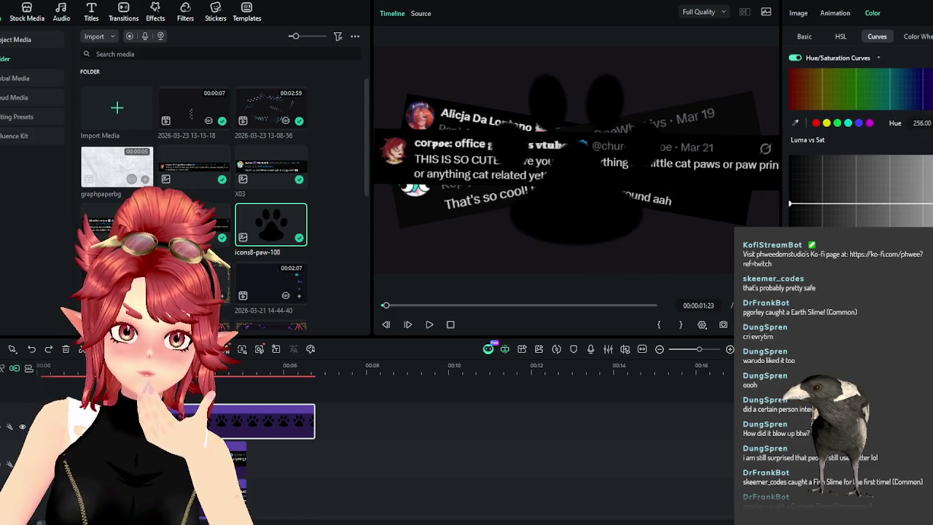
pyautogui.scroll(-1, 860, 145)
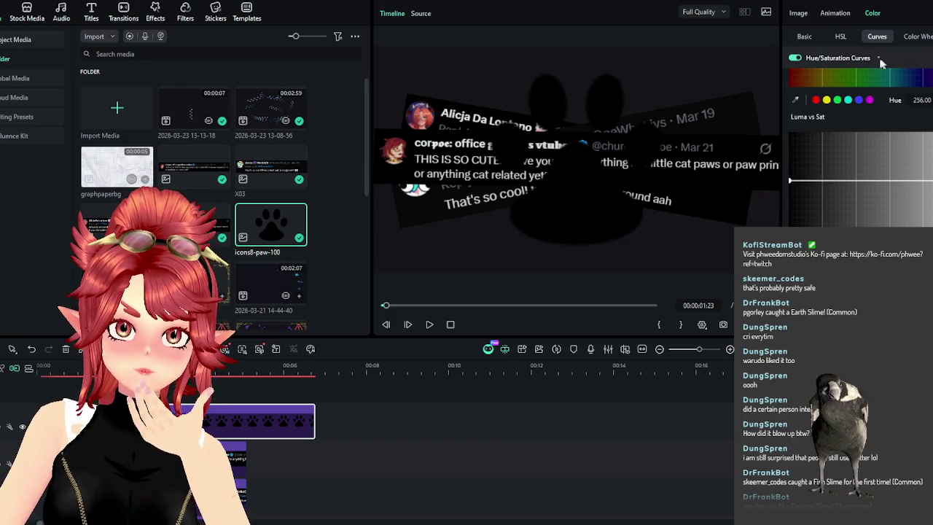
# Browse the Curves, Color Wheels, Basic and HSL tabs, trying the red Saturation slider
pyautogui.click(877, 36)
pyautogui.click(920, 38)
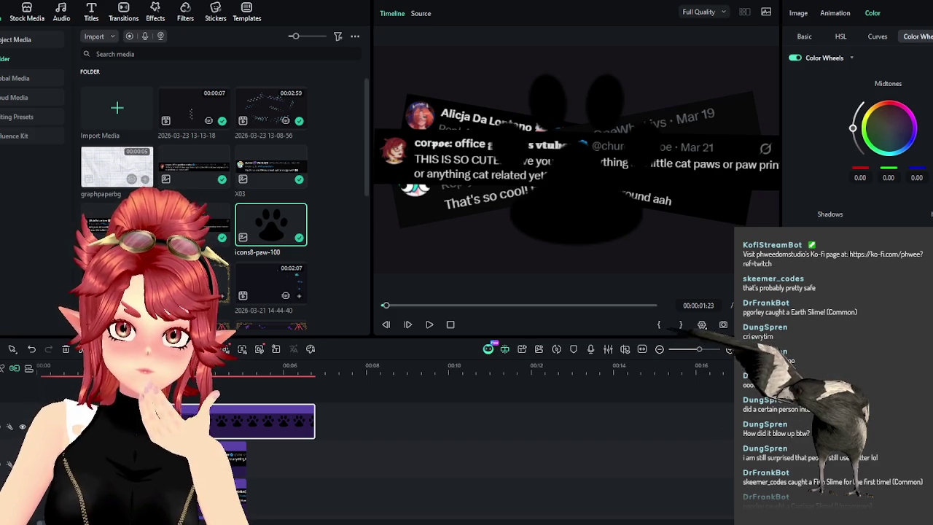
pyautogui.click(804, 37)
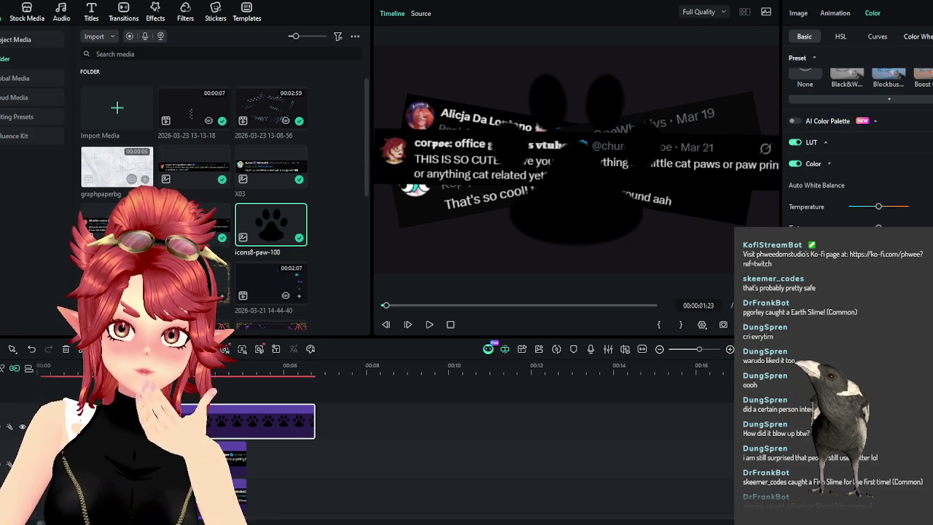
pyautogui.click(841, 37)
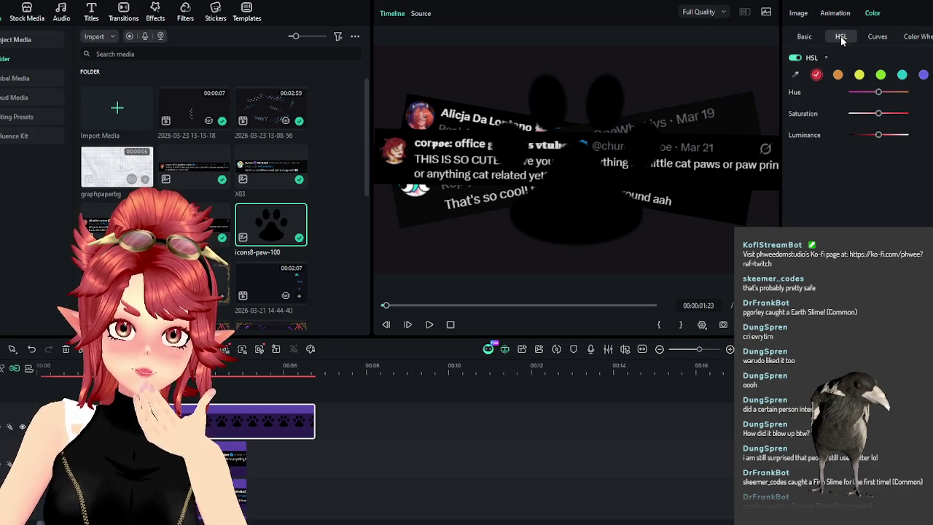
pyautogui.moveTo(840, 118); pyautogui.dragTo(881, 120)
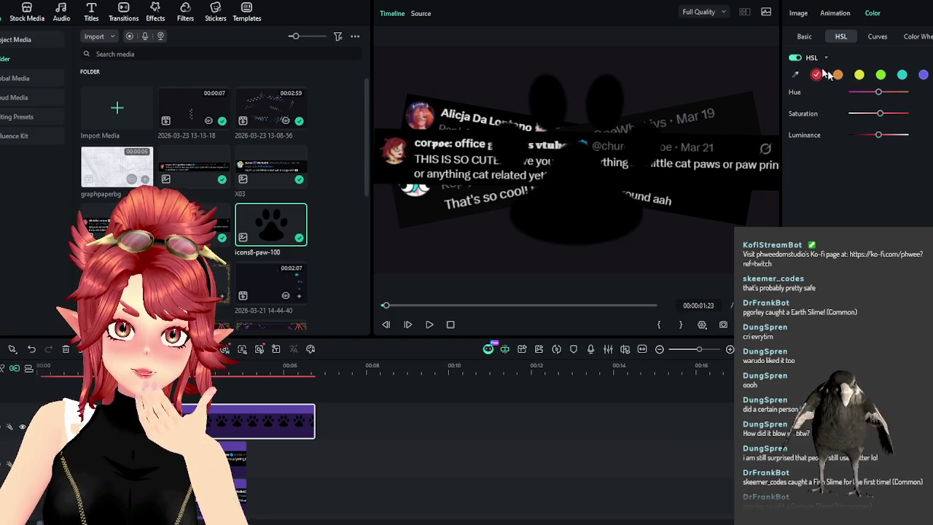
pyautogui.click(804, 36)
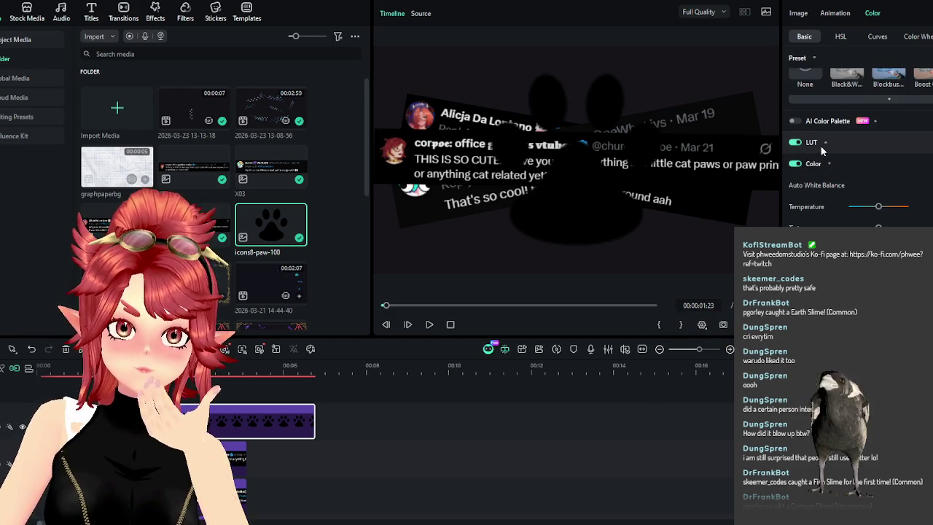
pyautogui.scroll(2, 856, 146)
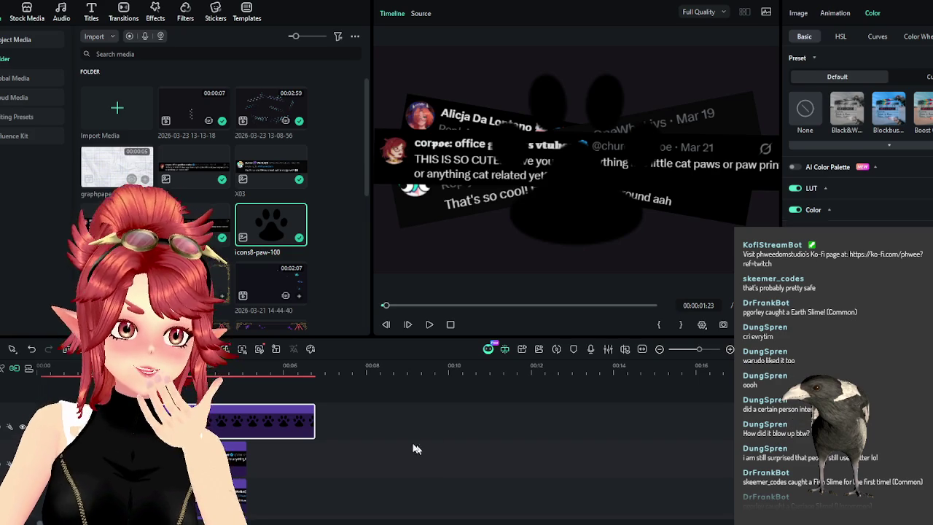
# Reselect the paw clip, toggle the Color section, browse presets, and leave LUT at None
pyautogui.click(224, 403)
pyautogui.click(262, 421)
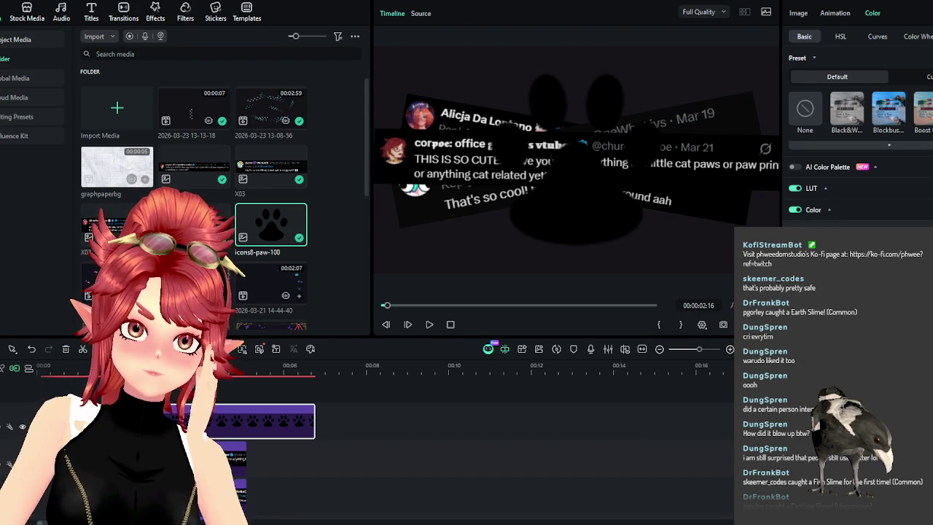
pyautogui.click(823, 212)
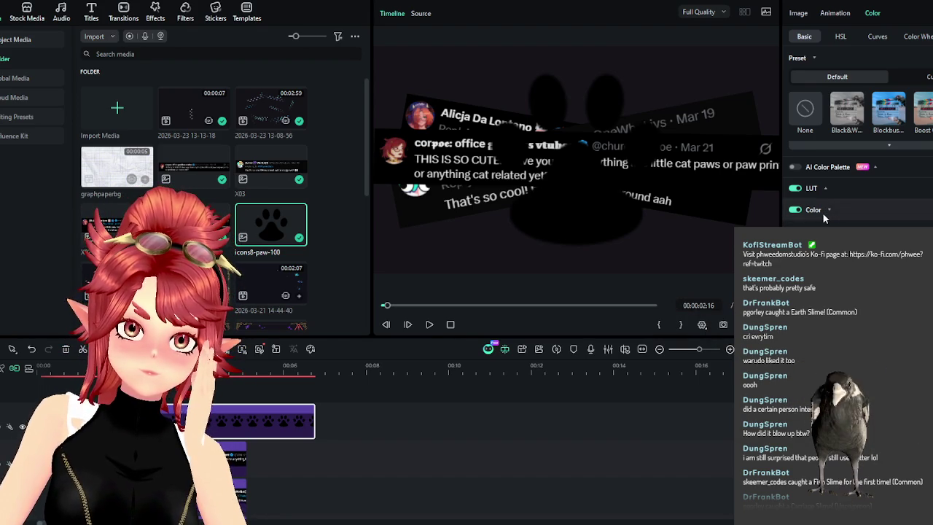
pyautogui.click(826, 210)
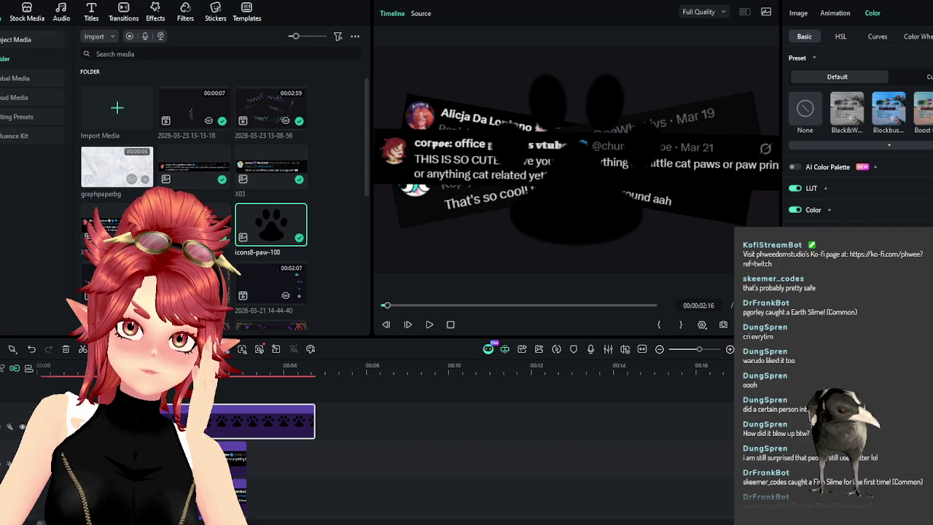
pyautogui.click(927, 77)
pyautogui.click(869, 78)
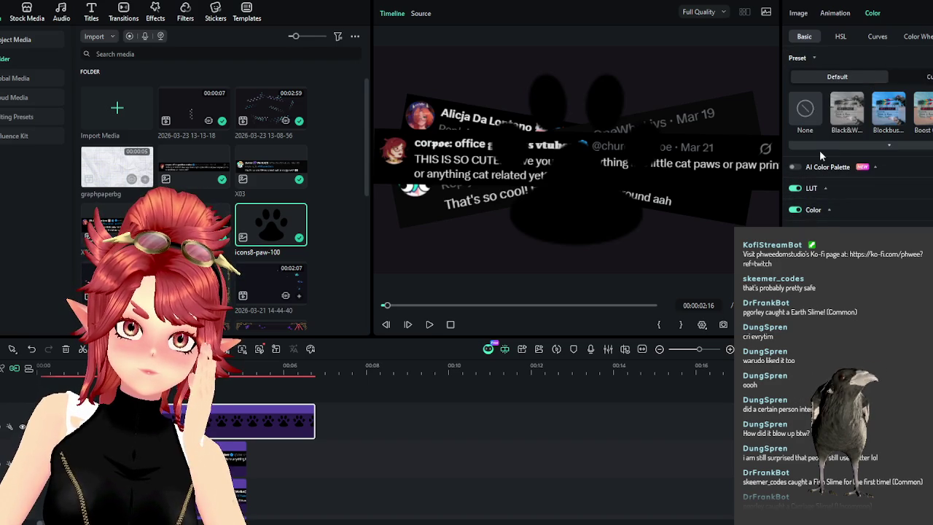
pyautogui.click(825, 188)
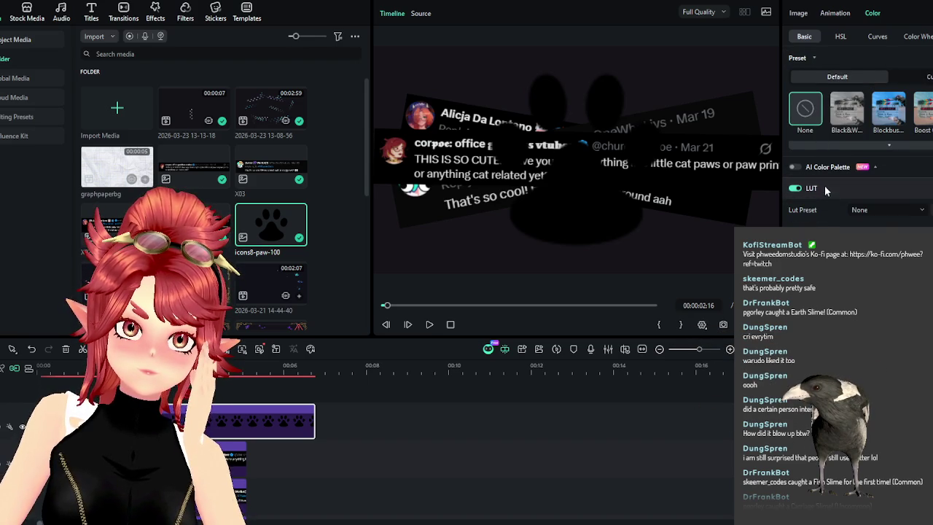
pyautogui.click(876, 209)
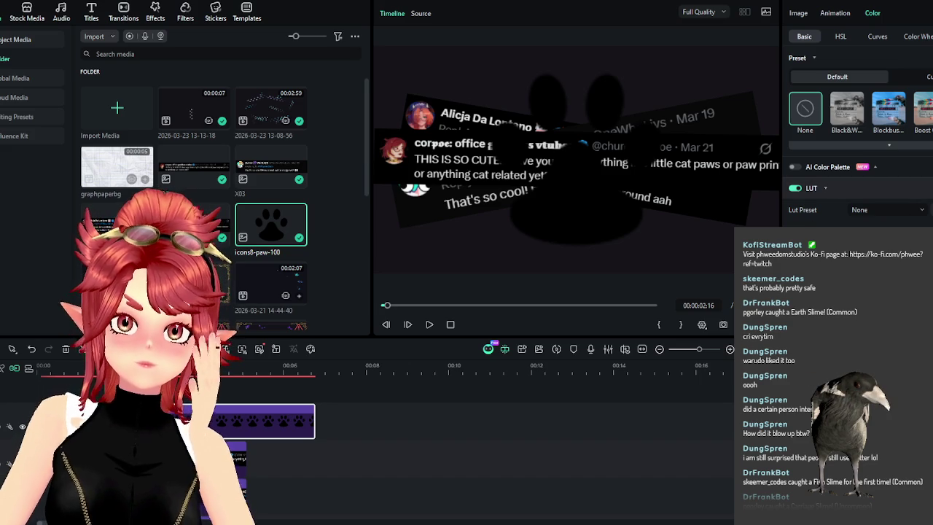
pyautogui.click(330, 423)
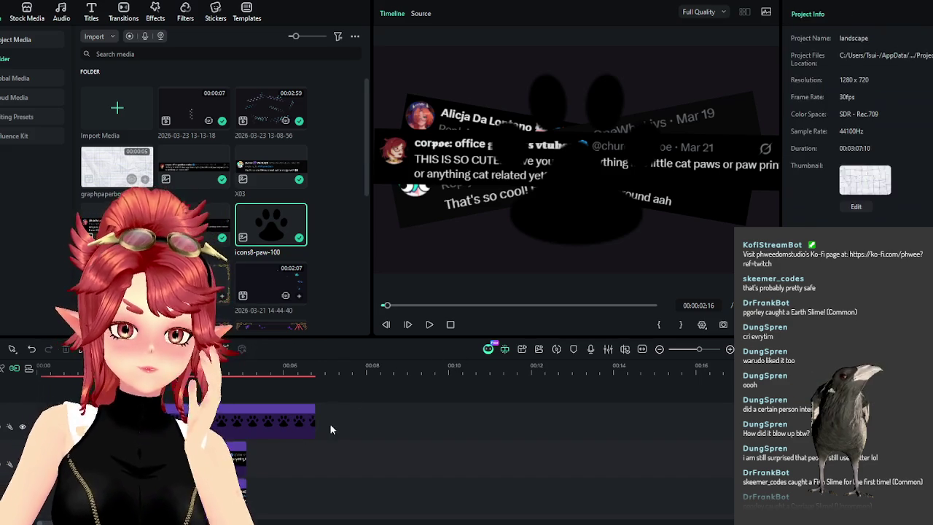
# Delete the paw clip from the Filmora timeline and launch Photoshop 2020 to open the paw icon
pyautogui.click(296, 420)
pyautogui.press('Delete')
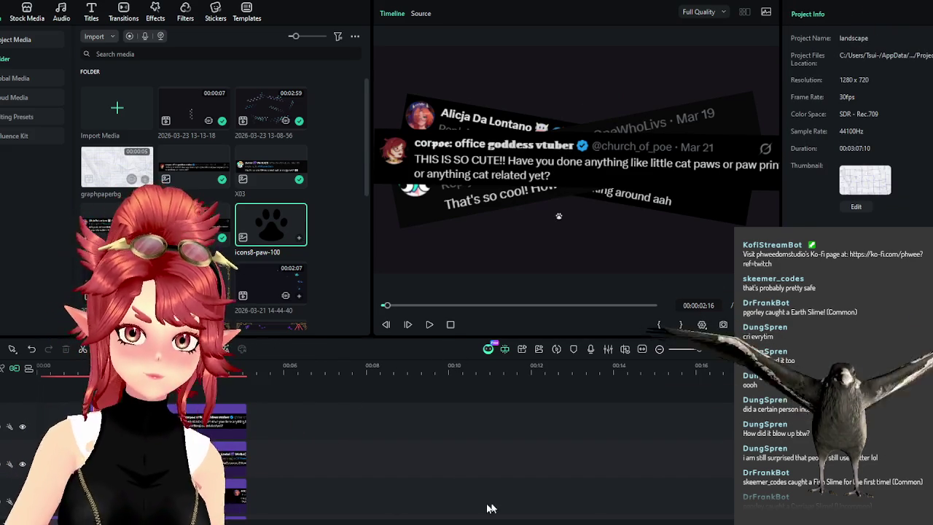
pyautogui.press('super')
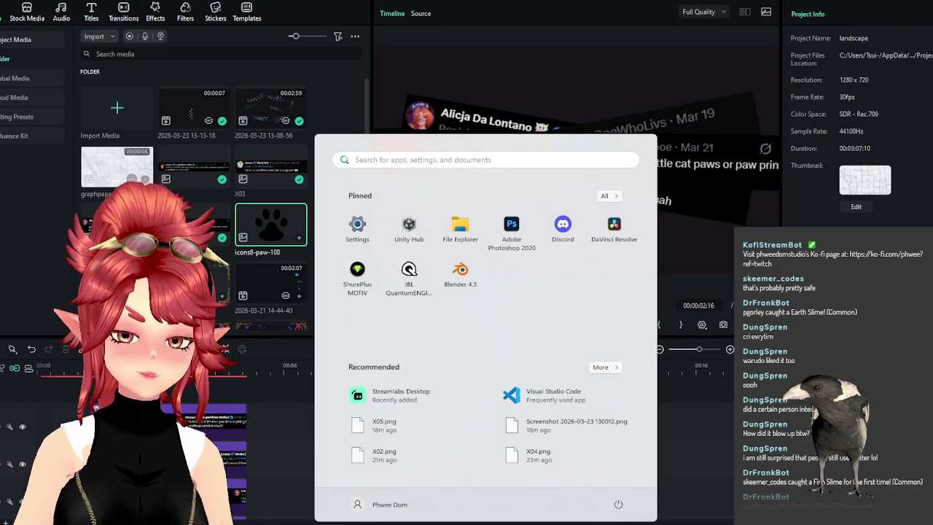
pyautogui.click(506, 231)
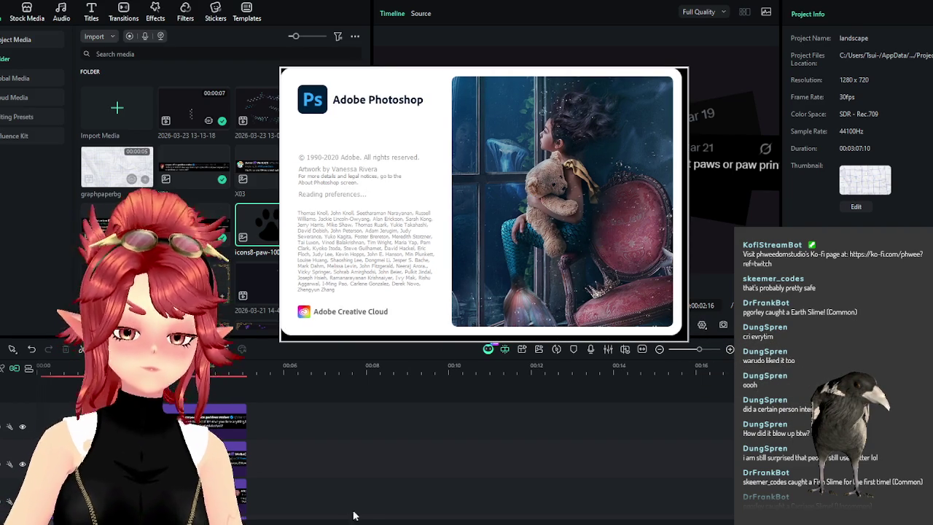
pyautogui.click(328, 465)
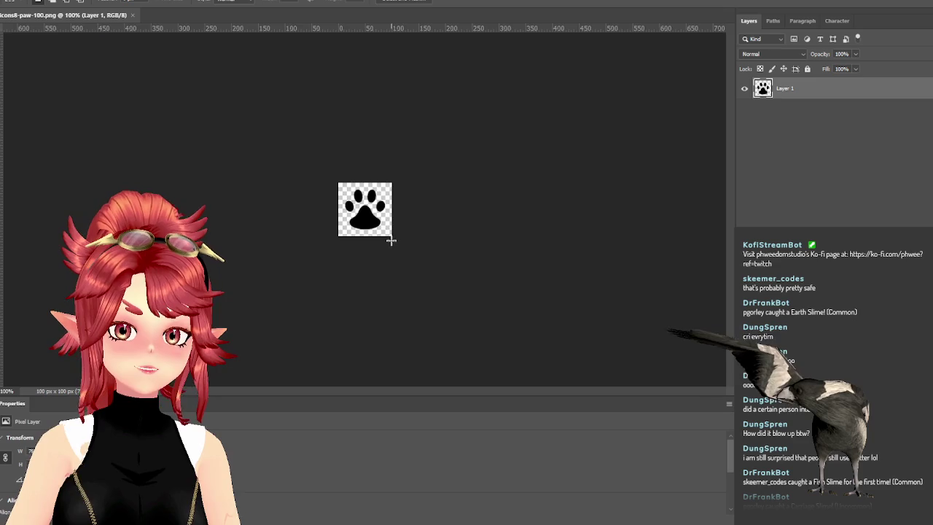
# Hide the black paw layer and fill the paw selection with white on a new layer
pyautogui.scroll(5, 400, 249)
pyautogui.scroll(2, 400, 249)
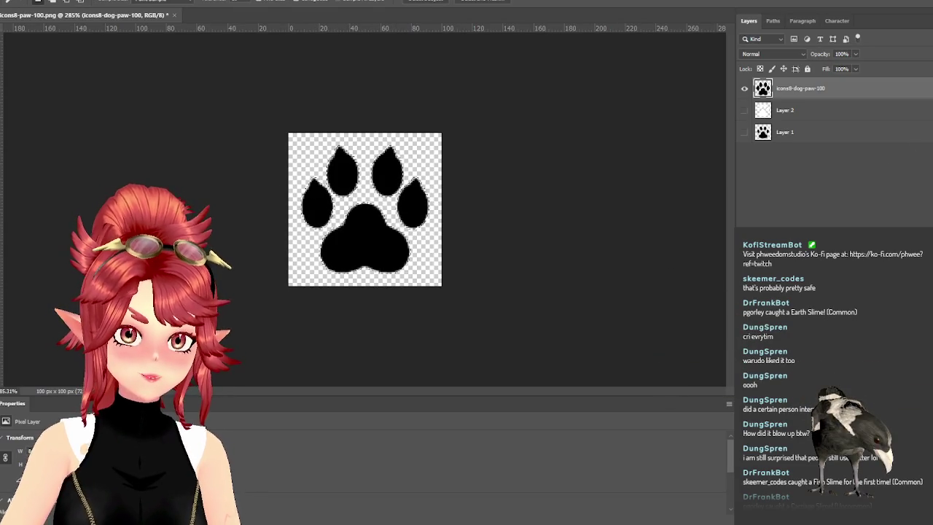
pyautogui.click(744, 89)
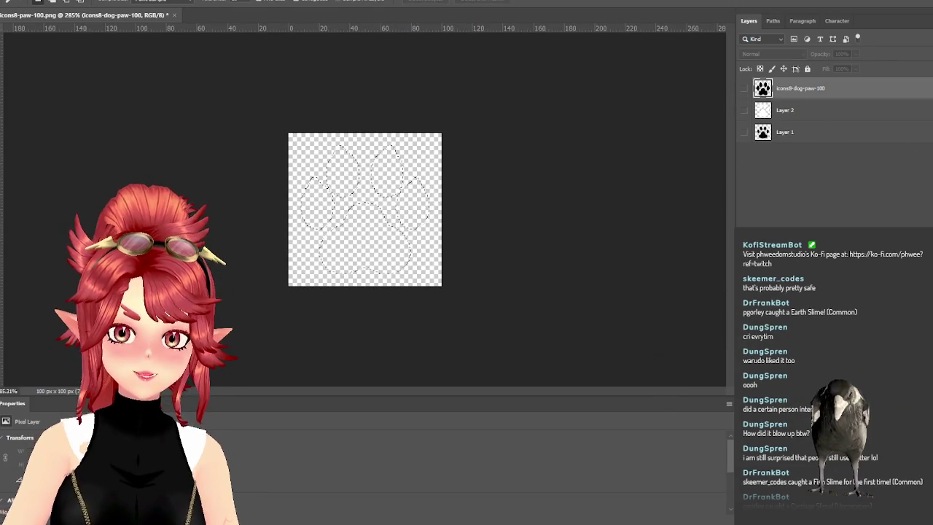
pyautogui.hotkey('ctrl', 'shift', 'alt', 'n')
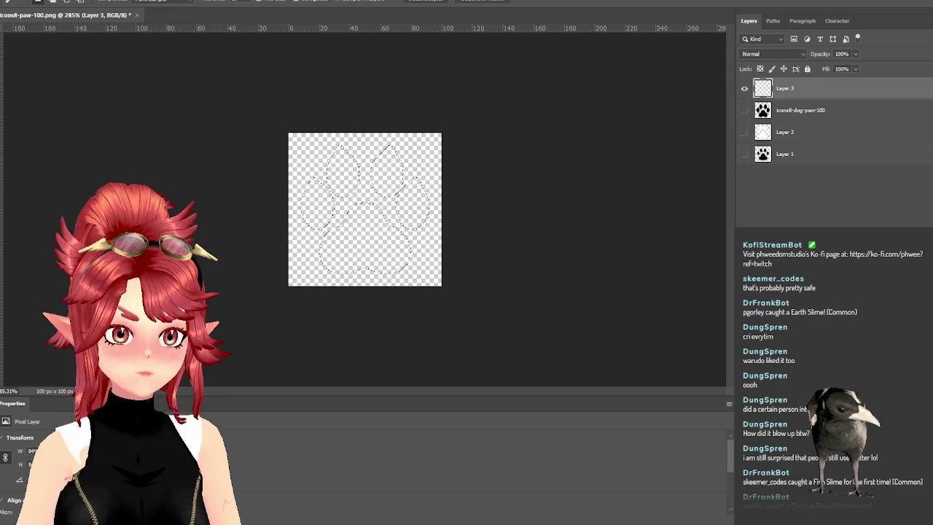
pyautogui.click(357, 262)
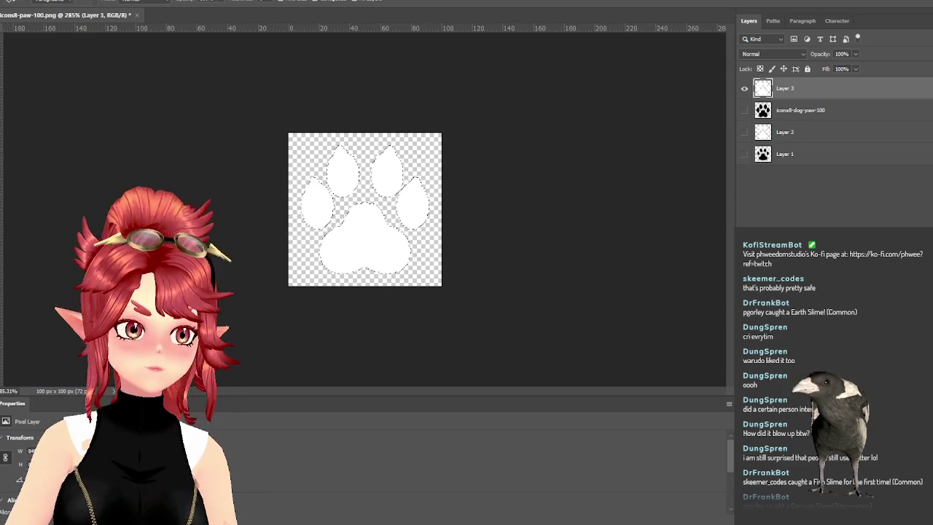
pyautogui.click(11, 1)
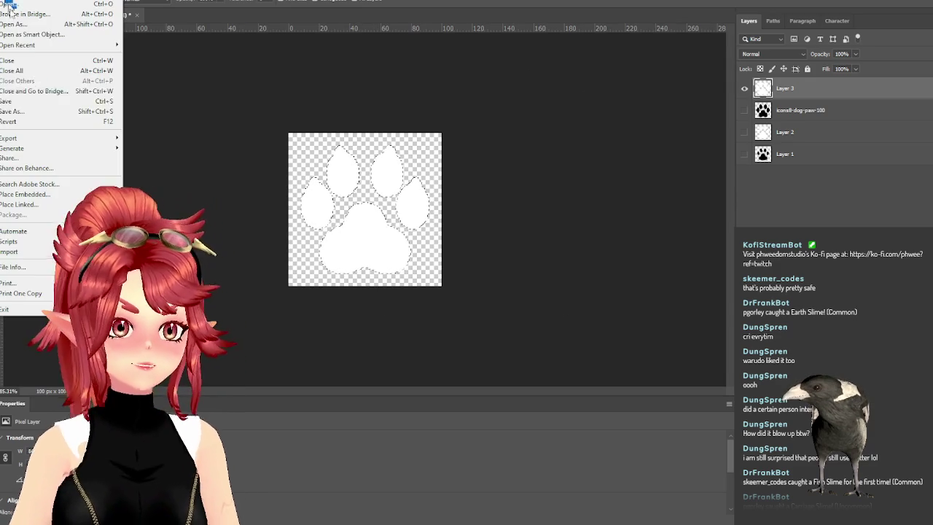
pyautogui.click(24, 110)
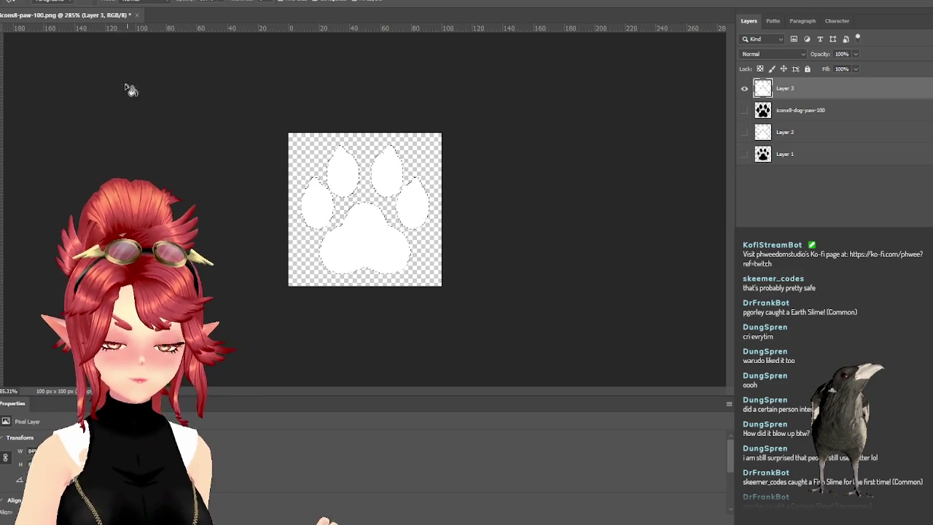
pyautogui.click(29, 1)
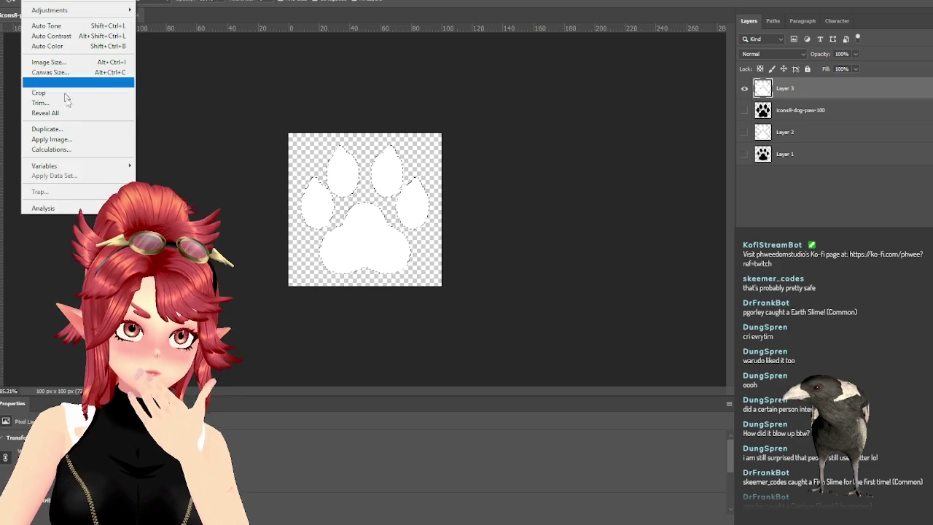
# Resize the canvas to 1000 × 1000 pixels
pyautogui.click(58, 71)
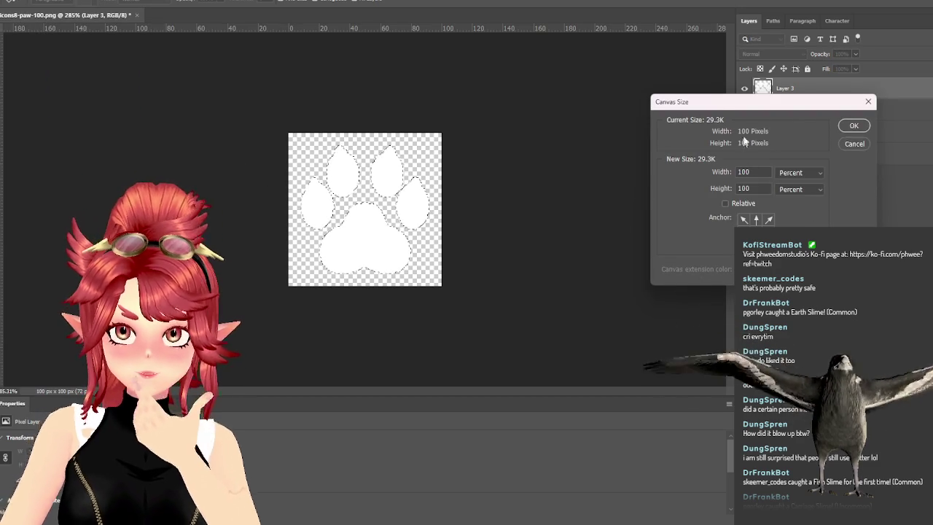
pyautogui.click(799, 173)
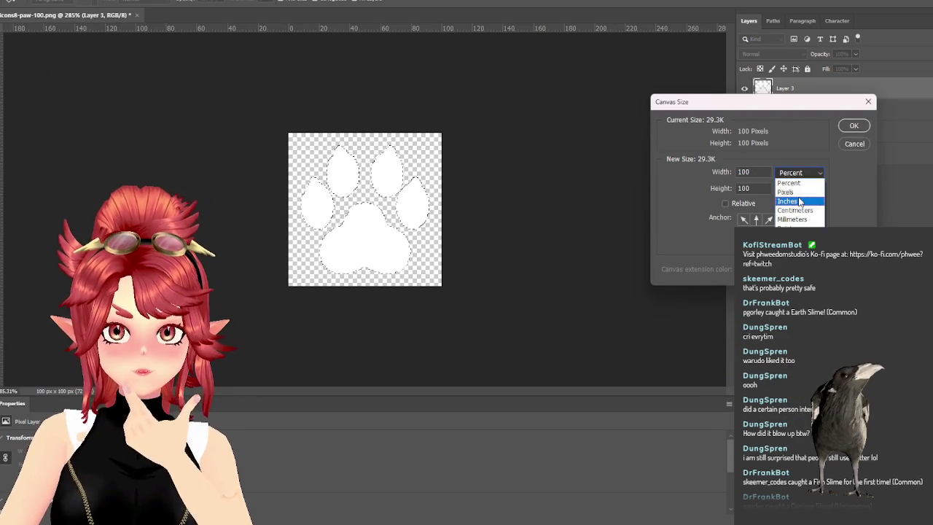
pyautogui.click(791, 192)
pyautogui.write('0')
pyautogui.press('Tab')
pyautogui.write('1000')
pyautogui.click(849, 125)
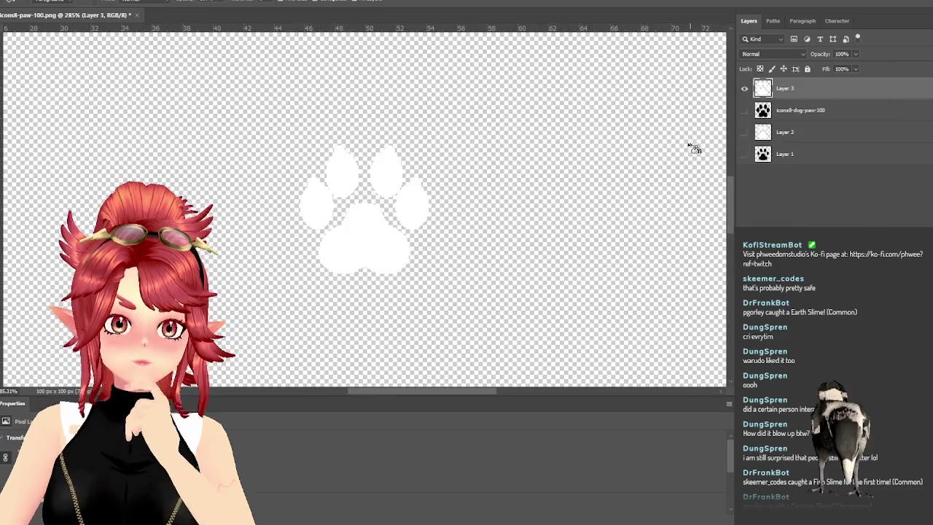
# Zoom out and nudge the small white paw slightly up-right with the Move tool
pyautogui.scroll(-2, 571, 277)
pyautogui.scroll(-2, 576, 280)
pyautogui.scroll(-1, 583, 288)
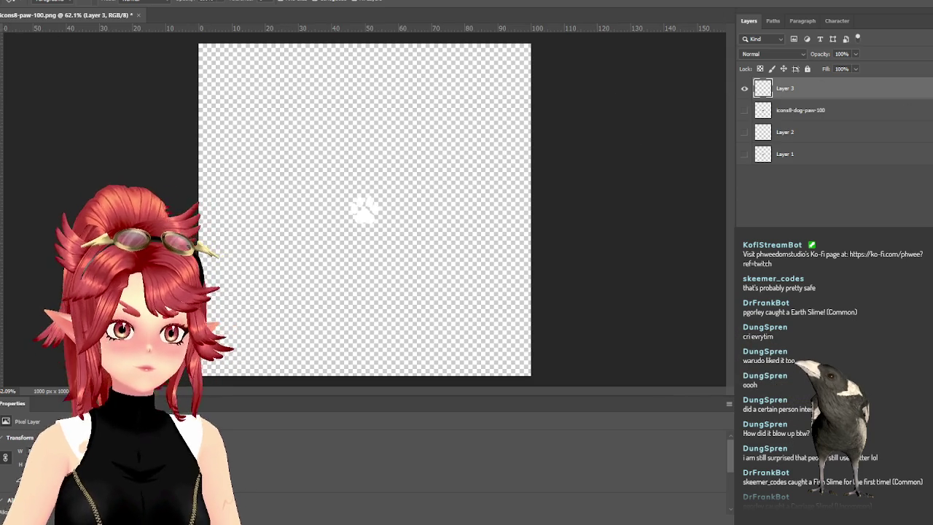
pyautogui.press('v')
pyautogui.moveTo(365, 224); pyautogui.dragTo(376, 202)
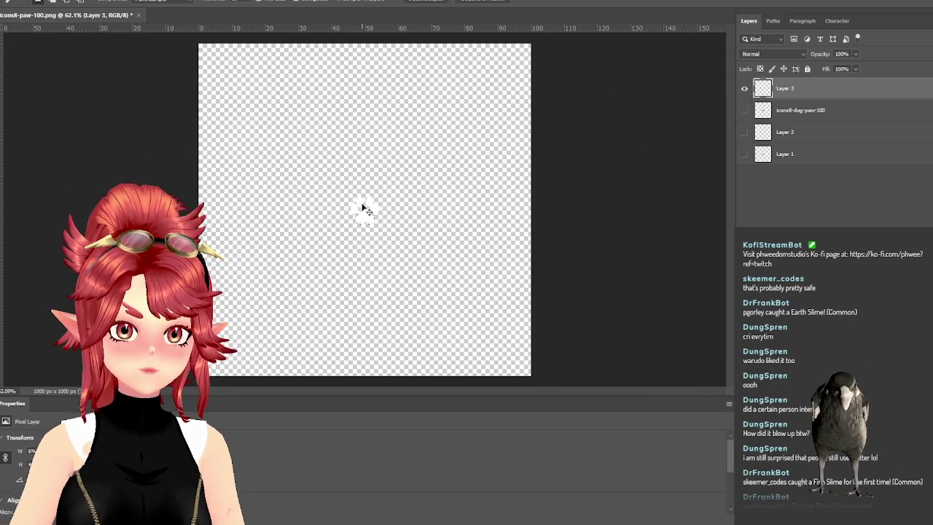
# Scale the white paw up to fill most of the canvas, recentre it, and hide Layer 3
pyautogui.click(68, 6)
pyautogui.click(205, 240)
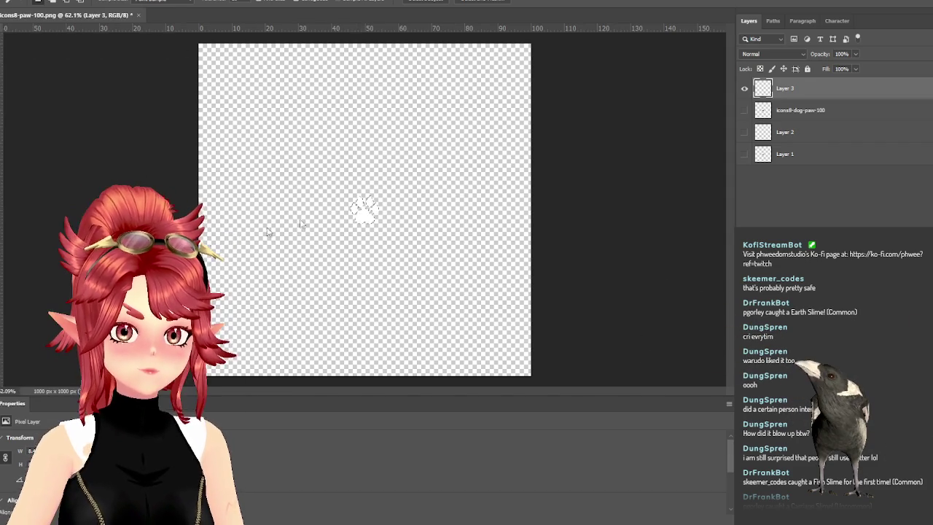
pyautogui.moveTo(378, 194); pyautogui.dragTo(480, 93)
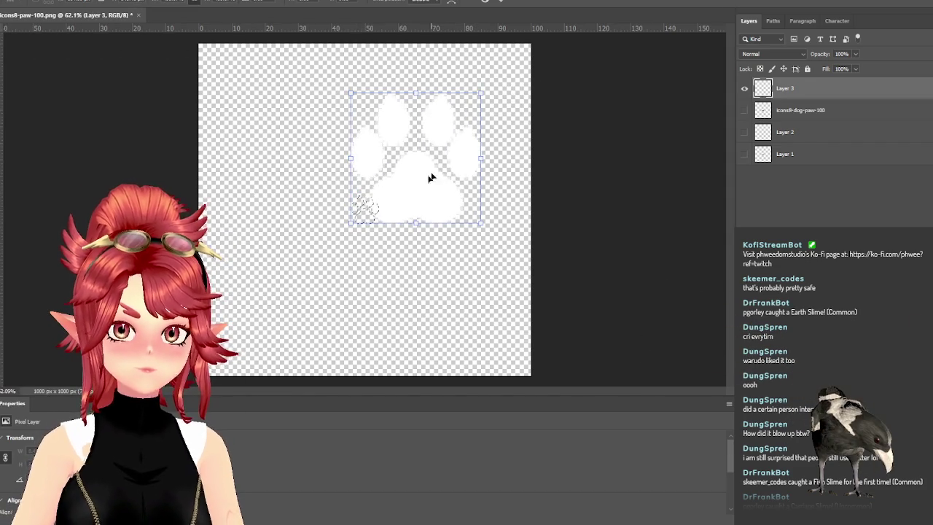
pyautogui.moveTo(349, 227); pyautogui.dragTo(216, 357)
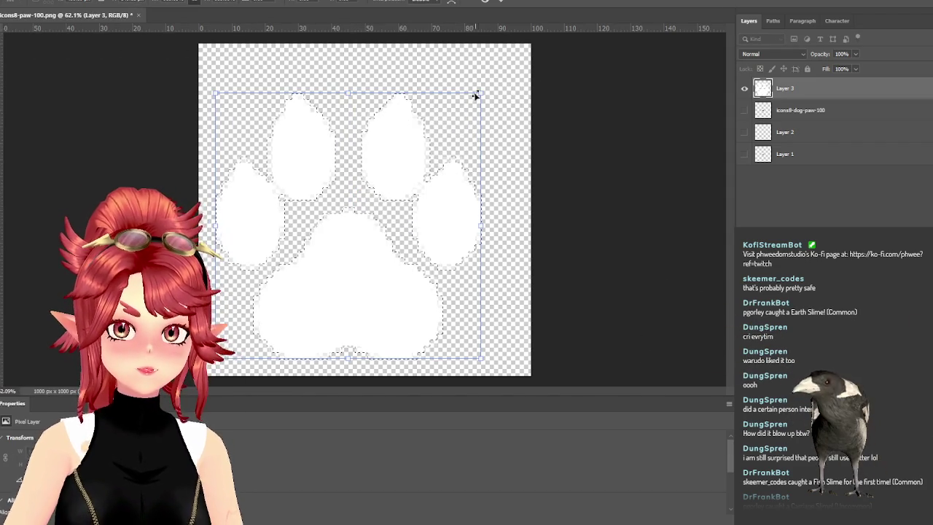
pyautogui.moveTo(481, 90); pyautogui.dragTo(502, 71)
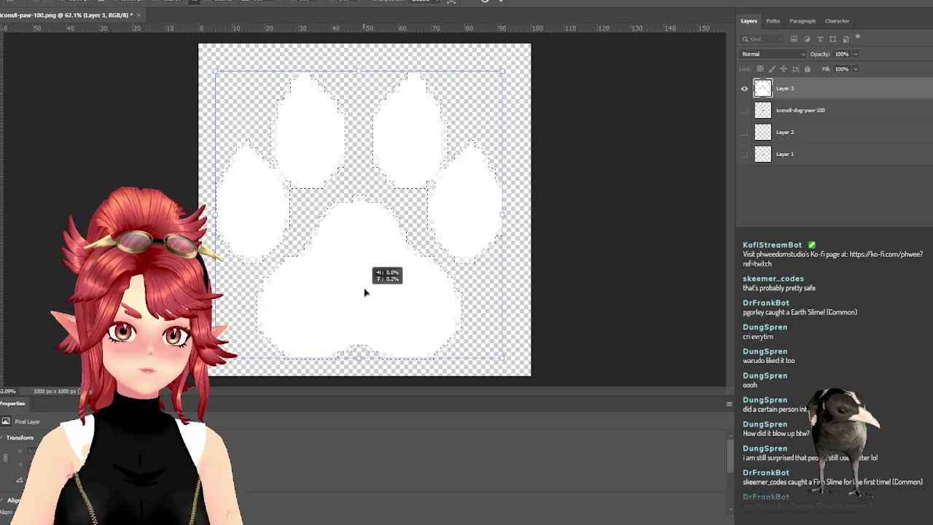
pyautogui.moveTo(364, 296); pyautogui.dragTo(370, 290)
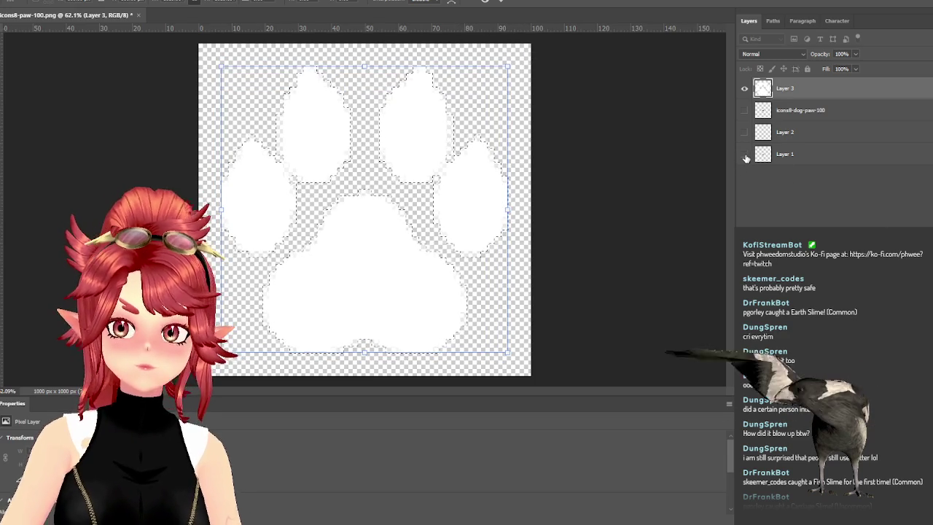
pyautogui.click(744, 88)
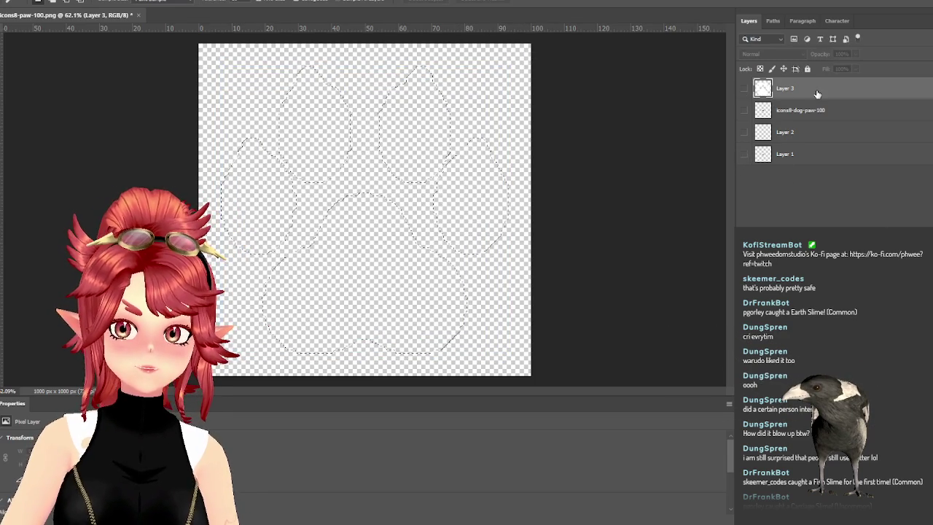
# Delete the white paw layer, then show and activate the black paw layer with nothing selected
pyautogui.press('Delete')
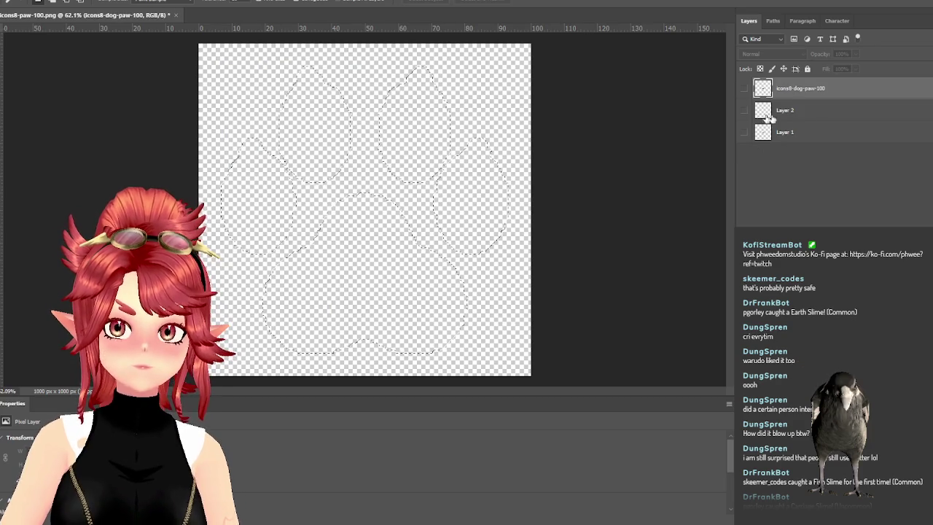
pyautogui.click(761, 111)
pyautogui.click(801, 88)
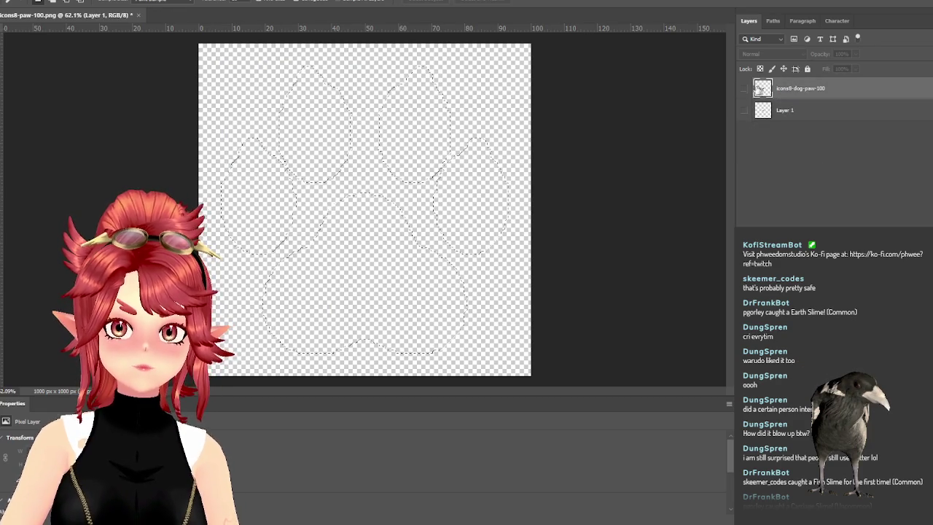
pyautogui.click(744, 88)
pyautogui.hotkey('ctrl', 'd')
# Scale the black paw to fill the canvas, about 1192%
pyautogui.hotkey('alt', 'e')
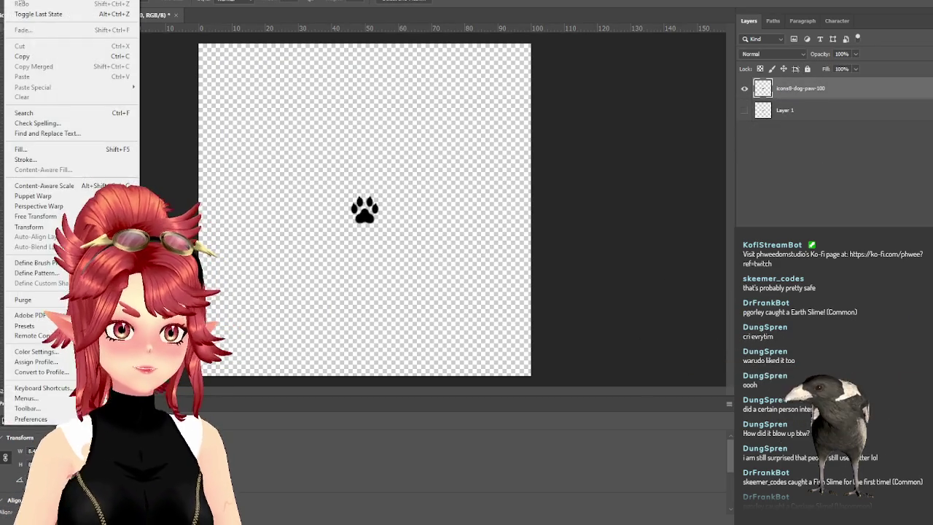
pyautogui.click(218, 242)
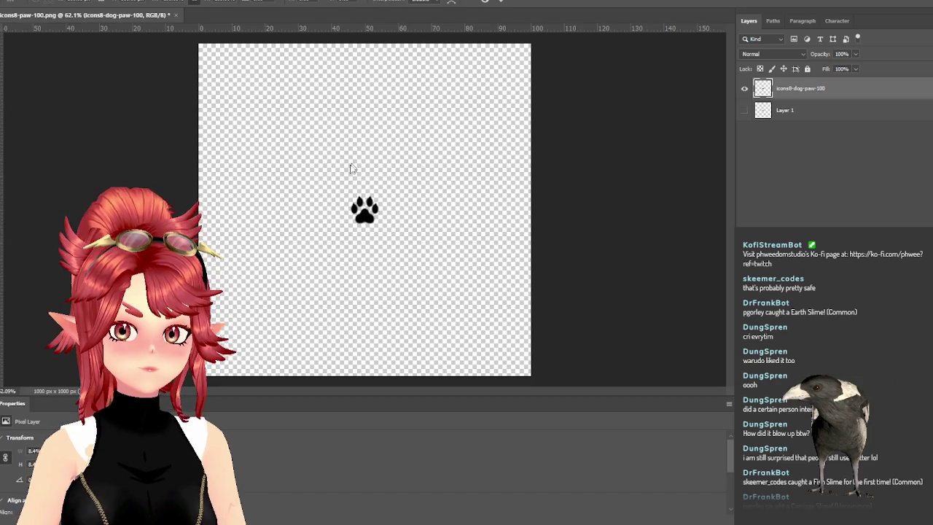
pyautogui.moveTo(351, 195); pyautogui.dragTo(195, 44)
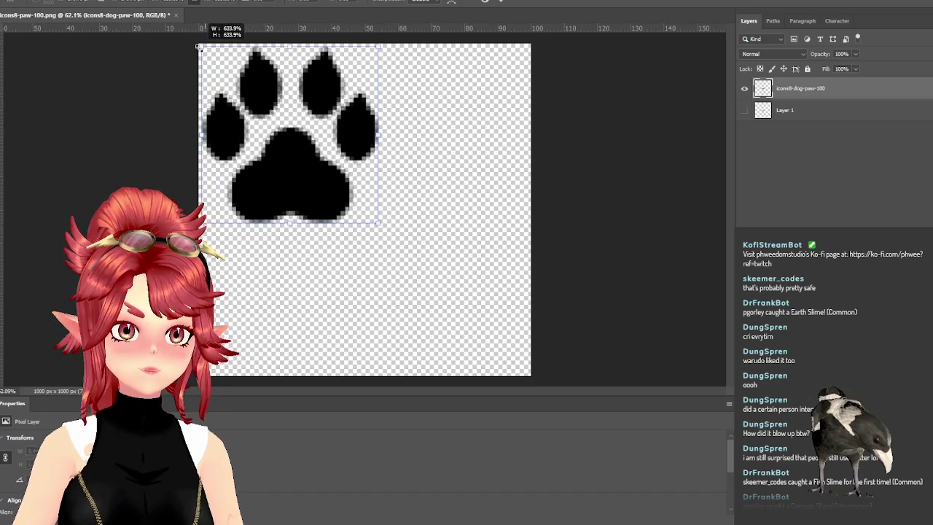
pyautogui.moveTo(378, 222); pyautogui.dragTo(531, 375)
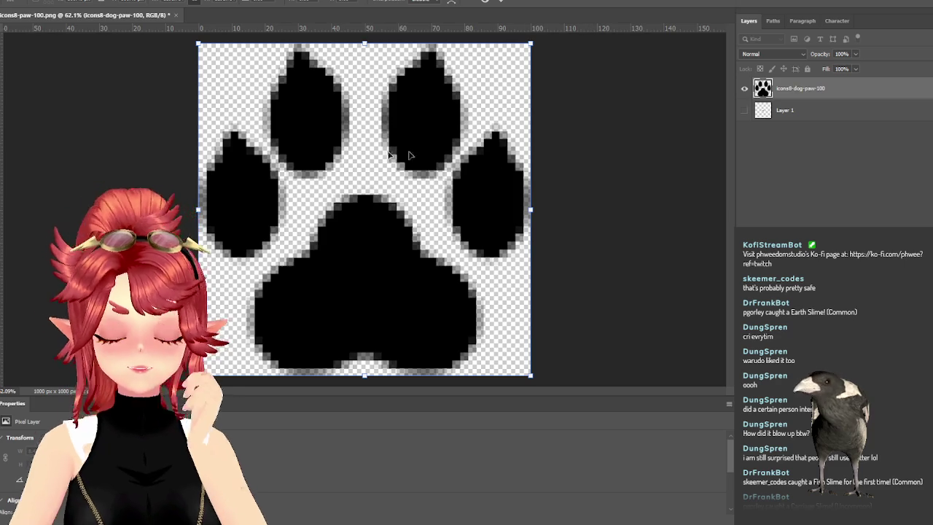
pyautogui.press('Return')
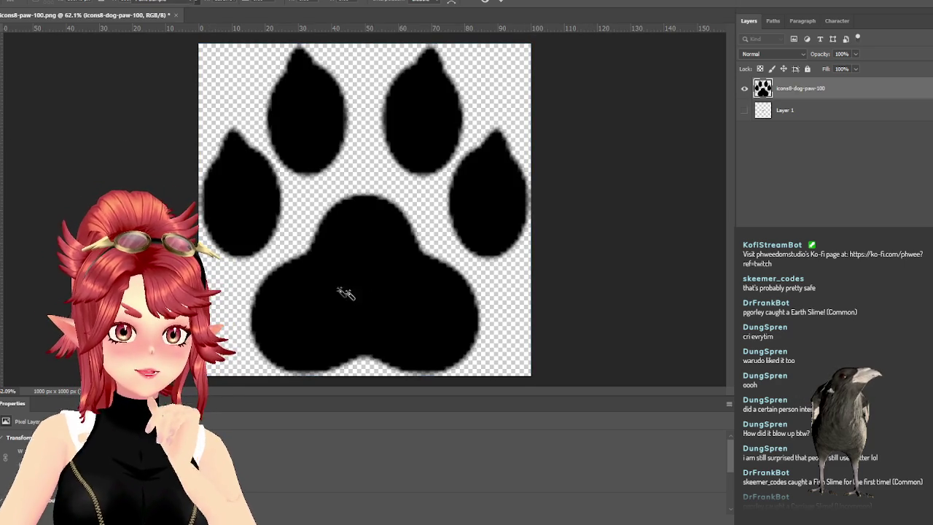
# Magic Wand-select the paw's pad and all toes, then add a new empty layer
pyautogui.press('w')
pyautogui.click(364, 270)
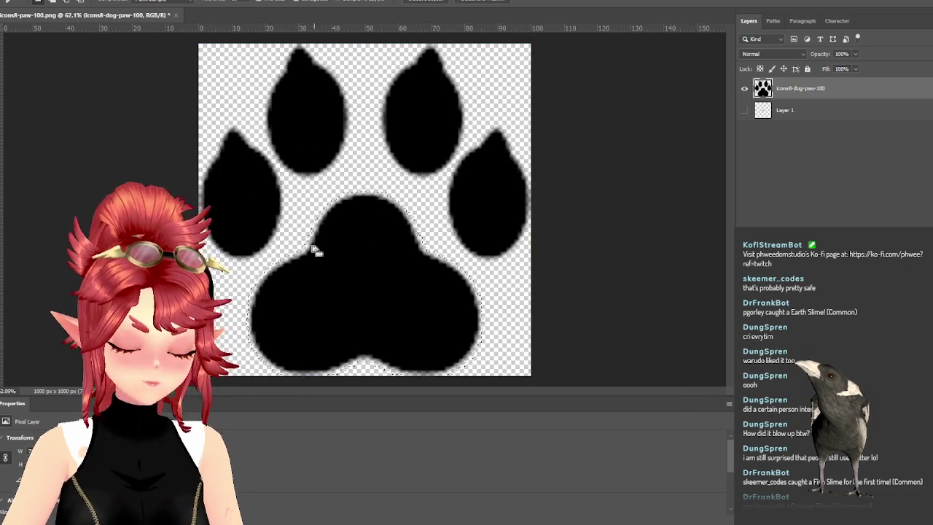
pyautogui.keyDown('shift'); pyautogui.click(448, 110); pyautogui.keyUp('shift')
pyautogui.keyDown('shift'); pyautogui.click(343, 125); pyautogui.keyUp('shift')
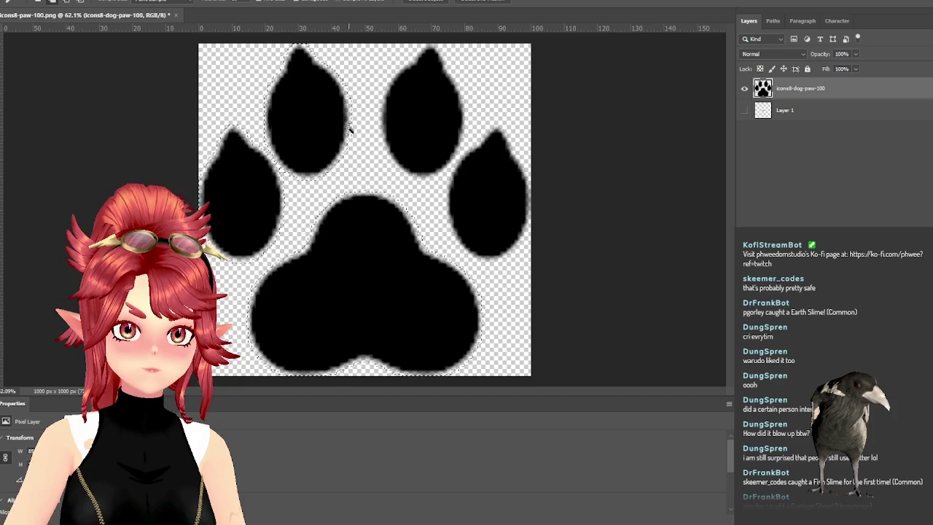
pyautogui.keyDown('shift'); pyautogui.click(491, 217); pyautogui.keyUp('shift')
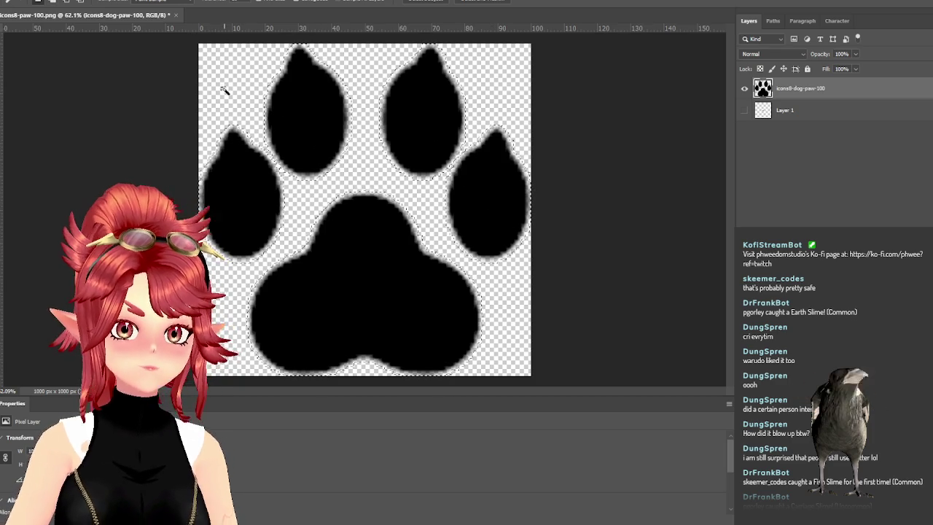
pyautogui.hotkey('ctrl', 'shift', 'alt', 'n')
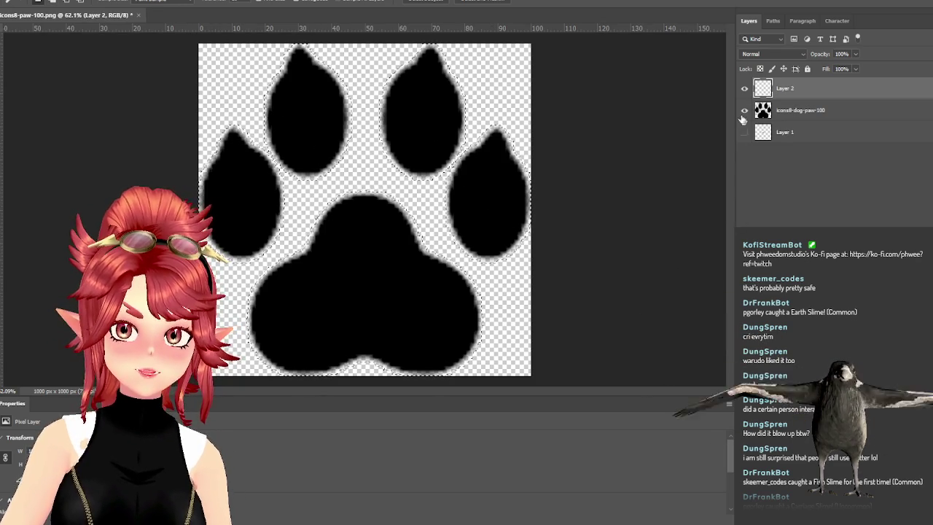
# Hide the black paw, fill the selection with white on Layer 2, and save as PNG
pyautogui.click(744, 110)
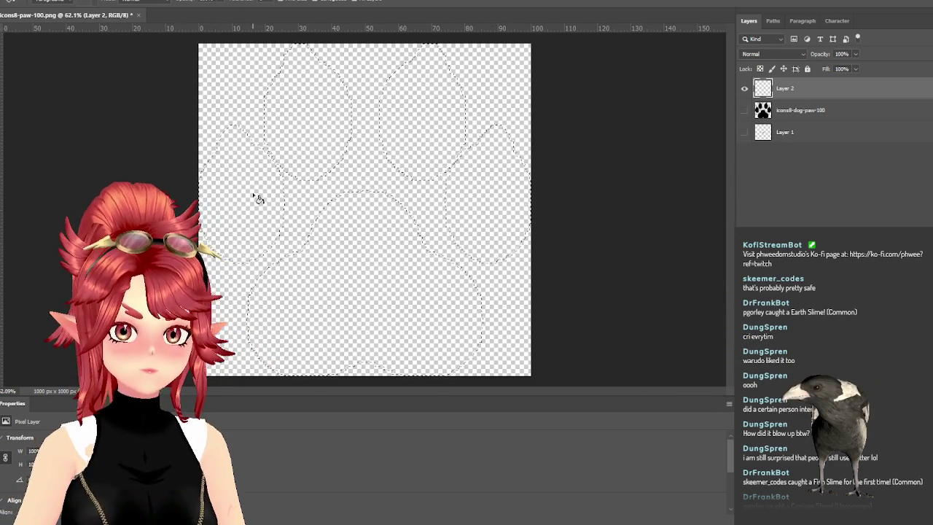
pyautogui.hotkey('ctrl', 'BackSpace')
pyautogui.hotkey('ctrl', 'd')
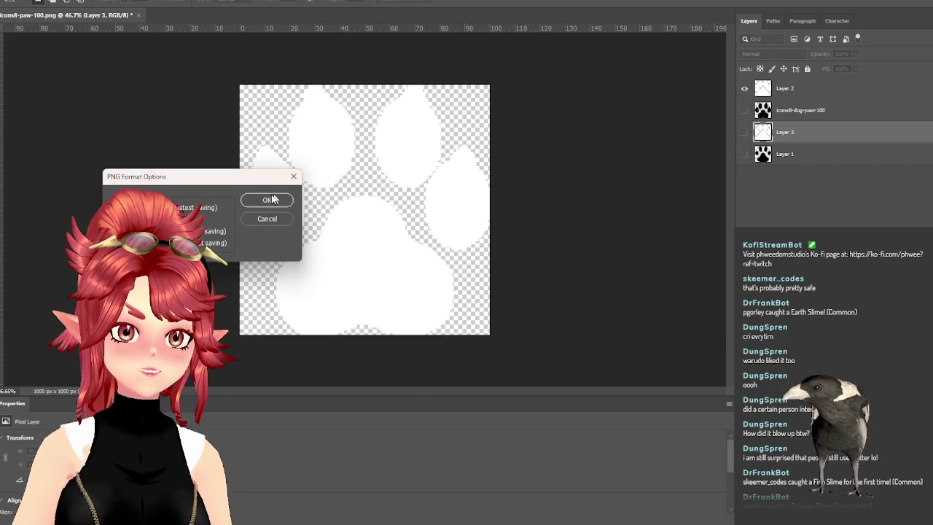
pyautogui.click(282, 198)
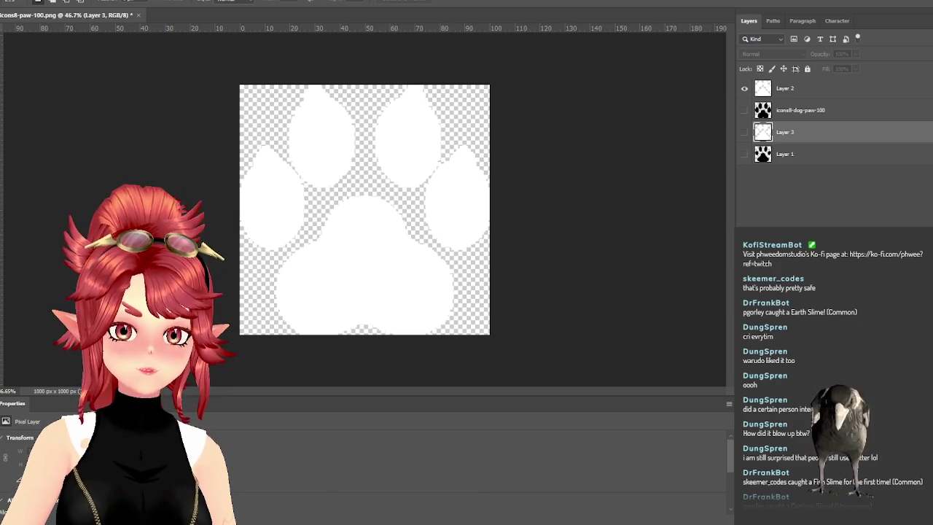
pyautogui.hotkey('alt', 'Tab')
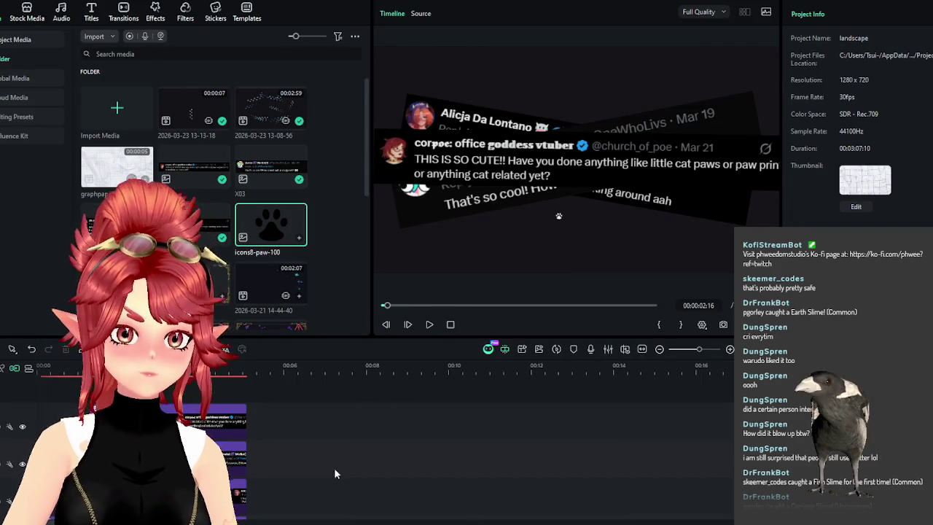
# Put the catpaw image on the top track, scale it to about 60, and preview it
pyautogui.moveTo(270, 225)
pyautogui.mouseDown()
pyautogui.moveTo(302, 407)
pyautogui.moveTo(236, 385)
pyautogui.mouseUp()
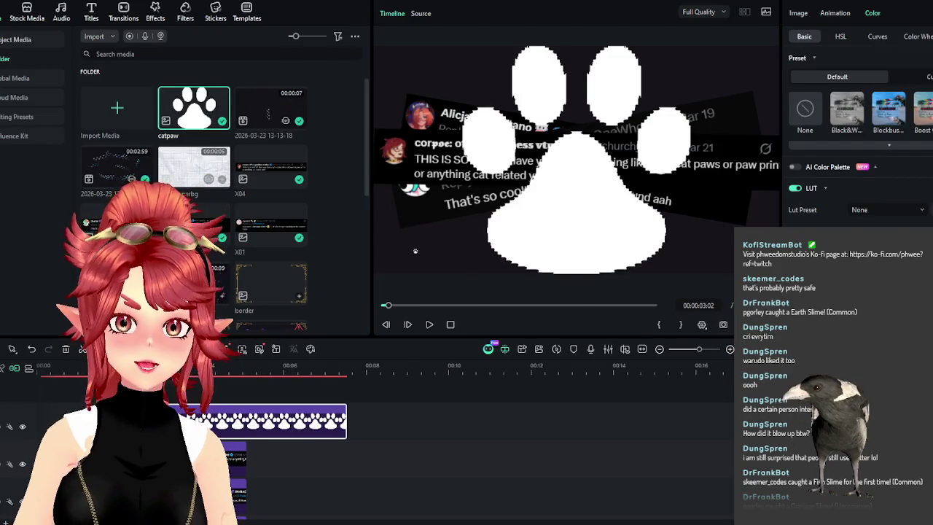
pyautogui.click(798, 13)
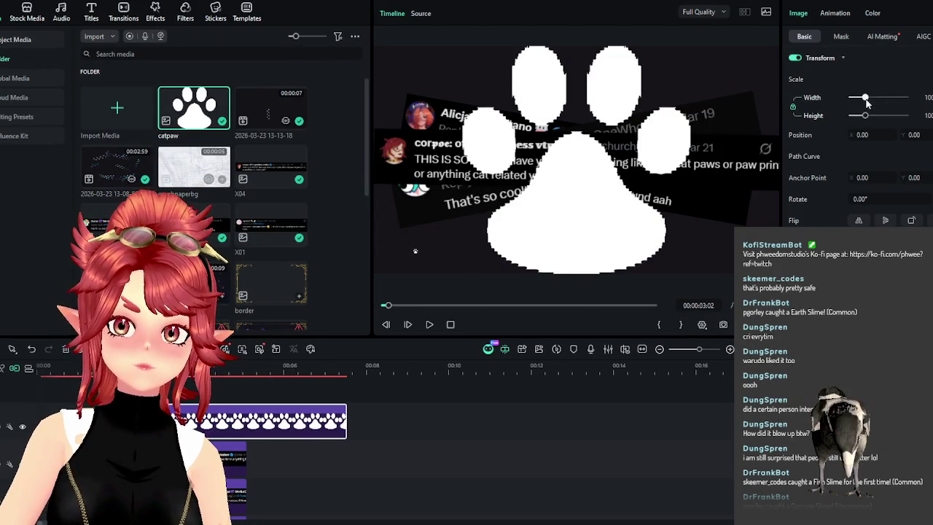
pyautogui.moveTo(871, 97); pyautogui.dragTo(861, 97)
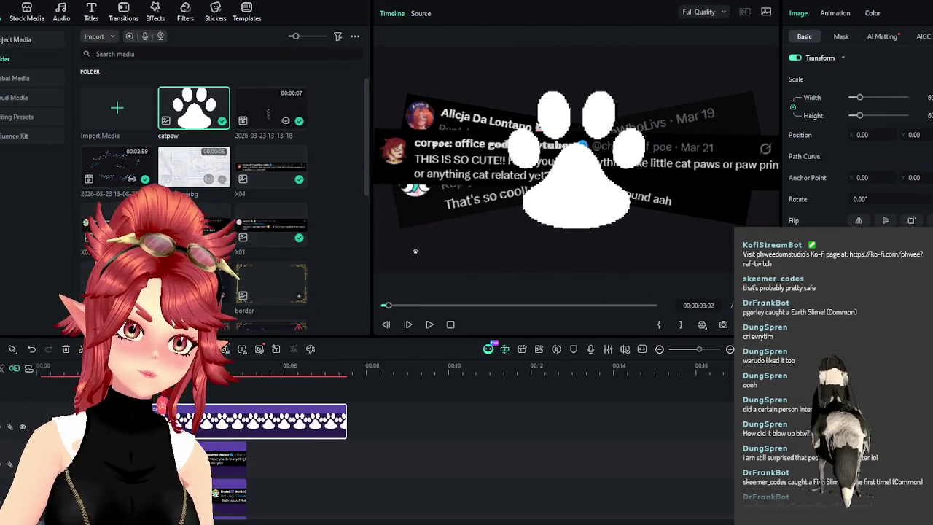
pyautogui.click(121, 365)
pyautogui.click(428, 325)
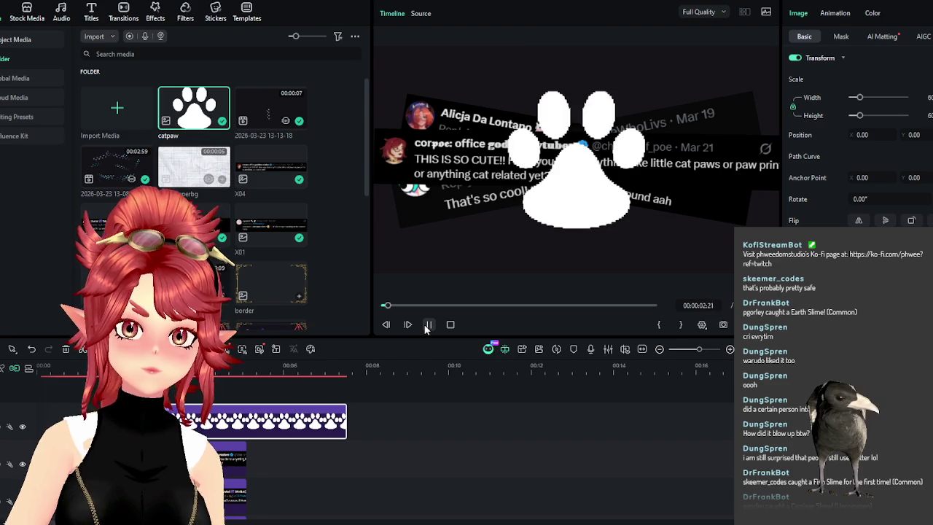
pyautogui.click(428, 325)
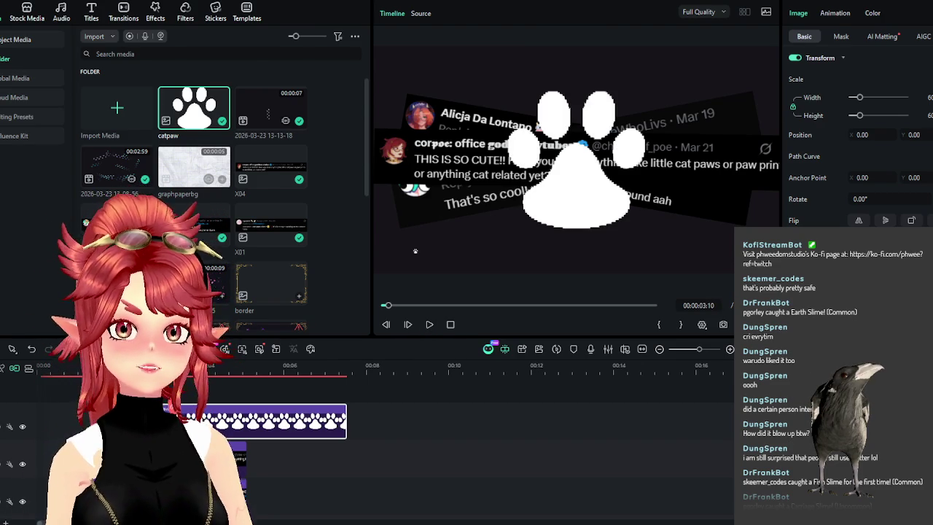
pyautogui.hotkey('alt', 'Tab')
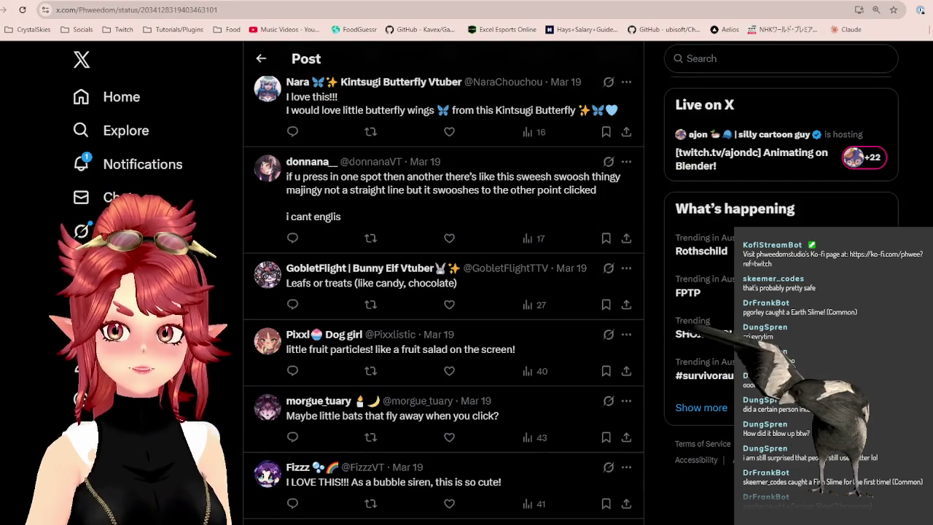
# In a new browser tab, go to Icons8 and search for 'cat paw'
pyautogui.hotkey('ctrl', 't')
pyautogui.write('icons8')
pyautogui.press('Return')
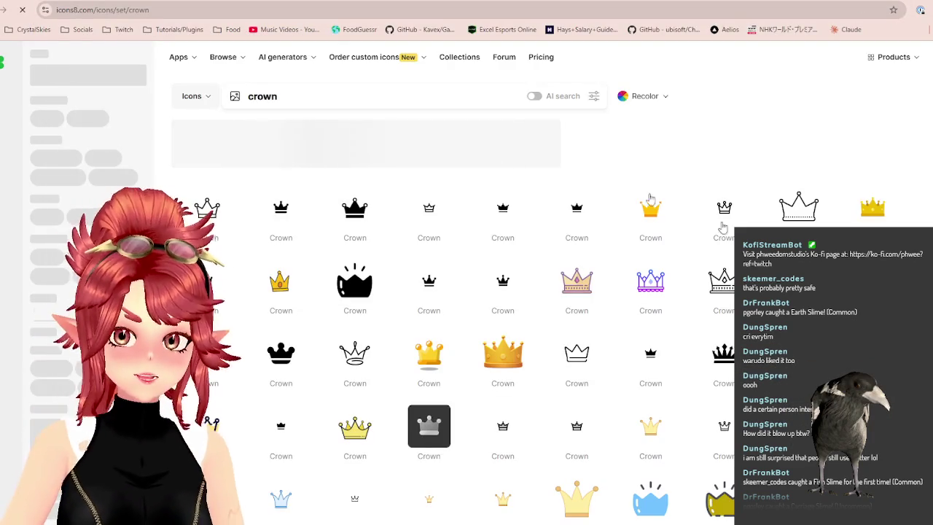
pyautogui.click(262, 96)
pyautogui.write('c')
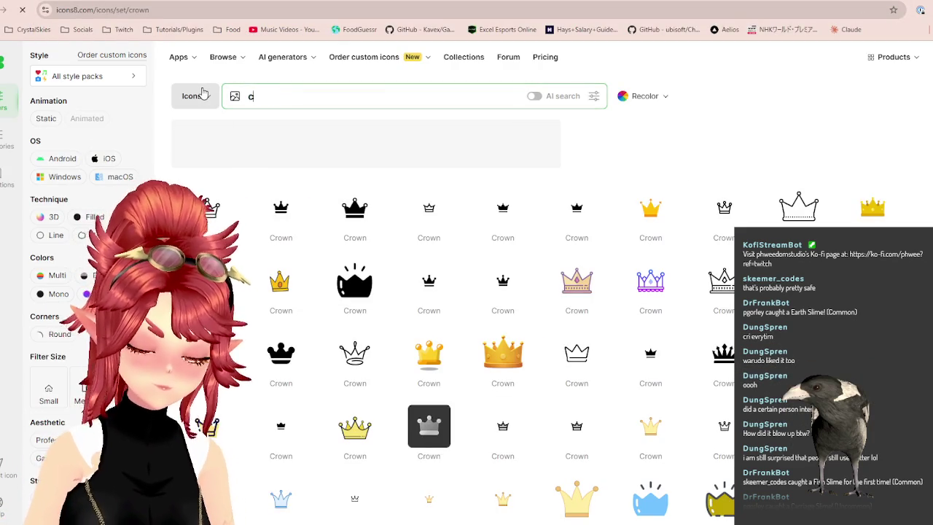
pyautogui.write('at paw')
pyautogui.press('Return')
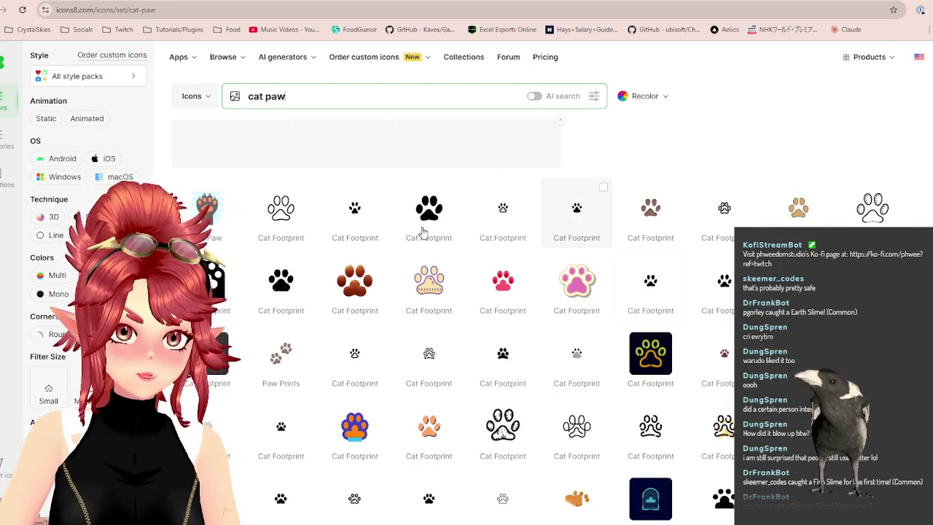
# Open a plain black Cat Footprint icon and show its download options
pyautogui.scroll(-2, 565, 368)
pyautogui.scroll(-1, 566, 368)
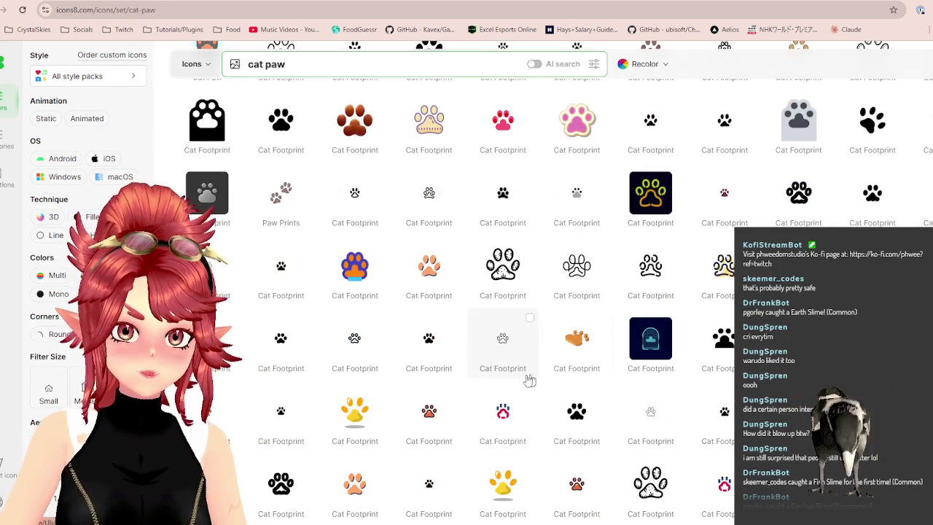
pyautogui.click(434, 354)
pyautogui.scroll(-3, 369, 332)
pyautogui.click(372, 292)
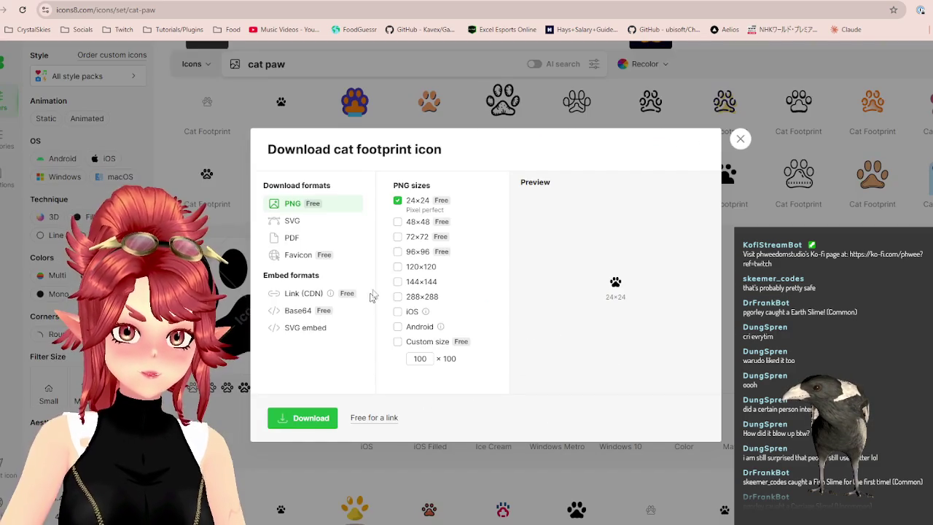
# Enable Custom size, drop the 24×24 PNG size, and try custom widths including 200 and 100
pyautogui.click(398, 342)
pyautogui.click(429, 359)
pyautogui.write('0')
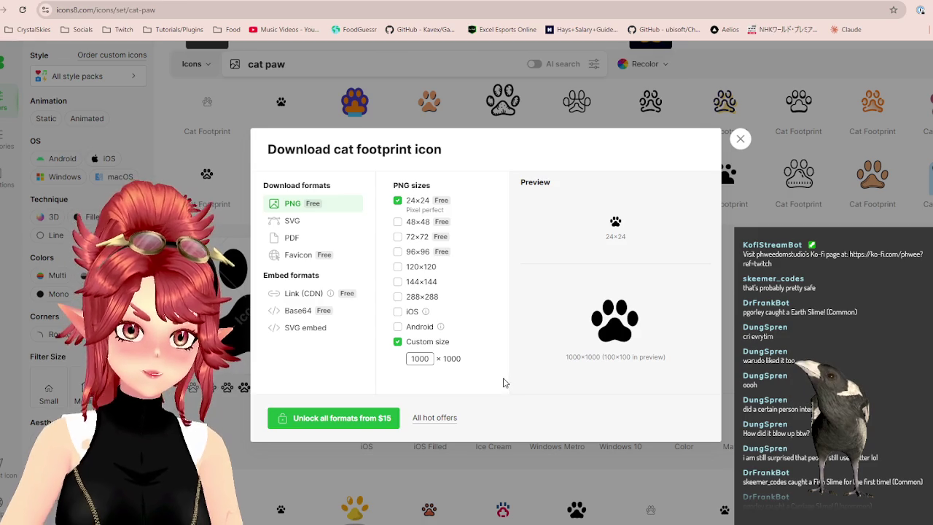
pyautogui.click(397, 208)
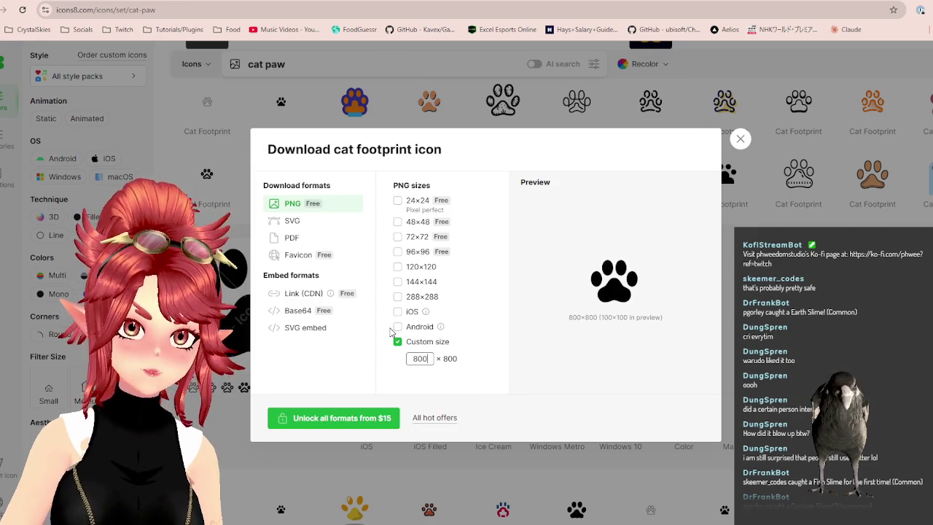
pyautogui.write('500')
pyautogui.press('BackSpace')
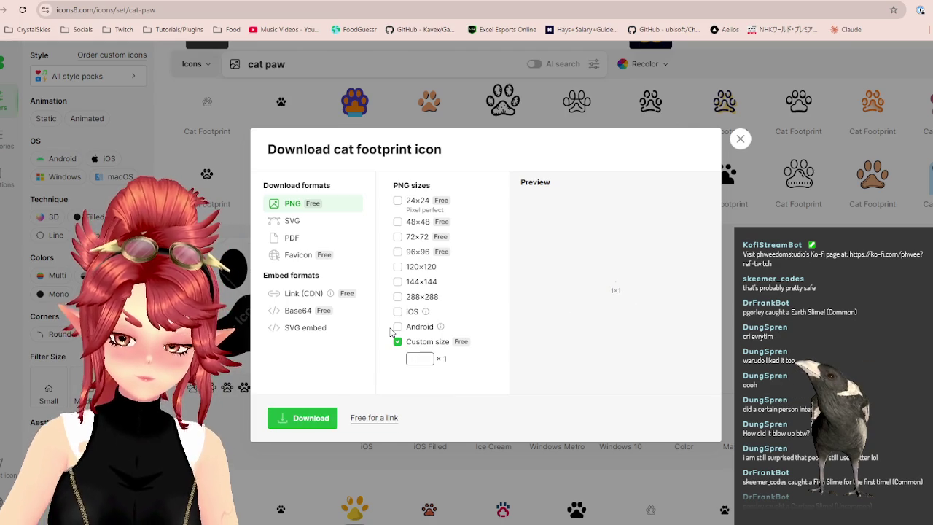
pyautogui.write('0')
pyautogui.press('BackSpace')
pyautogui.press('BackSpace')
pyautogui.press('BackSpace')
pyautogui.write('200')
pyautogui.press('BackSpace')
pyautogui.press('BackSpace')
pyautogui.press('BackSpace')
pyautogui.write('100')
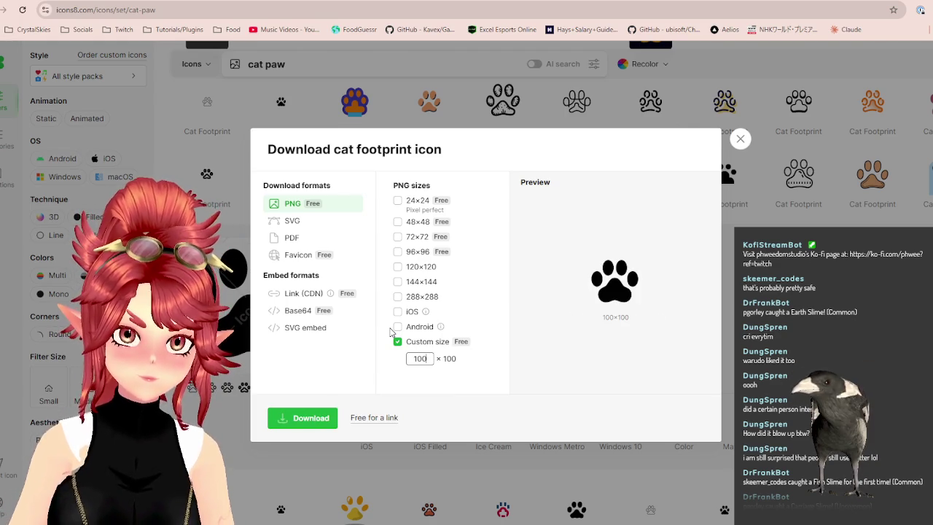
pyautogui.press('BackSpace')
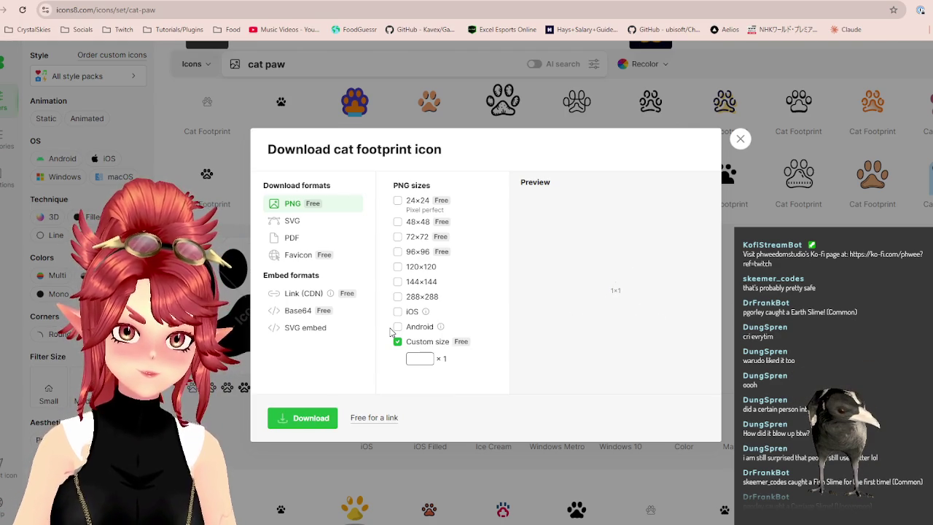
# Toggle the 288×288 size on and off, select SVG, then close the download dialog
pyautogui.click(397, 297)
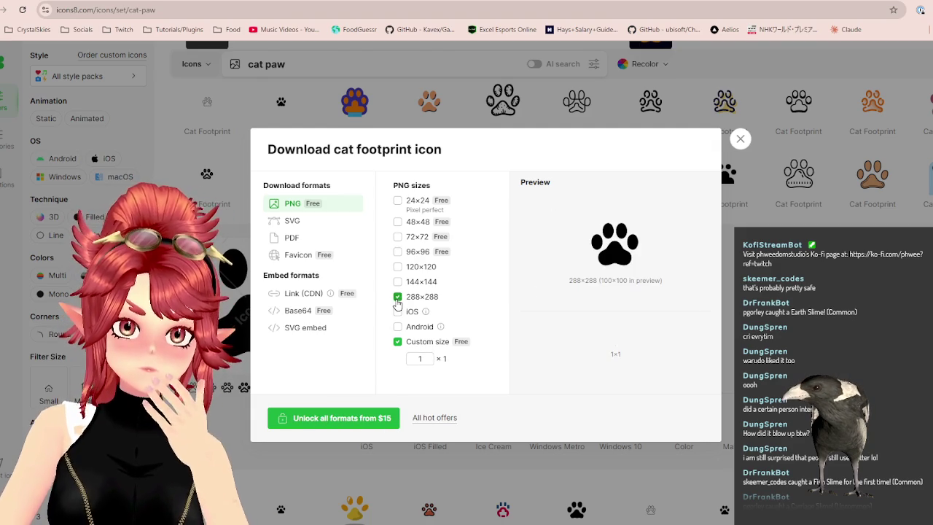
pyautogui.click(398, 298)
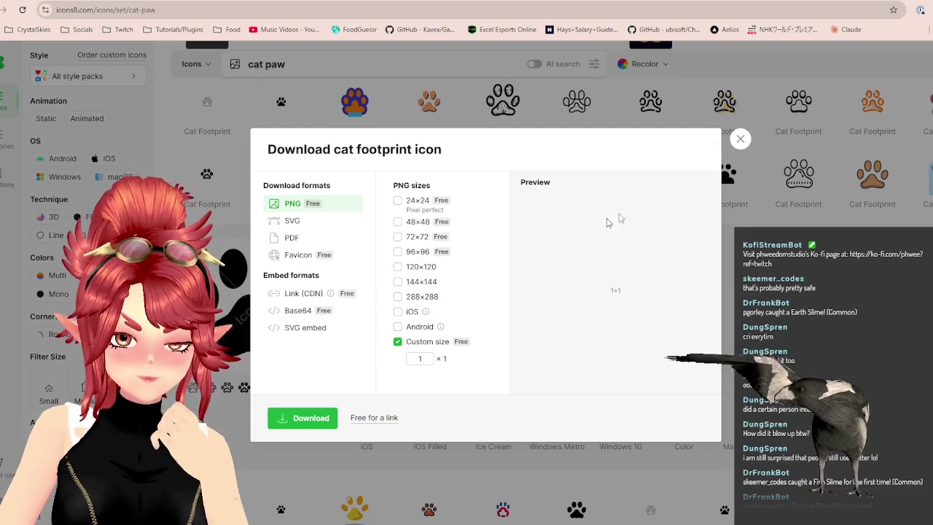
pyautogui.click(299, 228)
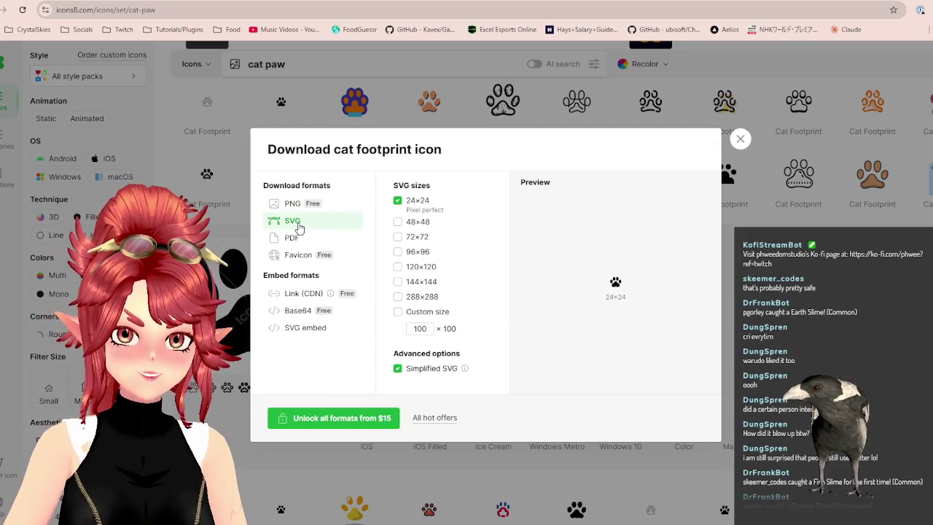
pyautogui.click(740, 139)
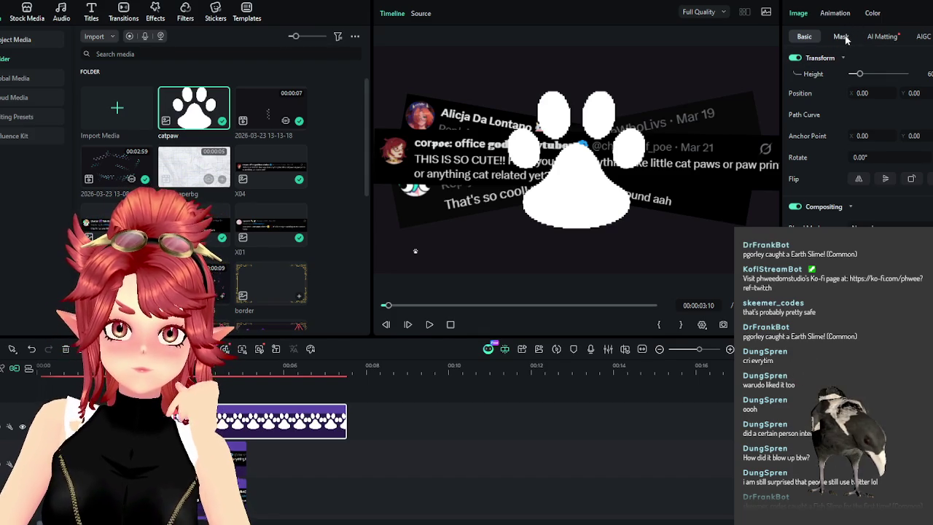
# Reduce the paw overlay's Scale Width slightly in the Transform settings
pyautogui.scroll(1, 800, 160)
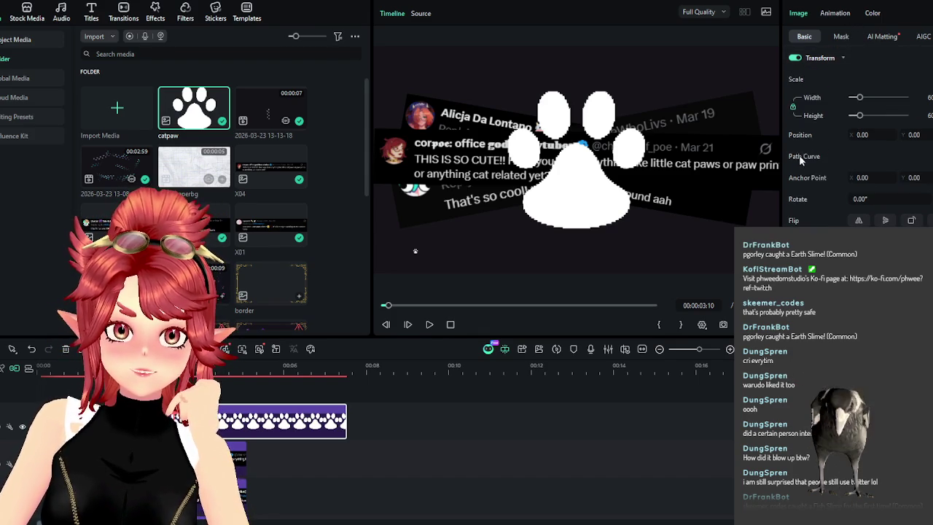
pyautogui.scroll(-1, 815, 178)
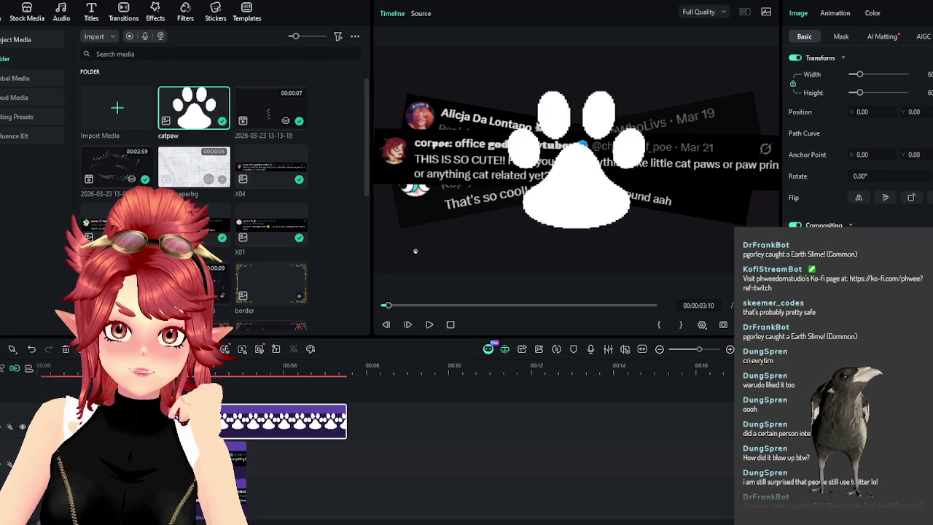
pyautogui.scroll(-2, 853, 146)
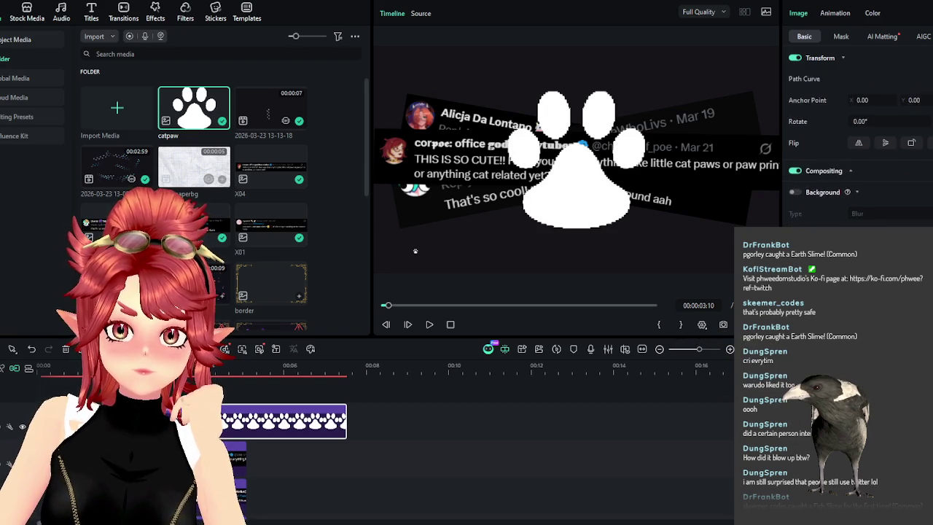
pyautogui.scroll(-1, 860, 150)
pyautogui.scroll(-3, 856, 145)
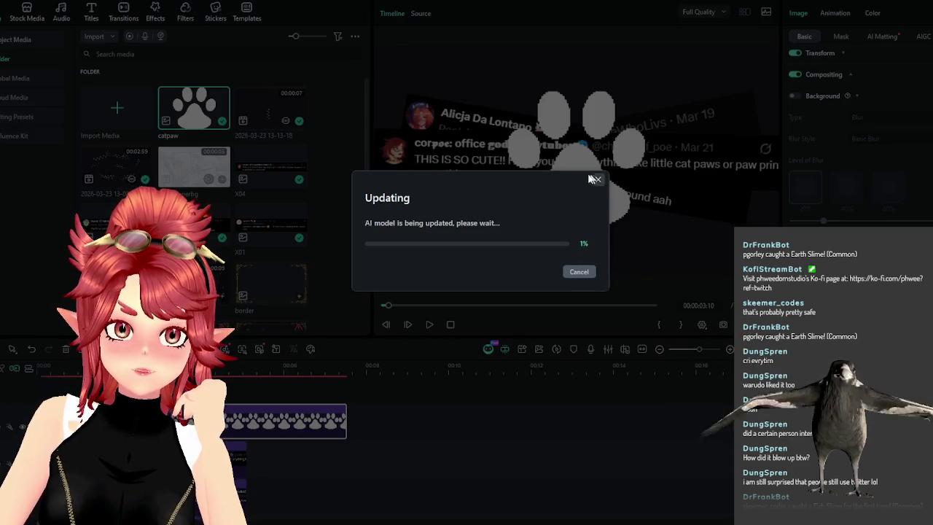
pyautogui.scroll(-1, 856, 145)
pyautogui.scroll(-2, 856, 146)
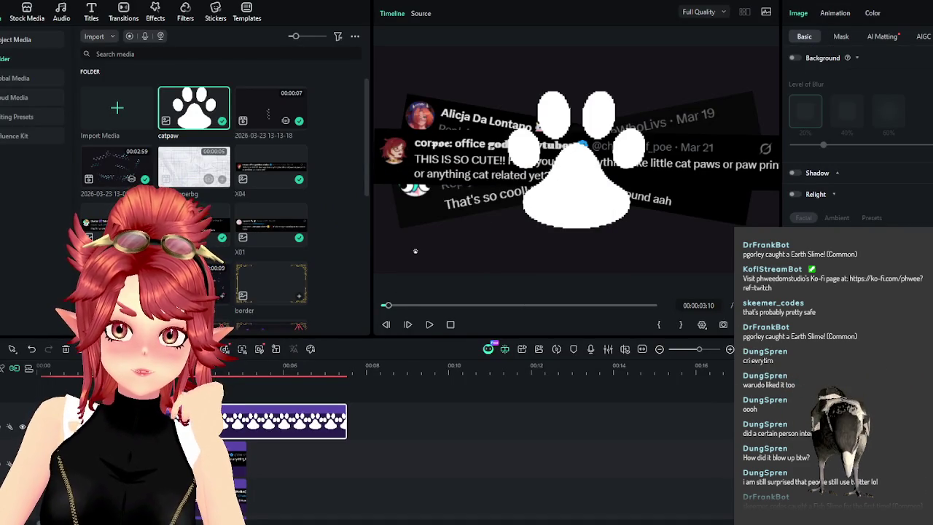
pyautogui.scroll(3, 856, 146)
pyautogui.moveTo(860, 96); pyautogui.dragTo(859, 99)
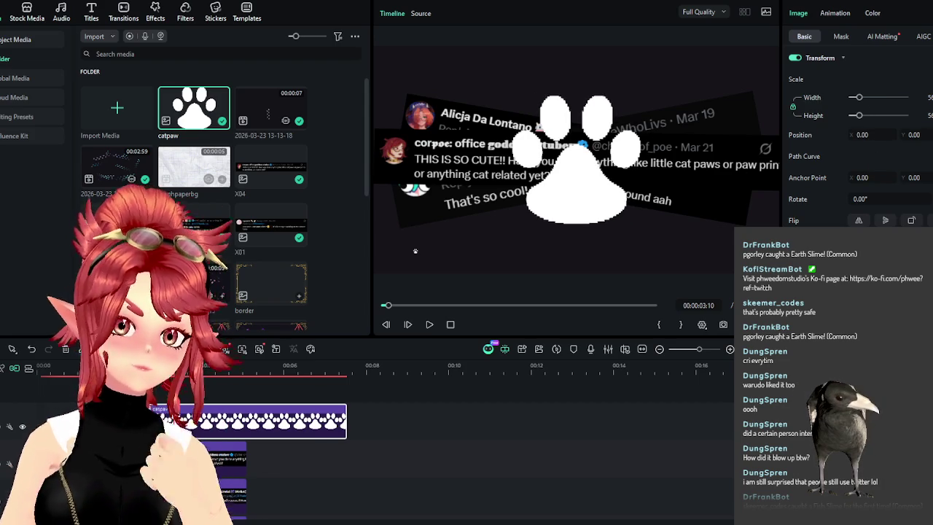
# Trim the paw clip's end to about 7 seconds and enlarge the timeline panel
pyautogui.press('Home')
pyautogui.moveTo(346, 421); pyautogui.dragTo(321, 421)
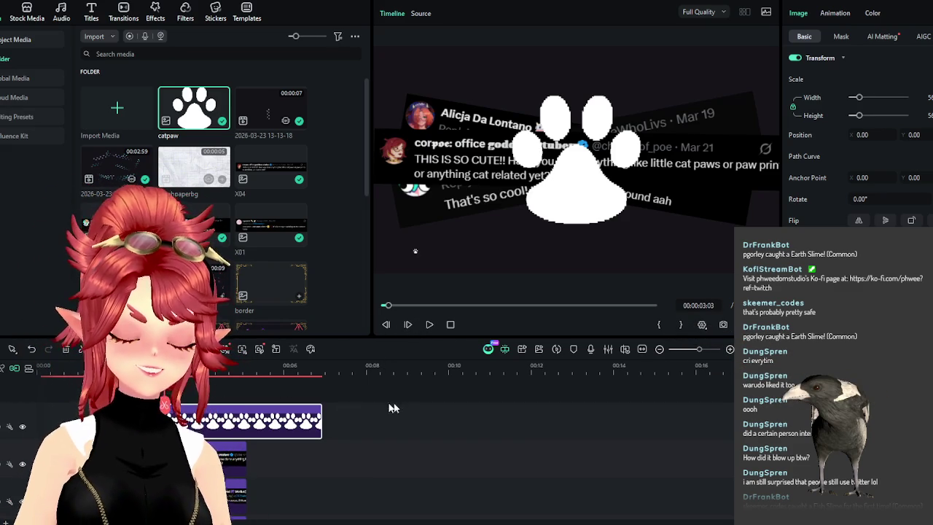
pyautogui.scroll(2, 373, 466)
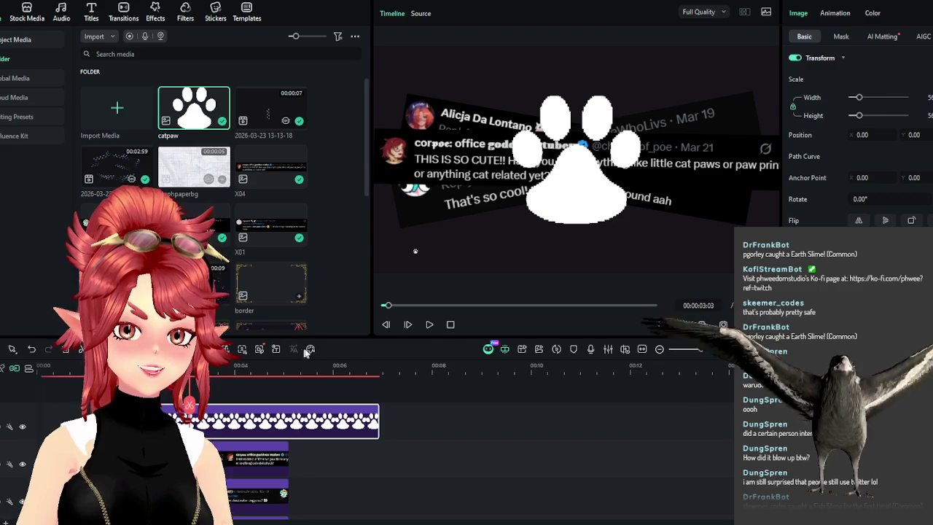
pyautogui.moveTo(299, 337); pyautogui.dragTo(296, 233)
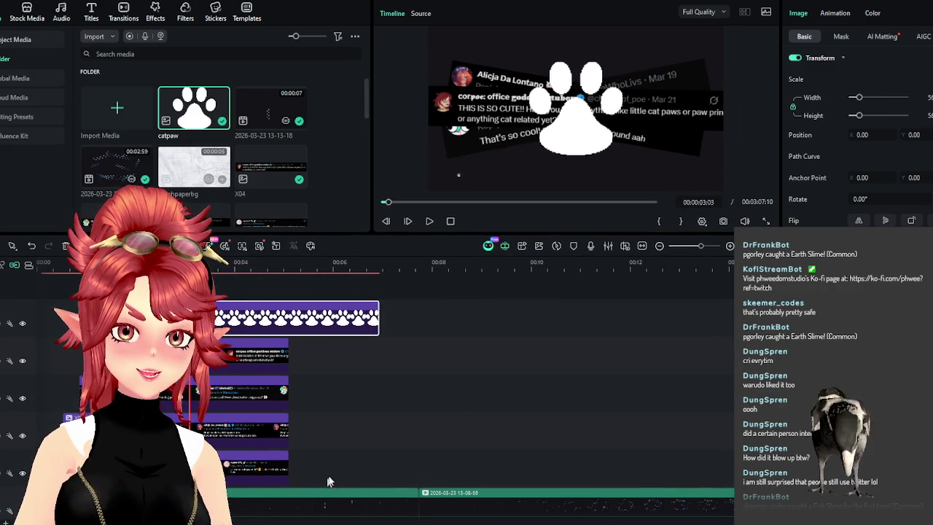
pyautogui.moveTo(321, 465)
pyautogui.mouseDown()
pyautogui.moveTo(372, 494)
pyautogui.moveTo(438, 499)
pyautogui.mouseUp()
# Snapshot the first frame as a PNG saved into the OBS_Paws > video folder
pyautogui.click(69, 267)
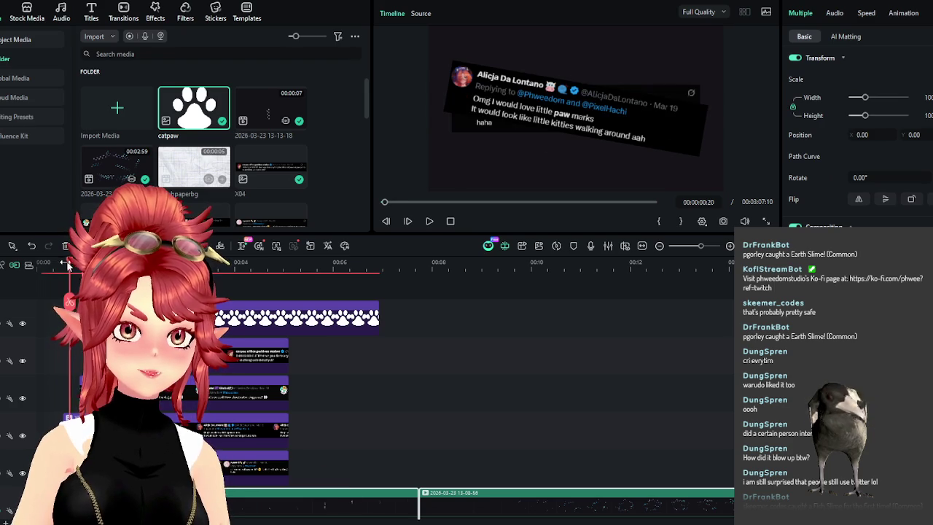
pyautogui.click(36, 274)
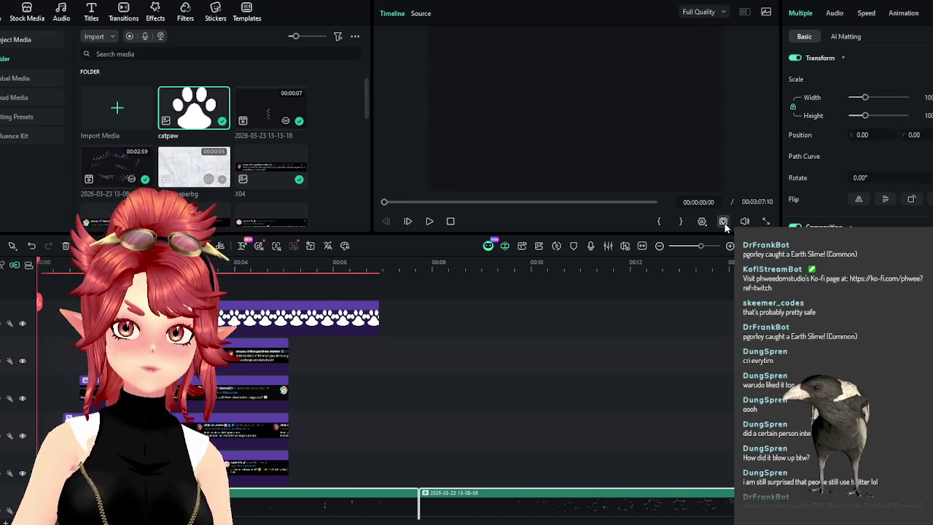
pyautogui.click(723, 222)
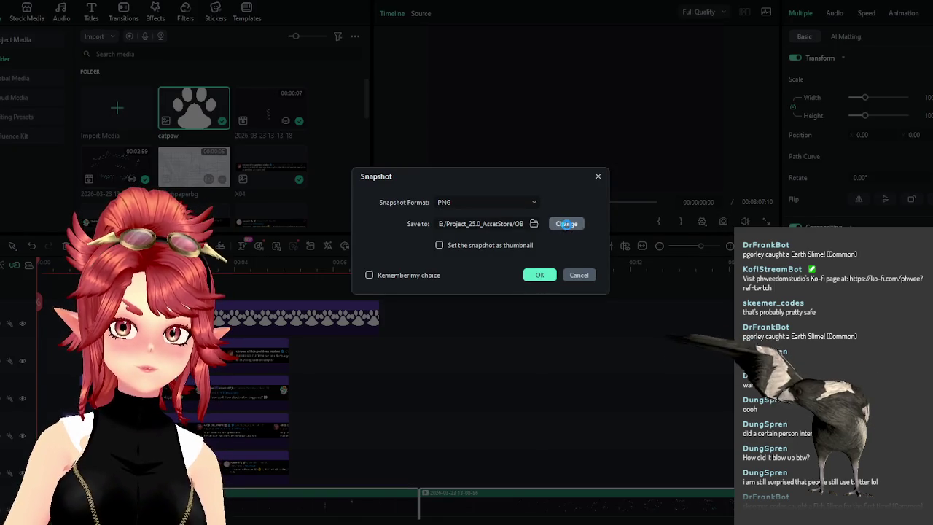
pyautogui.click(564, 223)
pyautogui.click(547, 193)
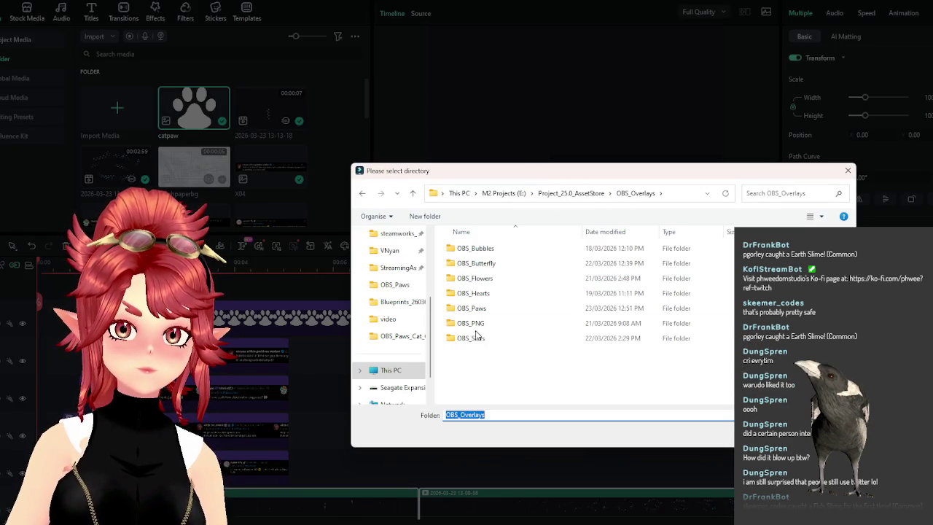
pyautogui.doubleClick(479, 306)
pyautogui.doubleClick(490, 395)
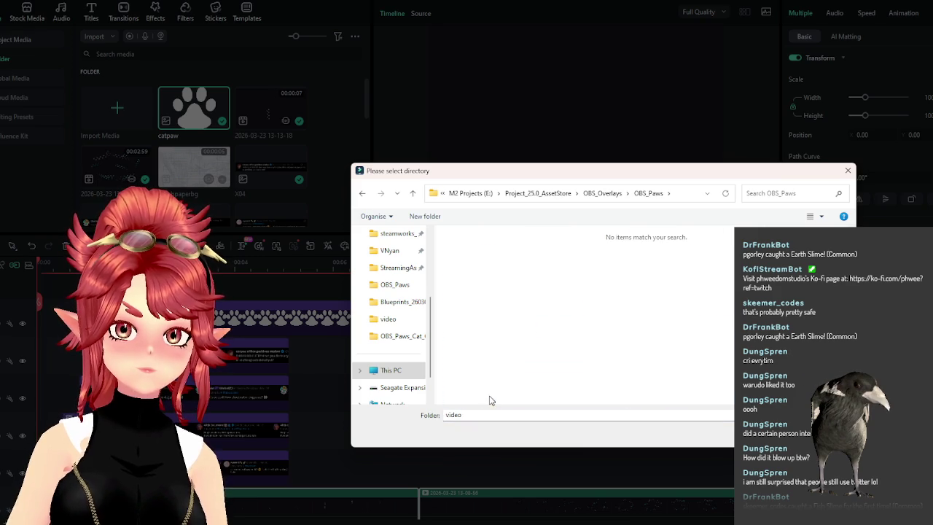
pyautogui.click(761, 431)
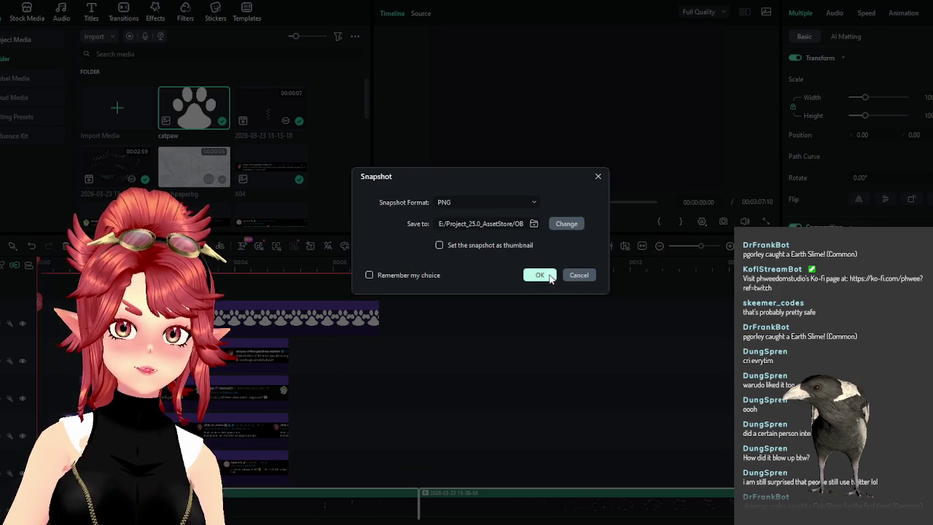
pyautogui.click(550, 278)
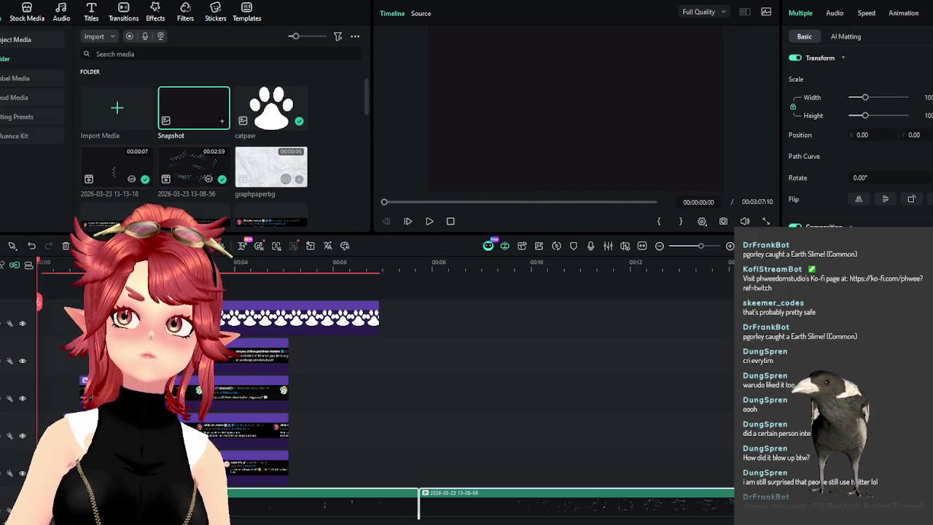
# Place the blackbg snapshot at the start of the bottom track and preview the overlay
pyautogui.moveTo(368, 437); pyautogui.dragTo(446, 466)
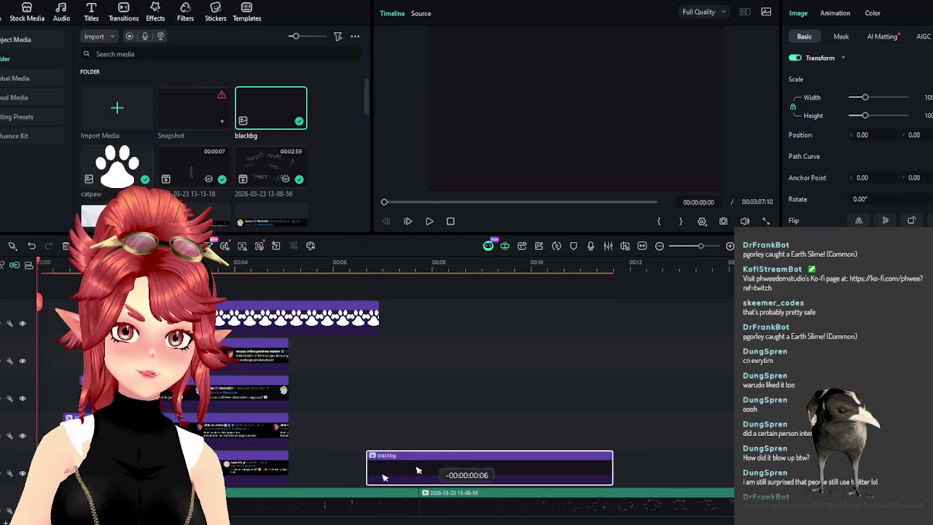
pyautogui.moveTo(368, 455); pyautogui.dragTo(268, 493)
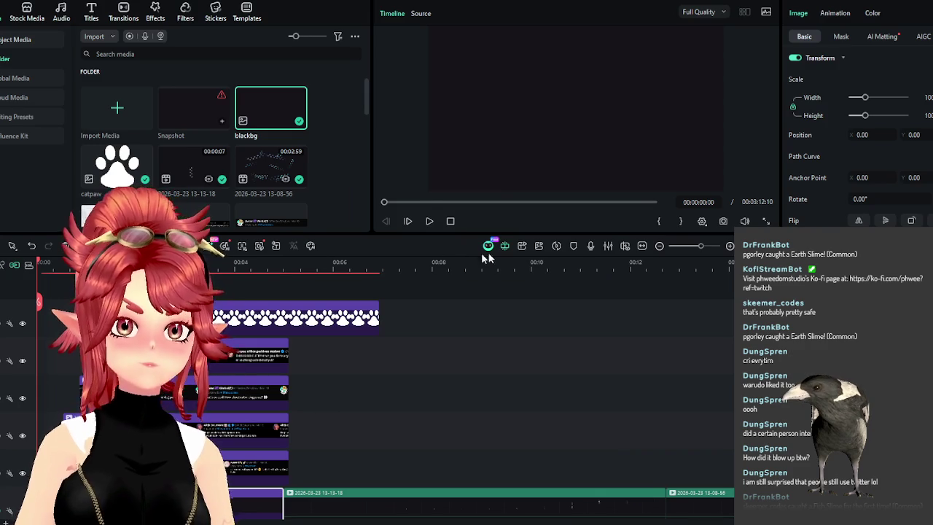
pyautogui.click(429, 221)
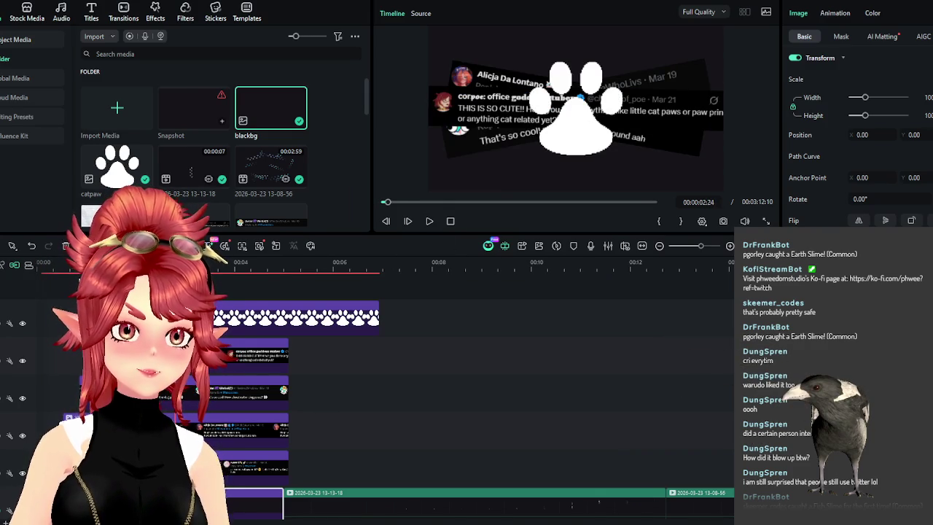
pyautogui.click(408, 221)
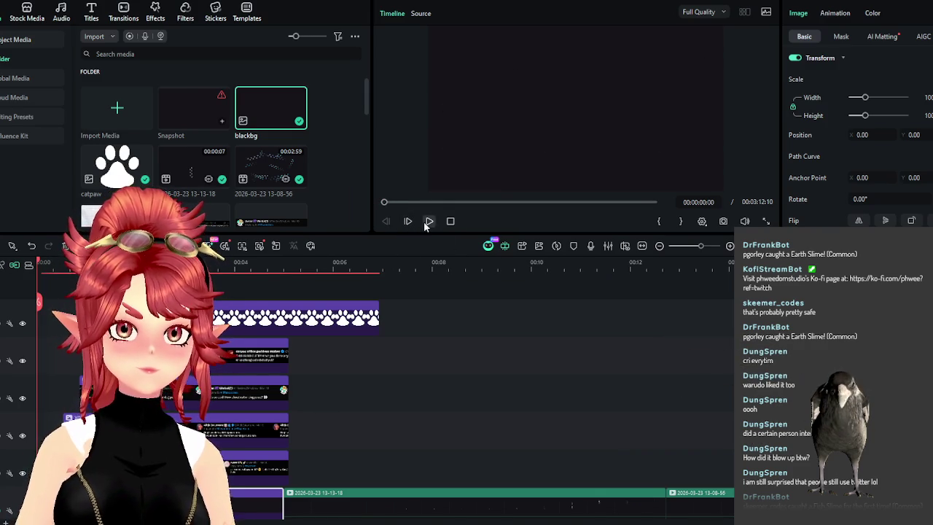
pyautogui.click(425, 224)
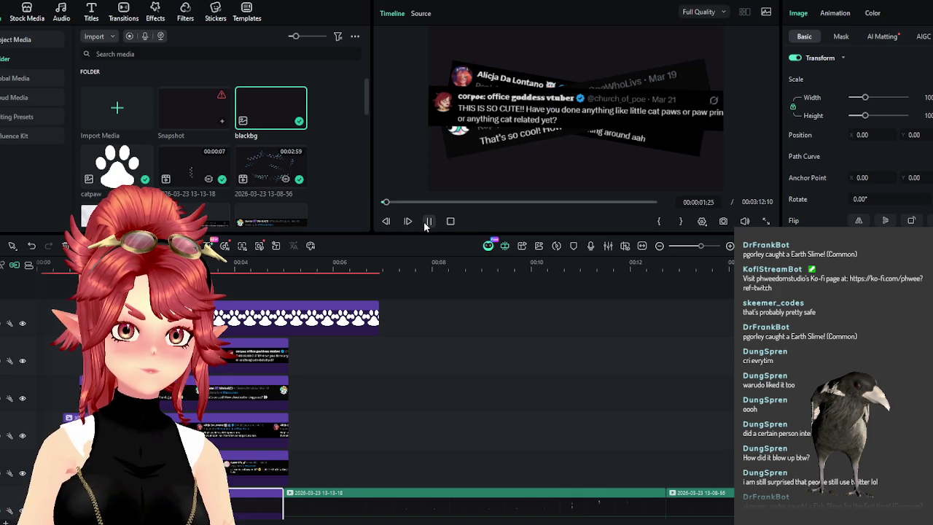
pyautogui.click(427, 222)
# Trim the paw-pattern clip's end so it finishes with the tweet clips
pyautogui.click(321, 317)
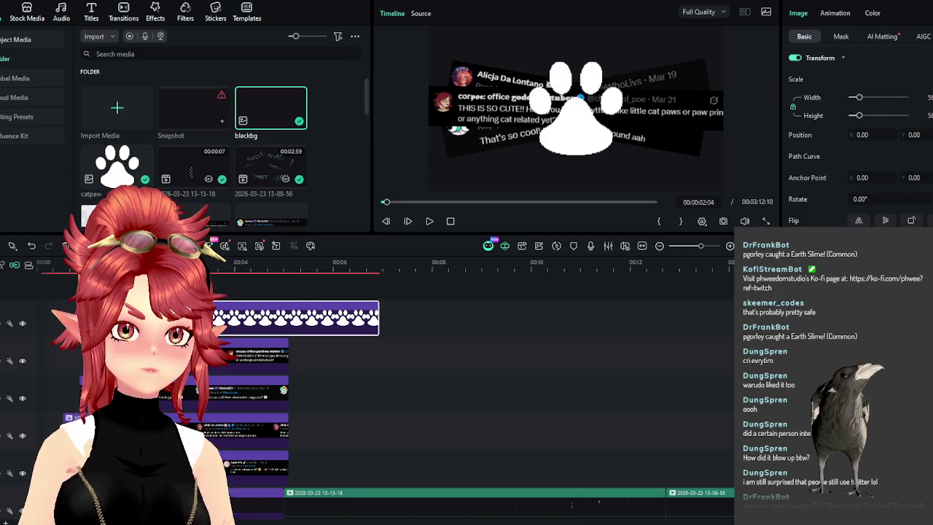
pyautogui.click(252, 393)
pyautogui.click(256, 355)
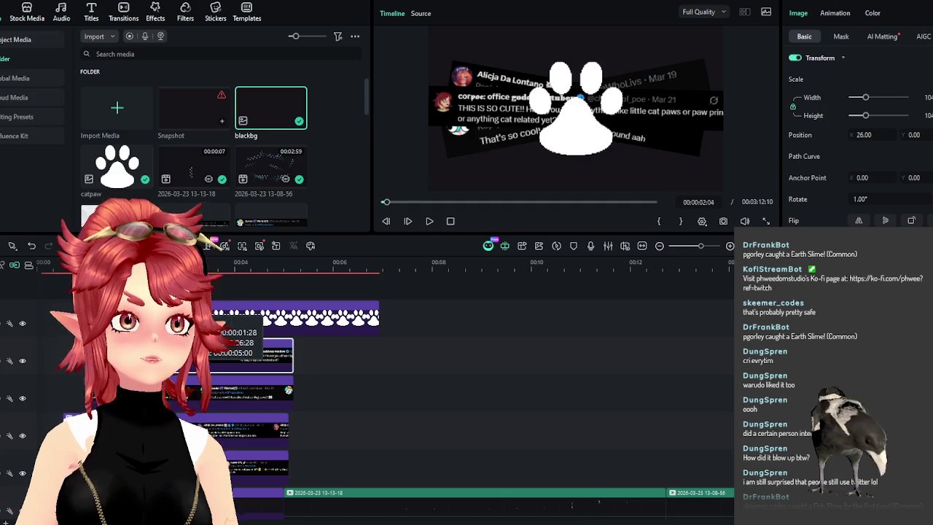
pyautogui.click(429, 222)
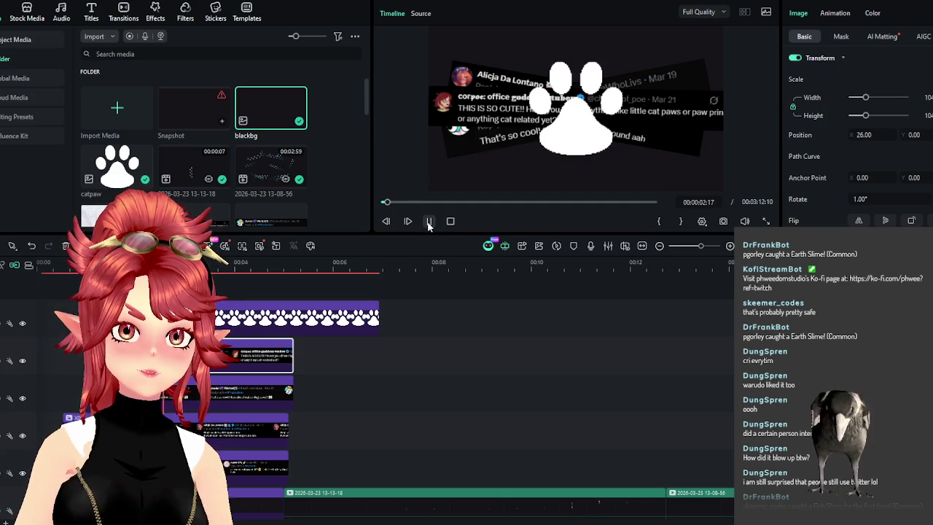
pyautogui.click(292, 320)
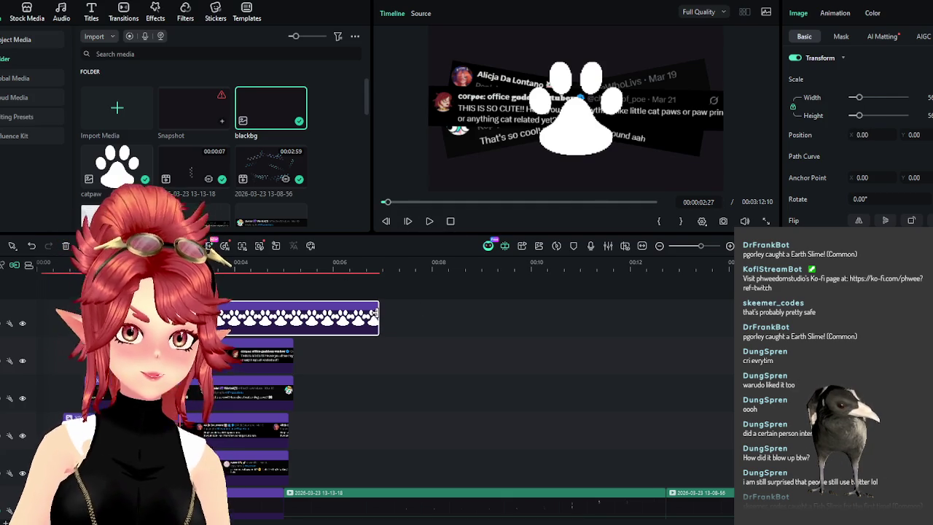
pyautogui.moveTo(370, 313); pyautogui.dragTo(292, 328)
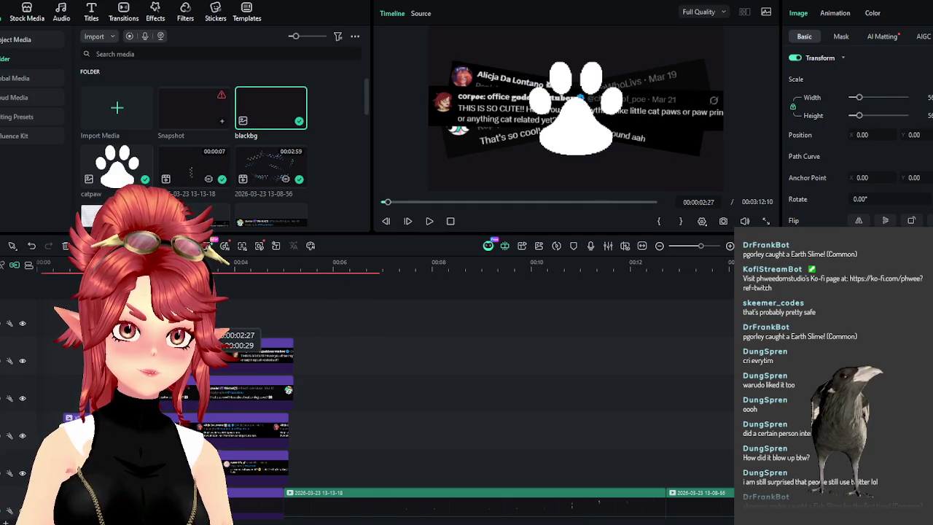
# Test deleting the paw and tweet clips, then undo to restore them all
pyautogui.press('Delete')
pyautogui.hotkey('ctrl', 'a')
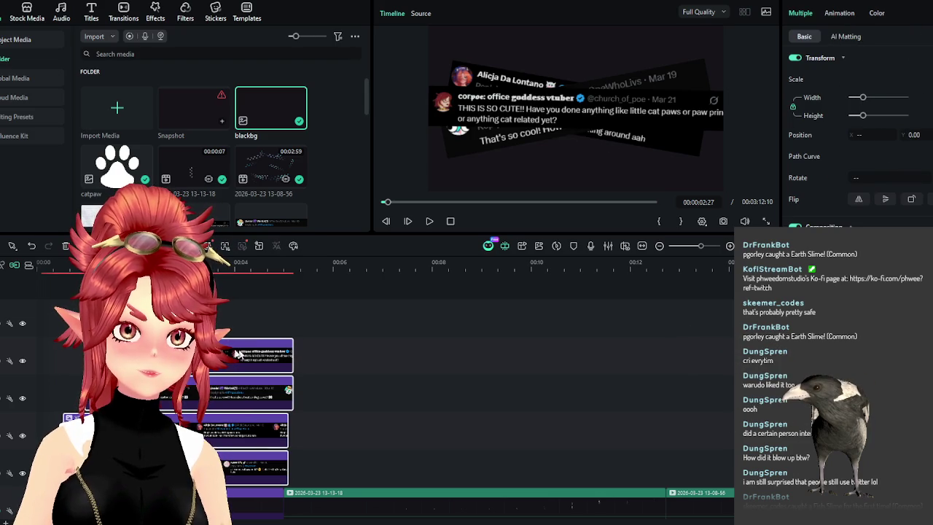
pyautogui.press('Delete')
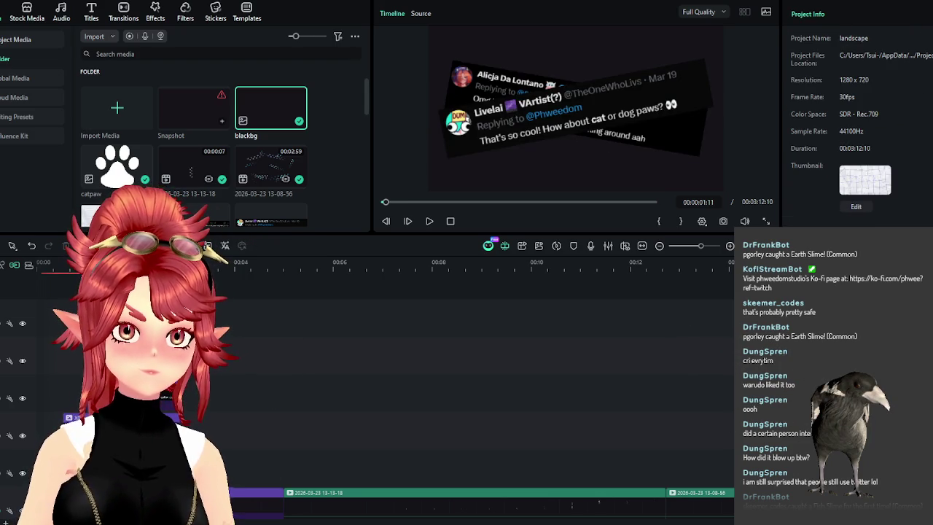
pyautogui.hotkey('ctrl', 'z')
pyautogui.hotkey('ctrl', 'z')
pyautogui.press('Home')
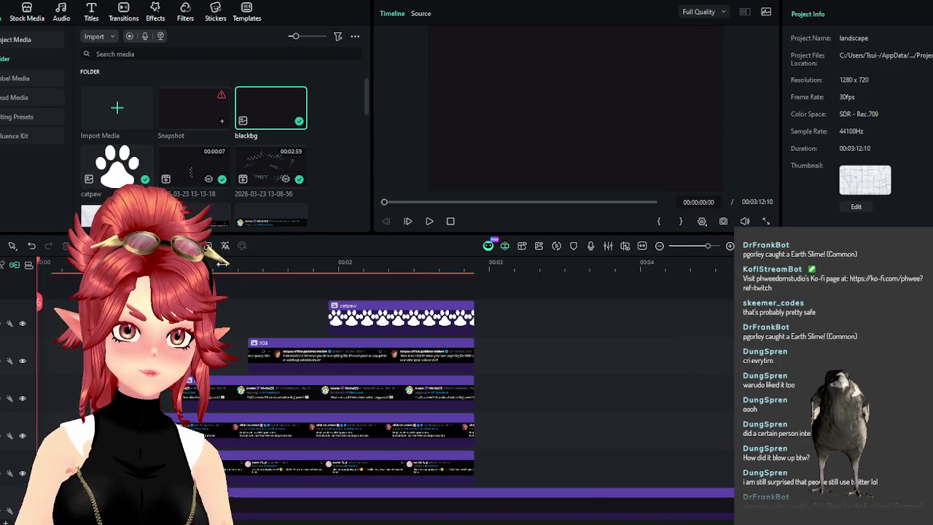
pyautogui.click(291, 430)
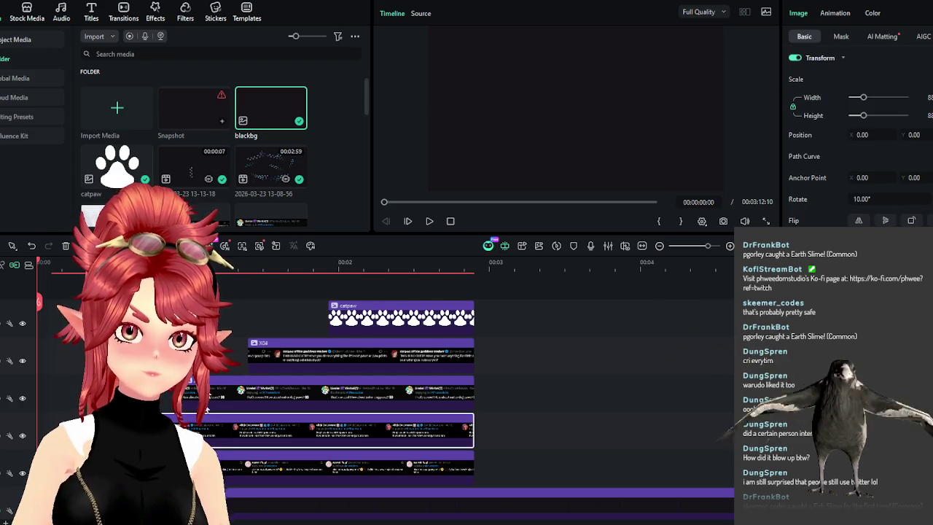
pyautogui.scroll(-1, 282, 313)
pyautogui.scroll(-1, 283, 313)
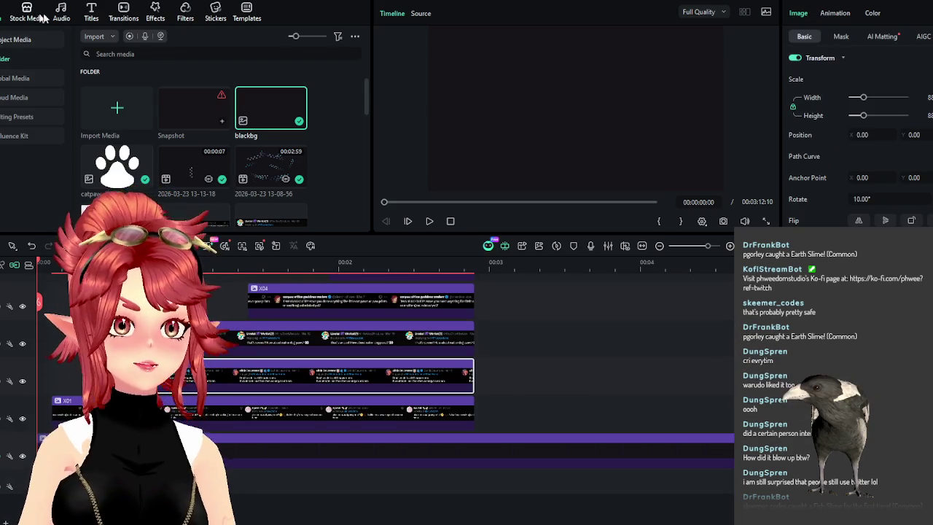
# Preview the Ohisama Humming, Colorful Life and Fun Time tracks in the Audio library
pyautogui.click(46, 158)
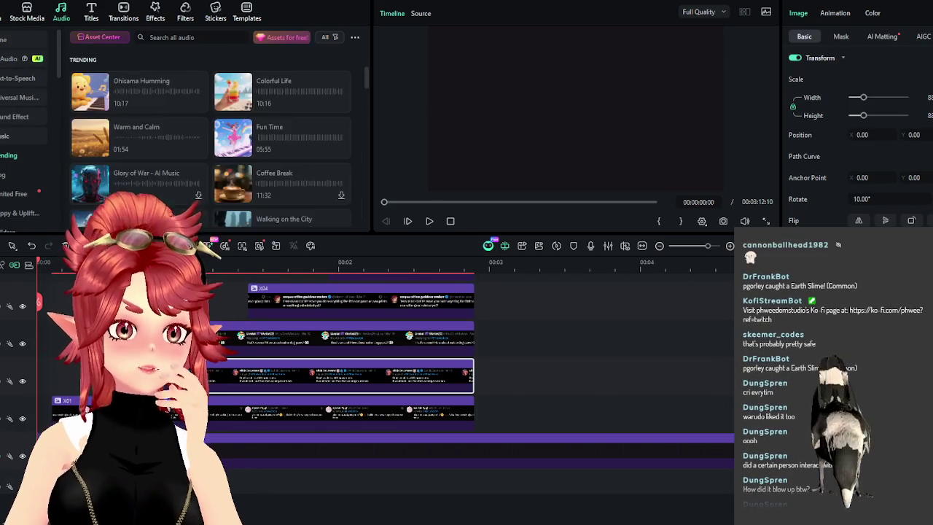
pyautogui.click(91, 96)
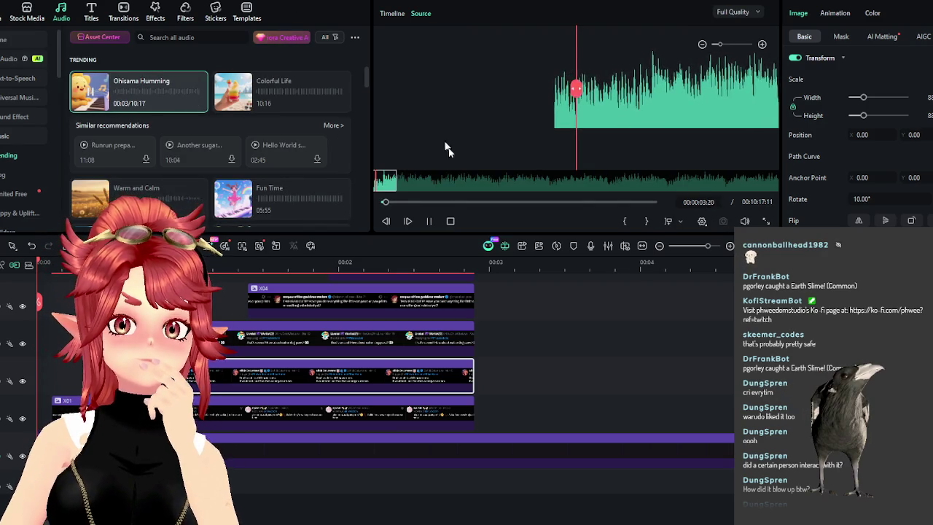
pyautogui.click(427, 222)
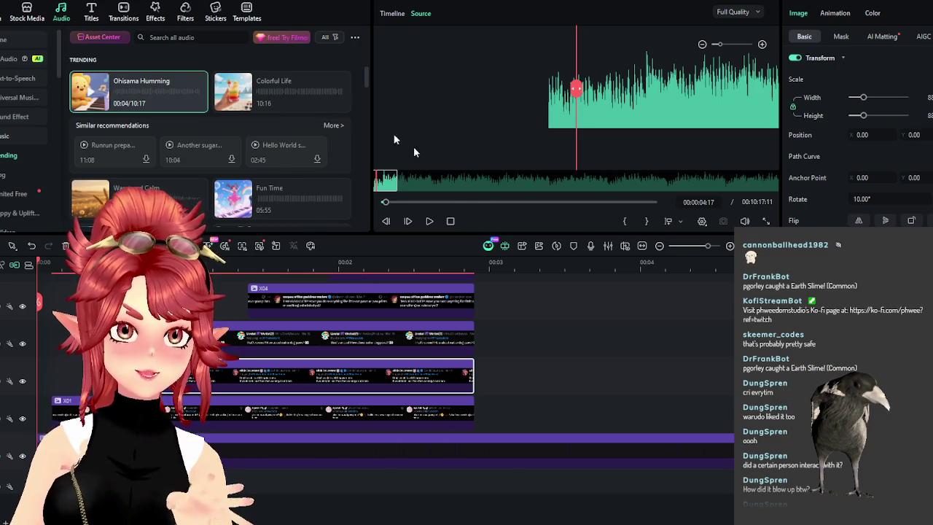
pyautogui.click(384, 202)
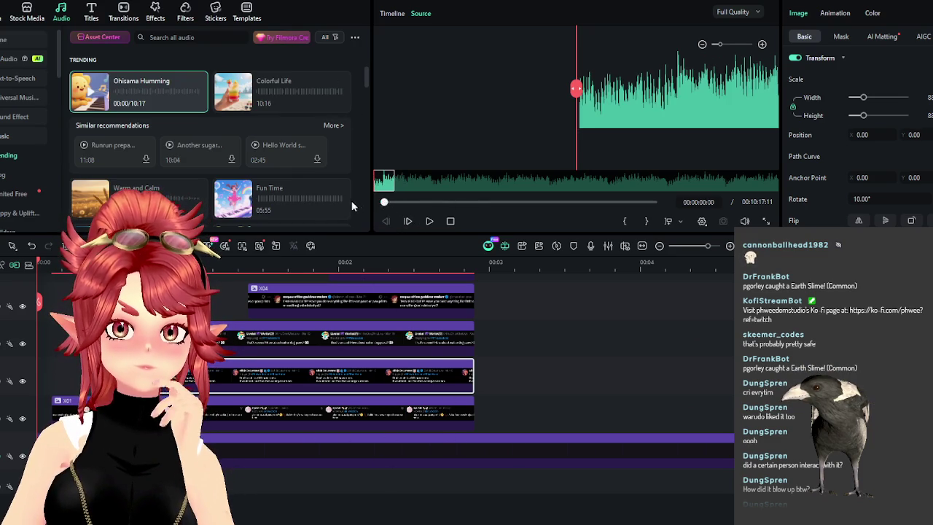
pyautogui.click(427, 221)
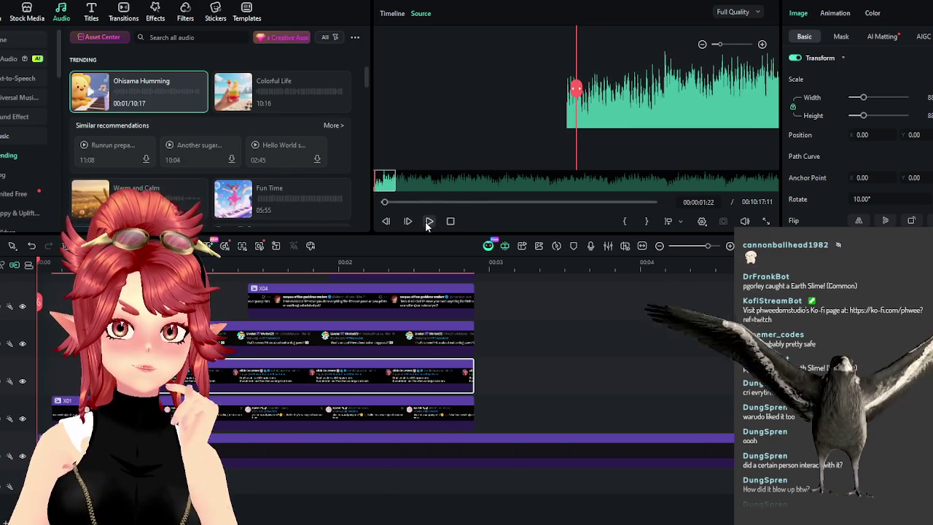
pyautogui.click(235, 99)
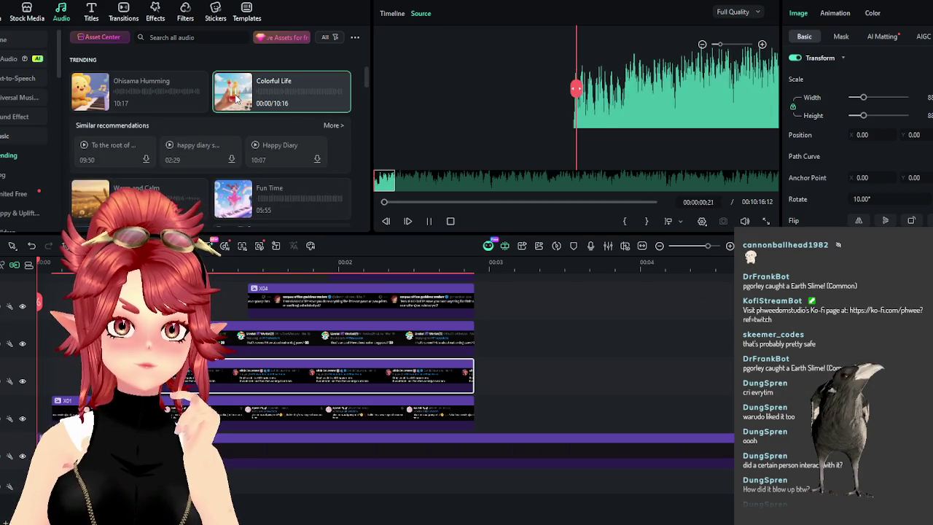
pyautogui.click(235, 99)
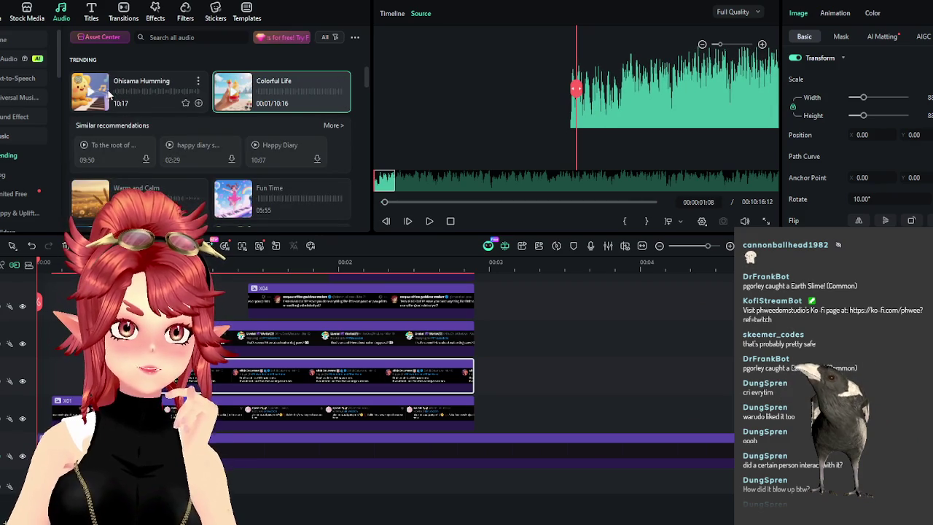
pyautogui.click(240, 198)
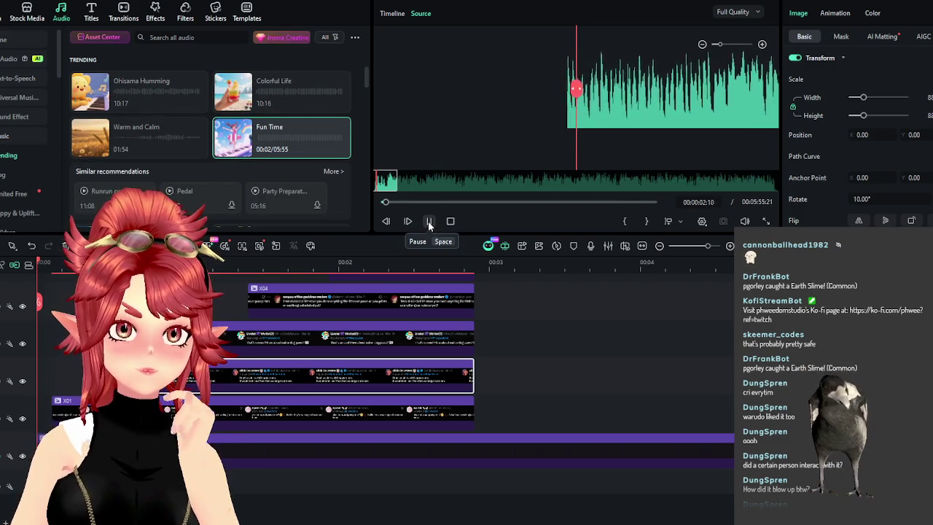
pyautogui.click(86, 99)
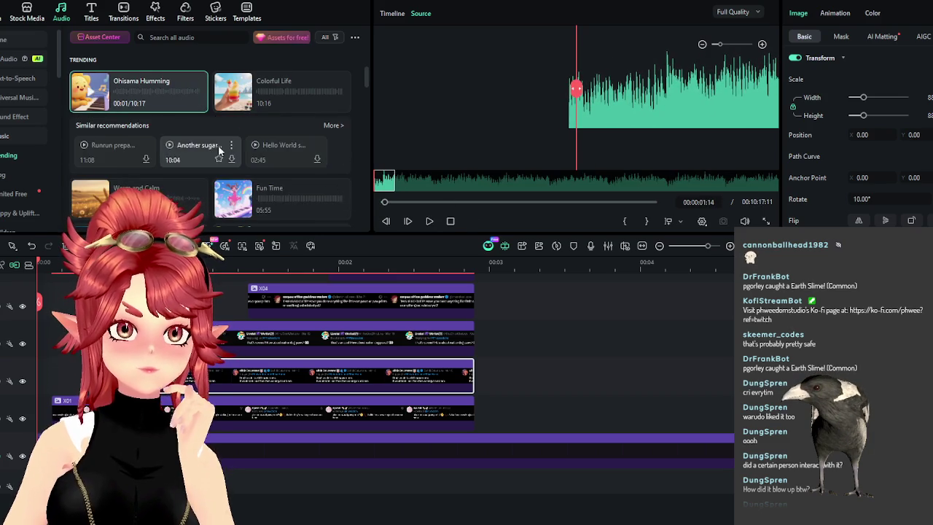
pyautogui.scroll(-2, 219, 146)
pyautogui.click(237, 131)
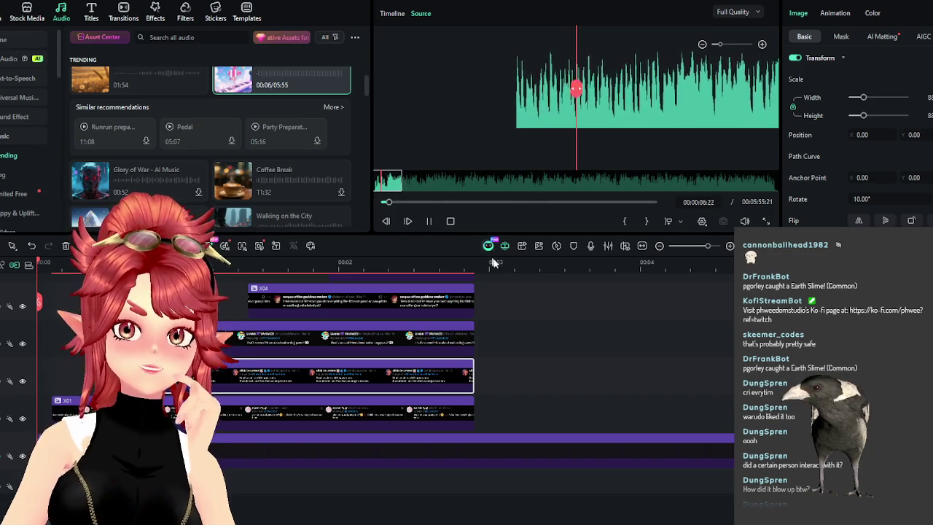
pyautogui.press('space')
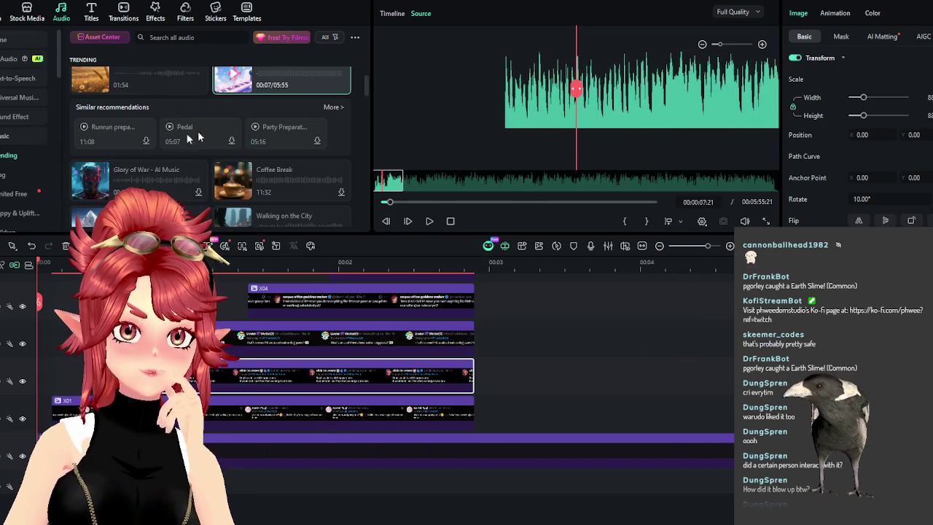
# Add Fun Time to an empty audio track and play the project from the start
pyautogui.moveTo(260, 86); pyautogui.dragTo(483, 477)
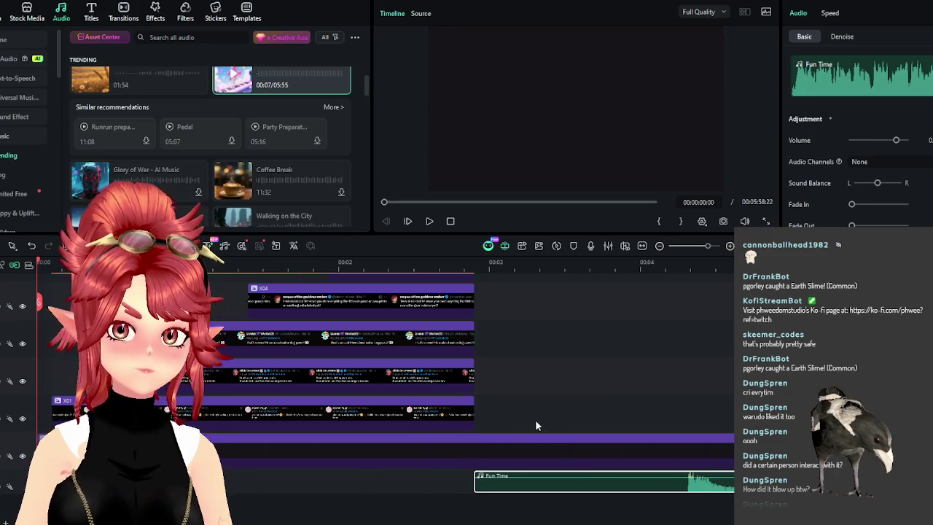
pyautogui.scroll(-1, 510, 412)
pyautogui.scroll(-1, 443, 396)
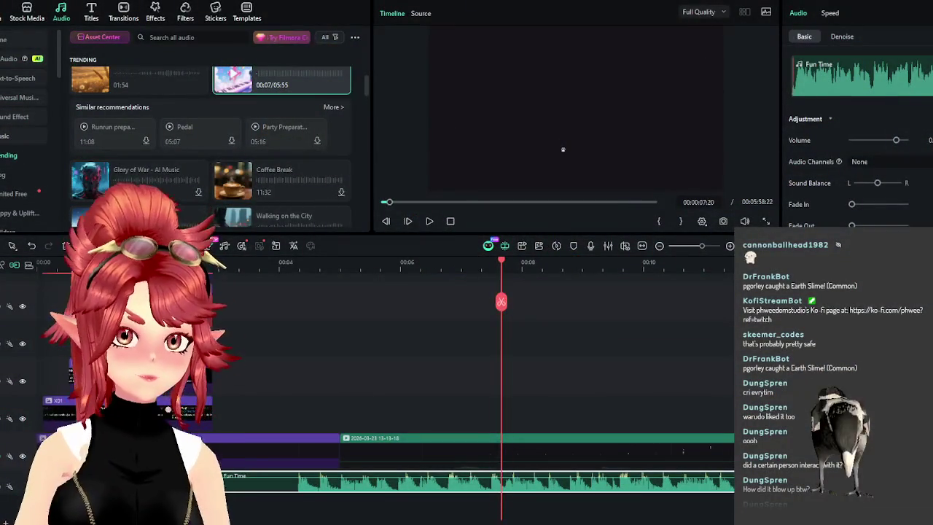
pyautogui.click(429, 221)
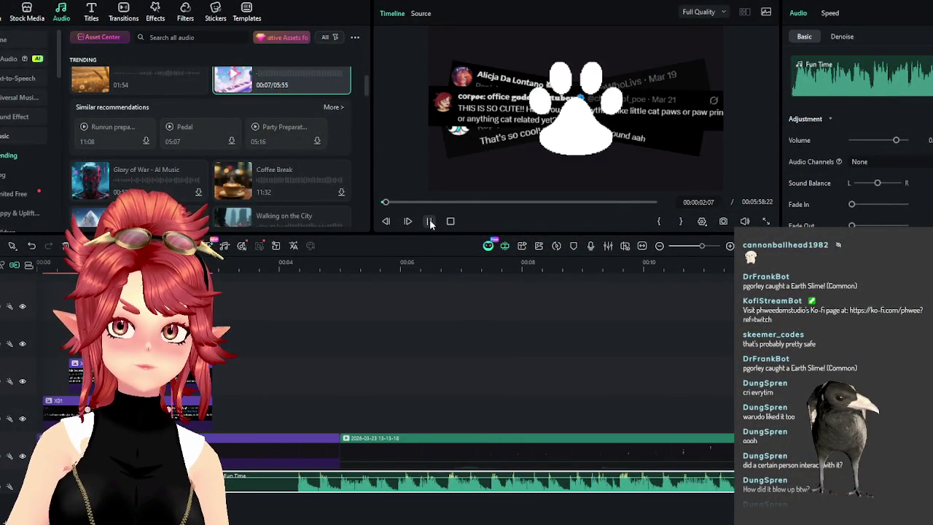
# Shift the Fun Time music earlier on the timeline, then nudge it slightly later
pyautogui.press('space')
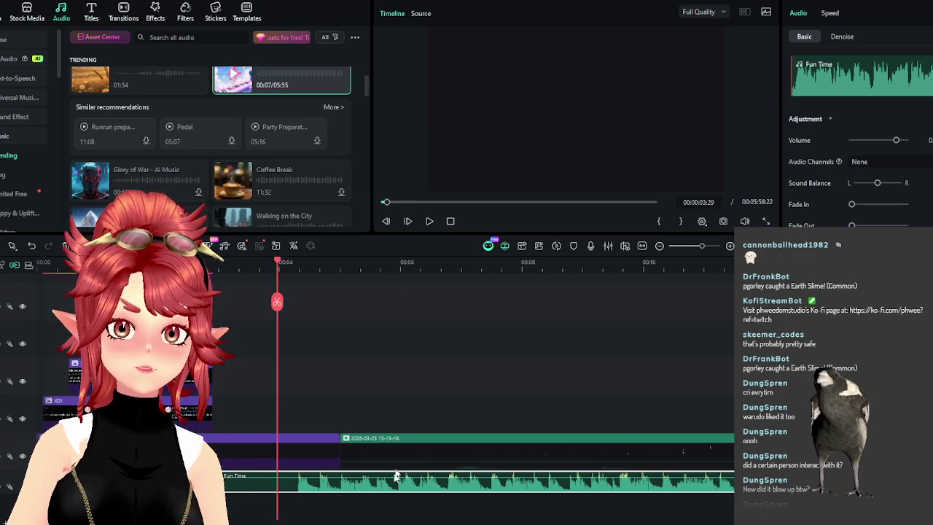
pyautogui.moveTo(348, 483); pyautogui.dragTo(266, 493)
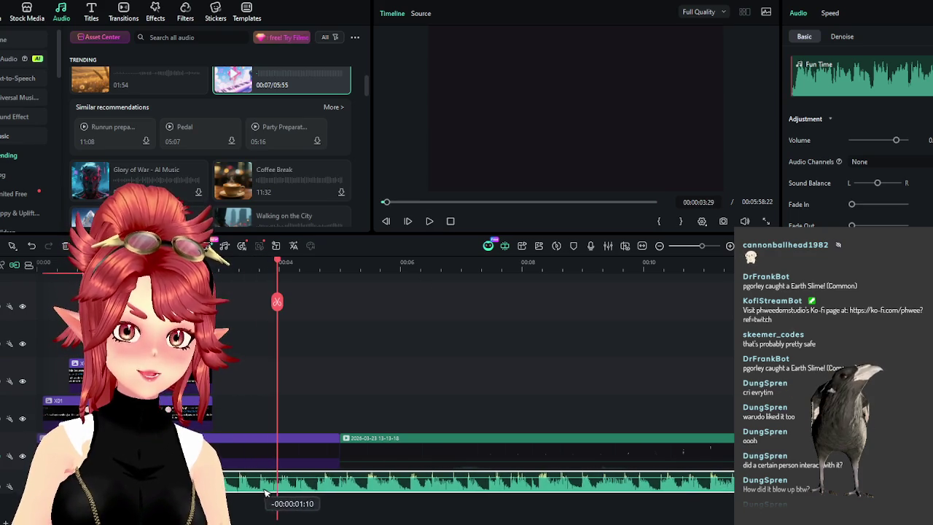
pyautogui.click(430, 221)
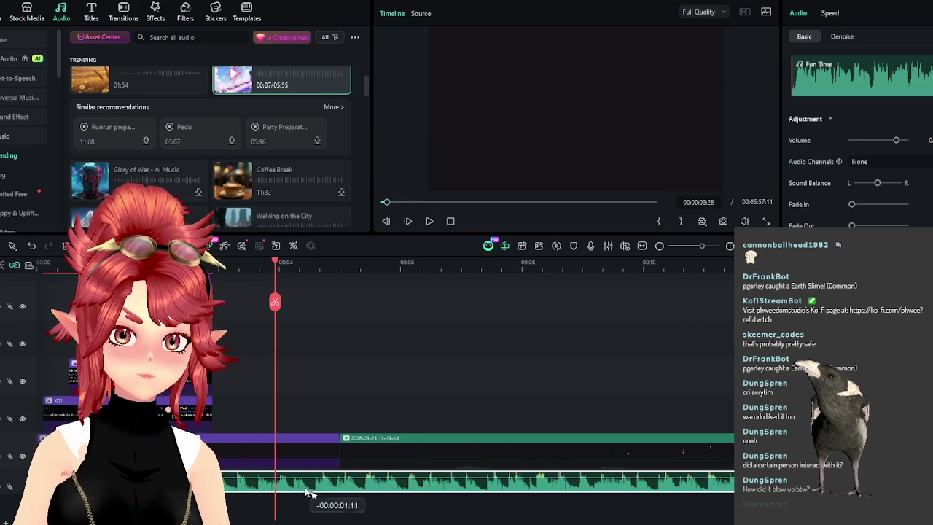
pyautogui.moveTo(303, 491); pyautogui.dragTo(317, 495)
# Trim the purple image clip's end so the 13-13-18 recording follows right after
pyautogui.click(359, 444)
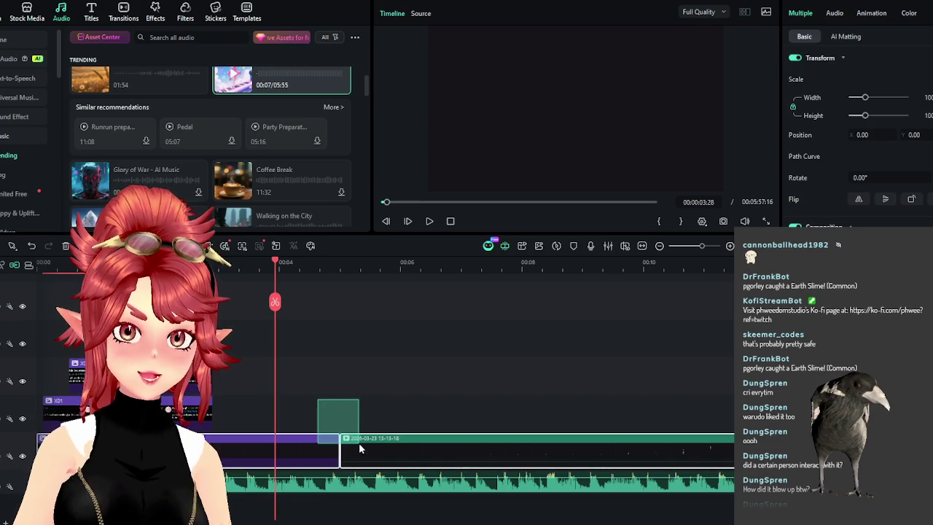
pyautogui.click(307, 445)
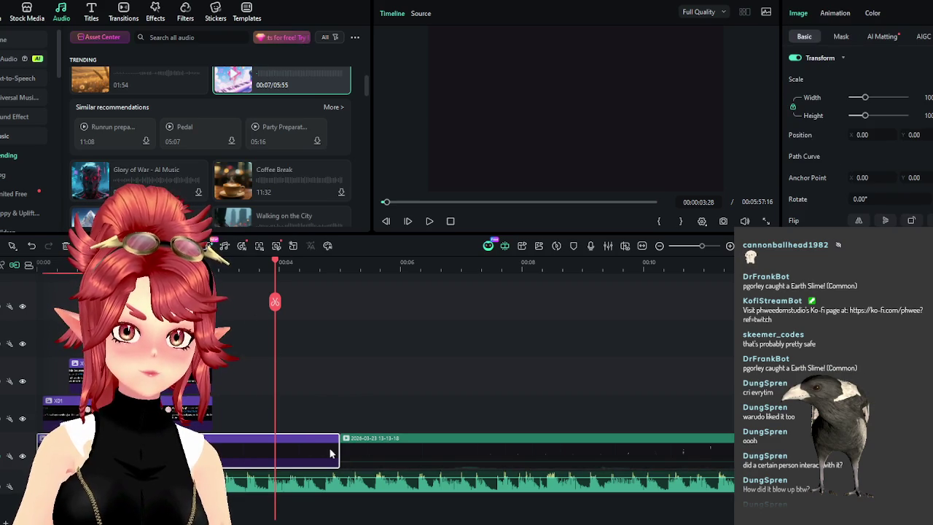
pyautogui.moveTo(334, 448); pyautogui.dragTo(213, 448)
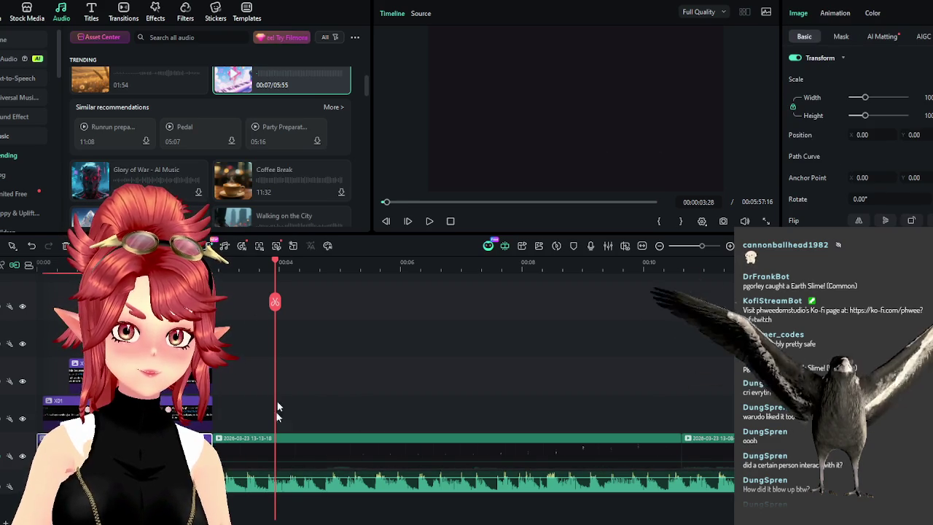
pyautogui.moveTo(263, 261)
pyautogui.mouseDown()
pyautogui.moveTo(352, 292)
pyautogui.moveTo(338, 313)
pyautogui.moveTo(380, 315)
pyautogui.moveTo(283, 310)
pyautogui.moveTo(319, 317)
pyautogui.moveTo(290, 323)
pyautogui.moveTo(261, 315)
pyautogui.mouseUp()
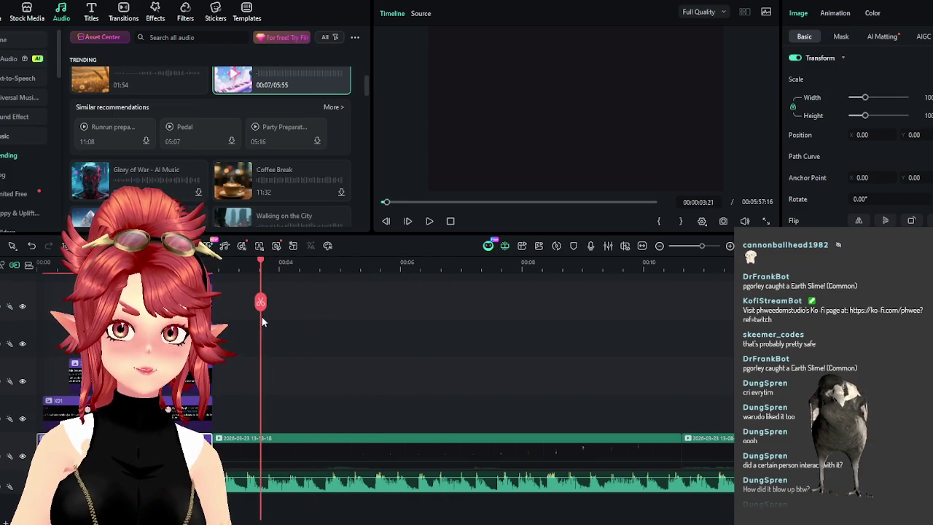
pyautogui.moveTo(216, 440); pyautogui.dragTo(258, 444)
# Preview the section before the paw appears and nudge the music clip four frames later
pyautogui.moveTo(233, 313); pyautogui.dragTo(201, 314)
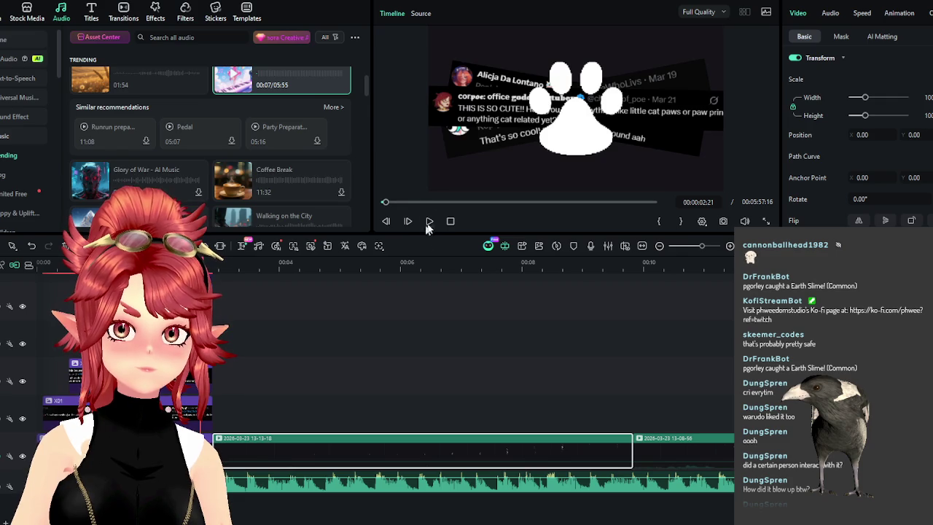
pyautogui.press('space')
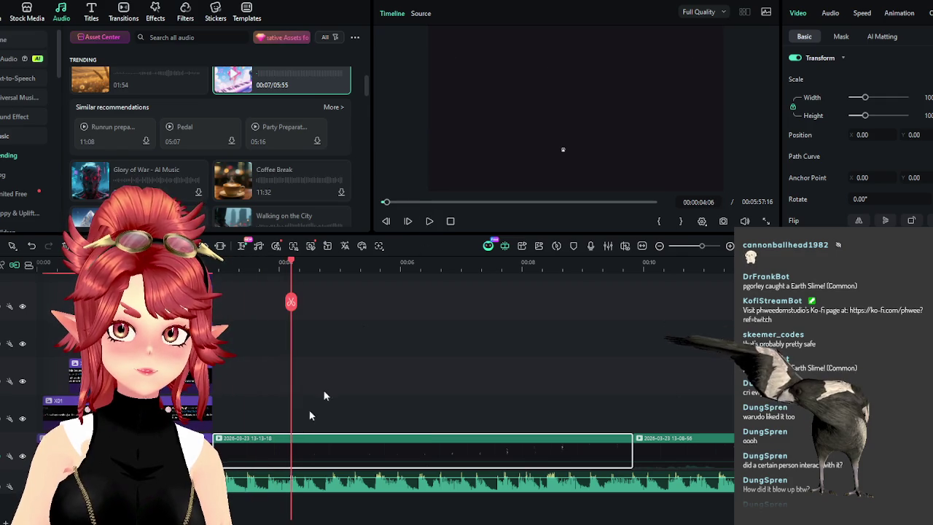
pyautogui.moveTo(257, 483); pyautogui.dragTo(274, 486)
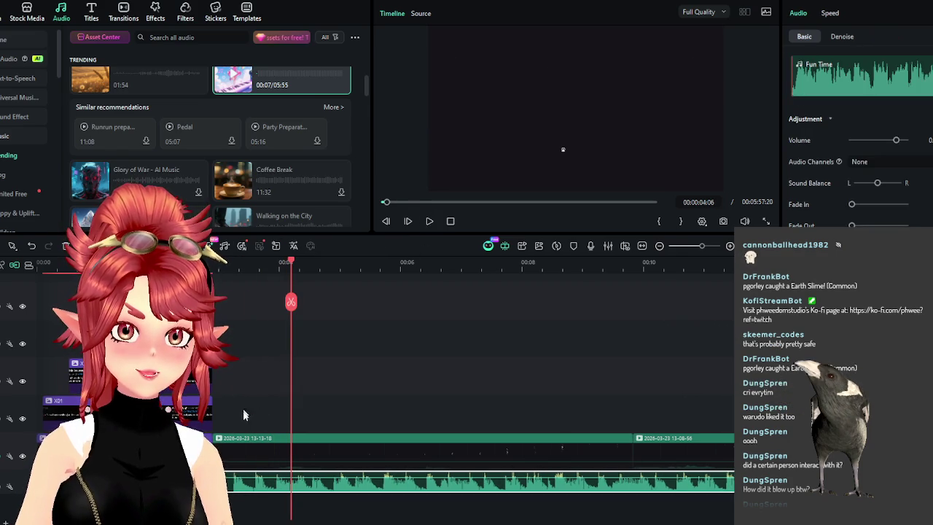
# Shorten the end of the 13-13-18 clip so the 13-08-56 clip follows sooner
pyautogui.moveTo(291, 268); pyautogui.dragTo(280, 271)
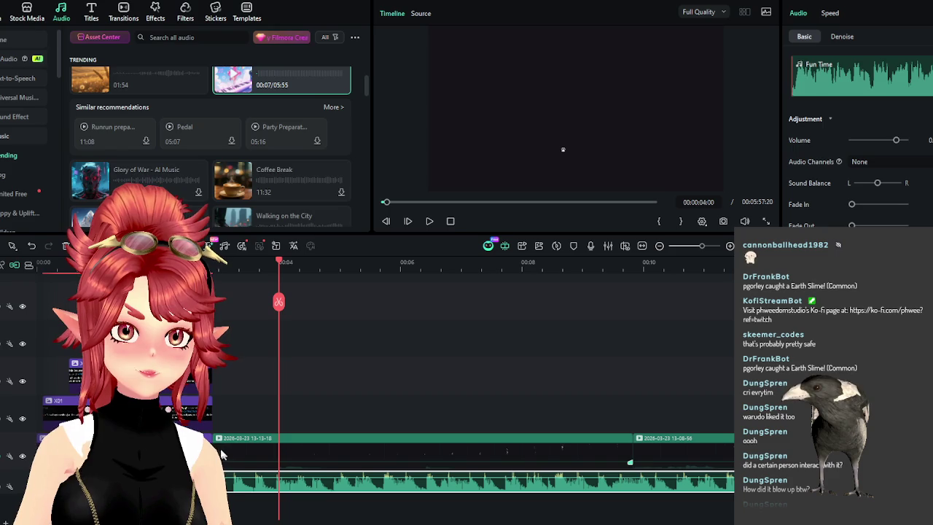
pyautogui.moveTo(215, 446); pyautogui.dragTo(284, 454)
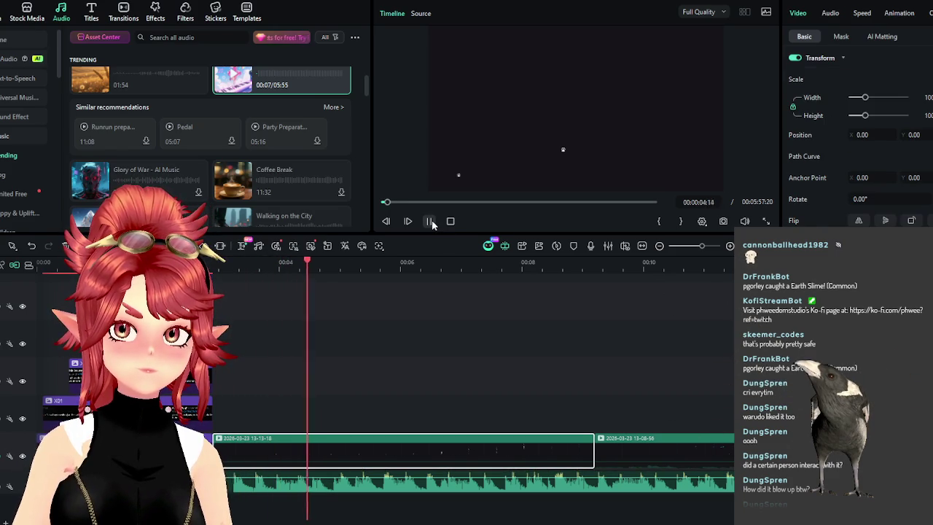
pyautogui.moveTo(326, 269); pyautogui.dragTo(334, 269)
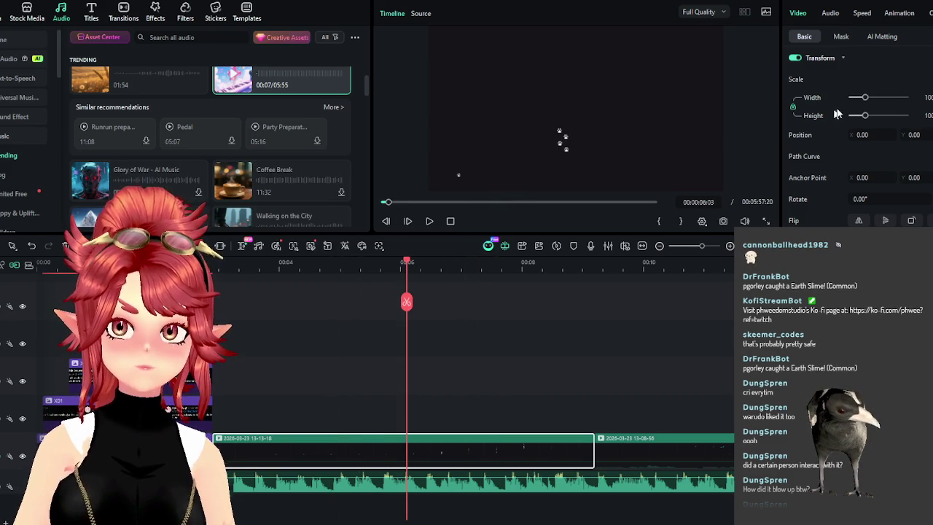
# Give 13-13-18 a linear mask at 0° rotation and X -317, raise it a track, and extend the purple clip
pyautogui.click(841, 37)
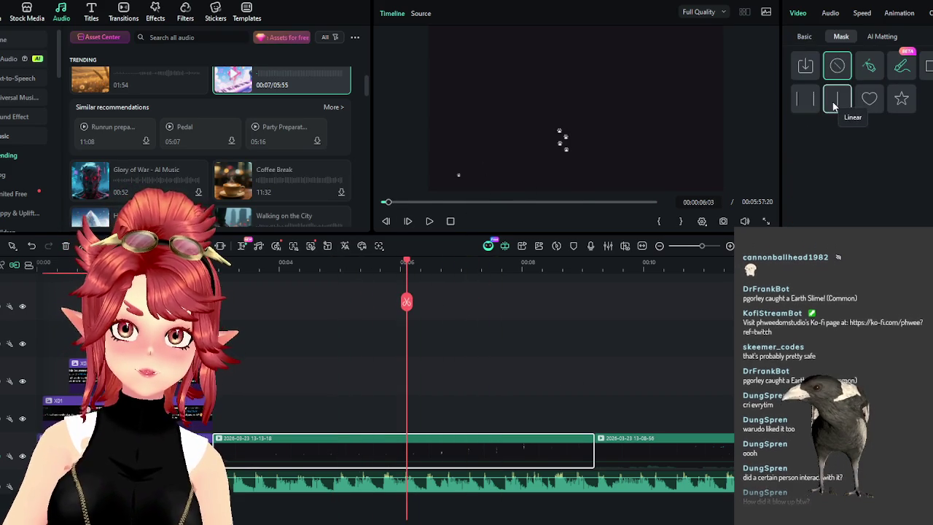
pyautogui.click(835, 102)
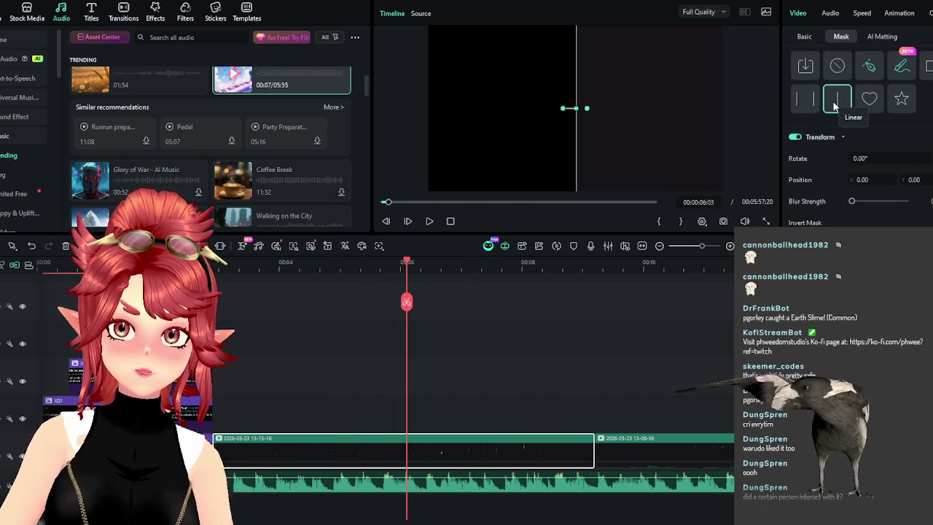
pyautogui.moveTo(860, 158)
pyautogui.mouseDown()
pyautogui.moveTo(903, 176)
pyautogui.moveTo(904, 160)
pyautogui.mouseUp()
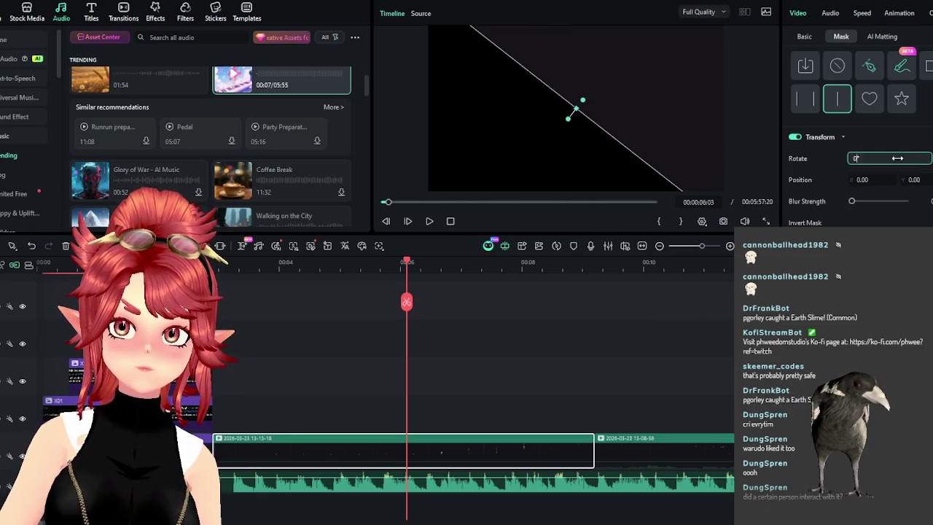
pyautogui.press('Return')
pyautogui.moveTo(862, 180); pyautogui.dragTo(444, 411)
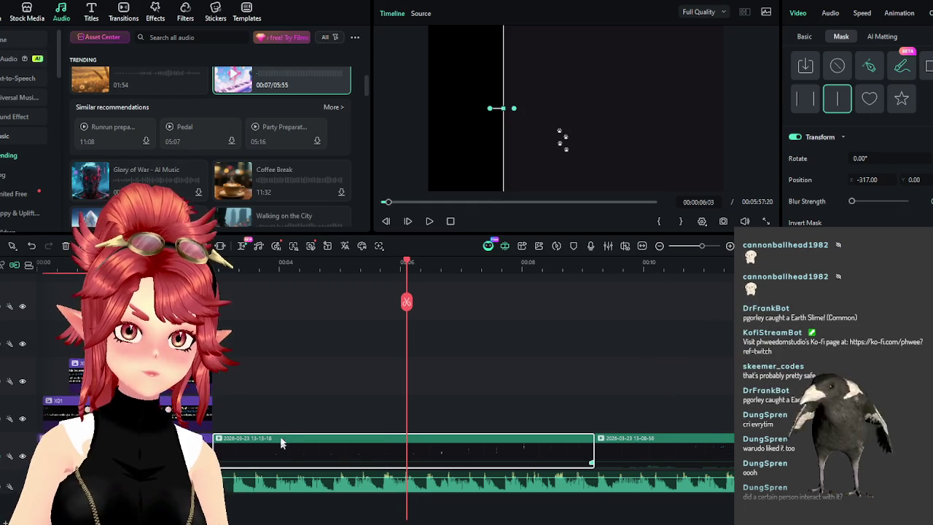
pyautogui.moveTo(301, 447); pyautogui.dragTo(288, 411)
pyautogui.moveTo(213, 446); pyautogui.dragTo(593, 446)
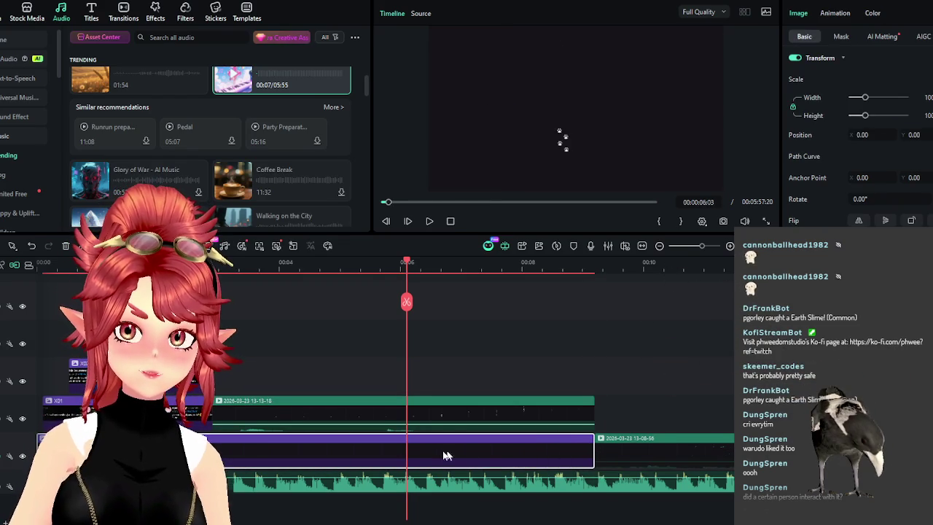
# Play back the paw section from its start to review the timing
pyautogui.click(215, 264)
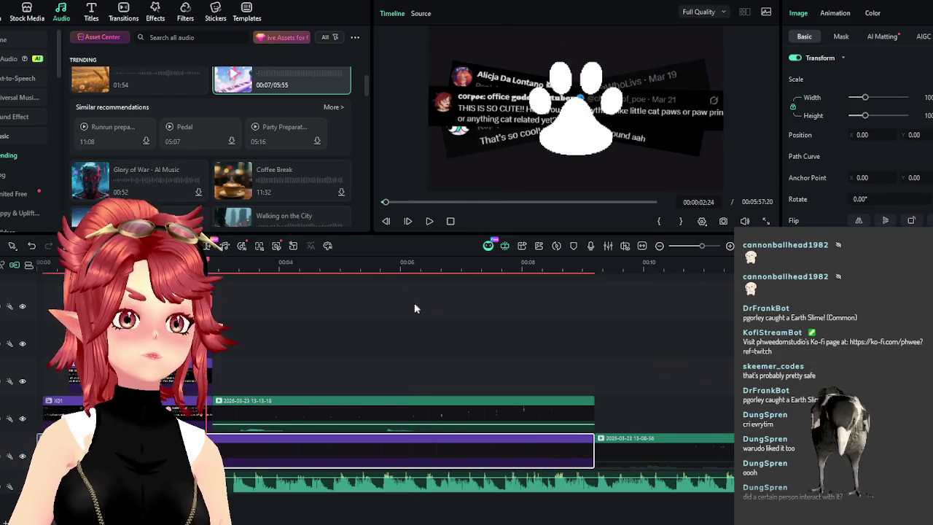
pyautogui.click(429, 223)
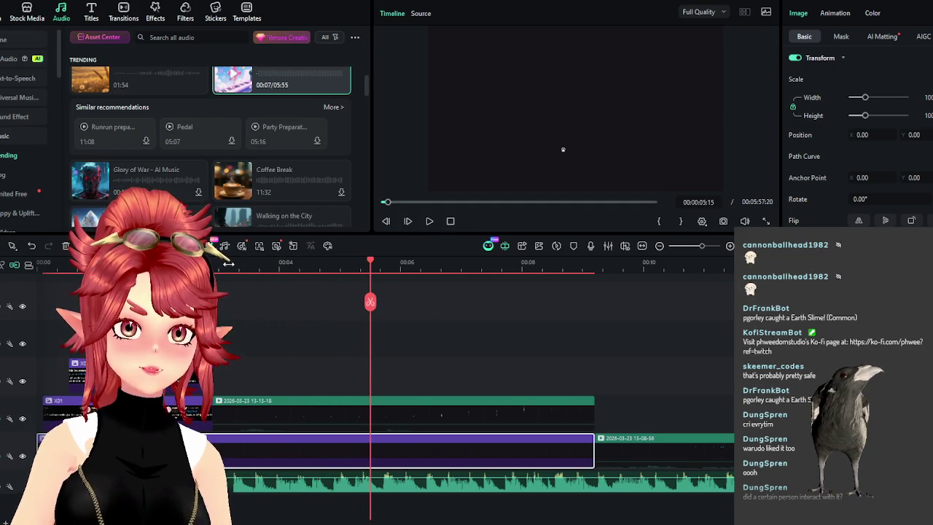
pyautogui.click(429, 221)
pyautogui.click(429, 221)
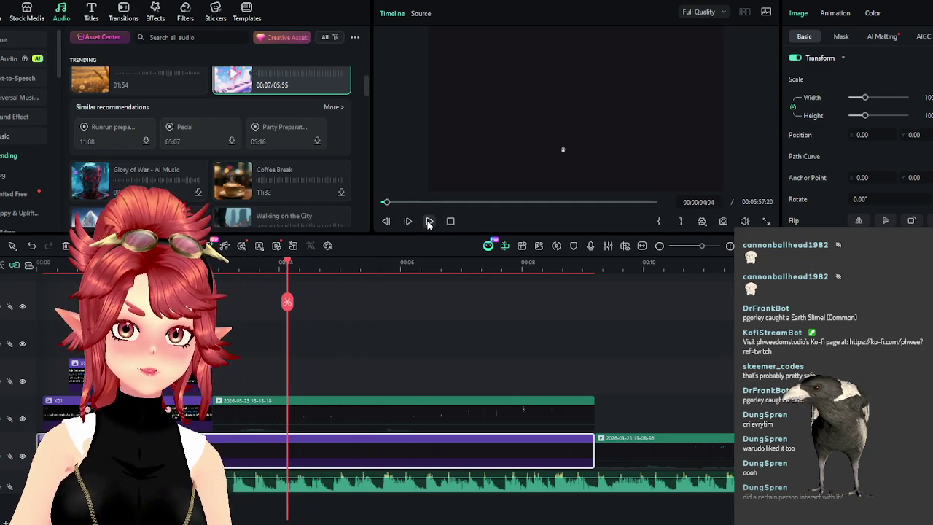
# Split the green 13-13-18 clip at the playhead, trimming the second piece and moving it earlier
pyautogui.click(290, 268)
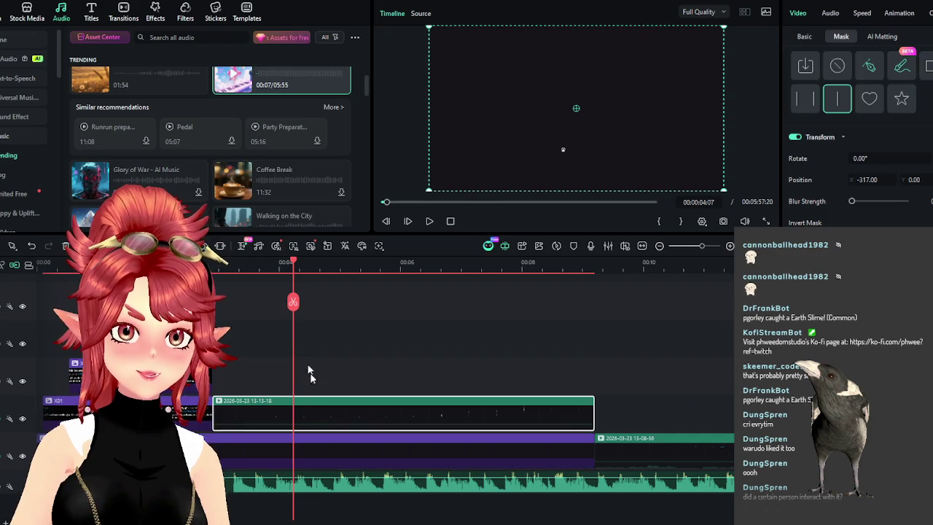
pyautogui.click(313, 408)
pyautogui.click(293, 302)
pyautogui.click(315, 261)
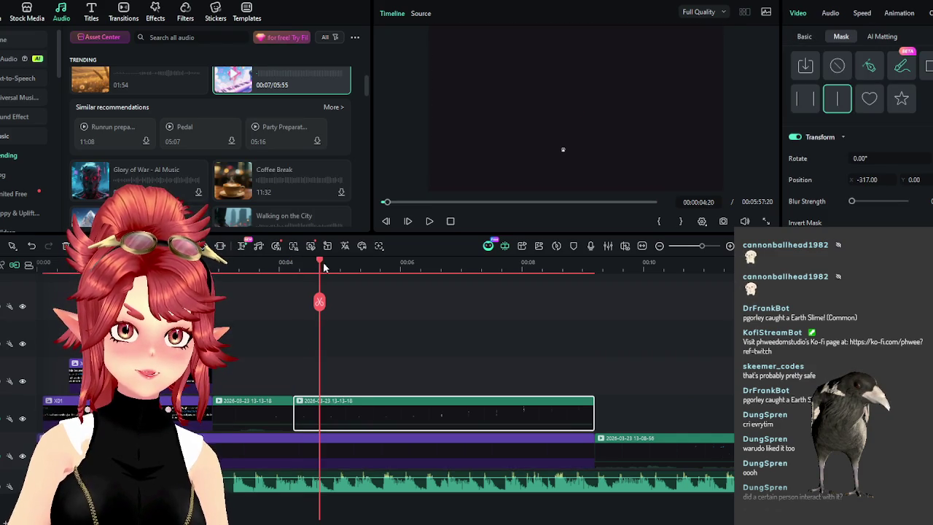
pyautogui.moveTo(324, 268); pyautogui.dragTo(379, 270)
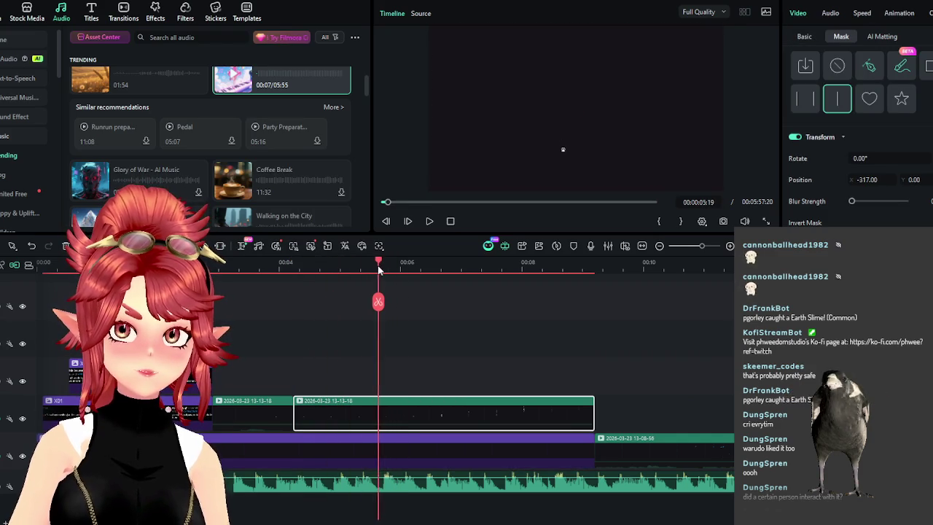
pyautogui.moveTo(295, 401)
pyautogui.mouseDown()
pyautogui.moveTo(377, 402)
pyautogui.moveTo(318, 411)
pyautogui.mouseUp()
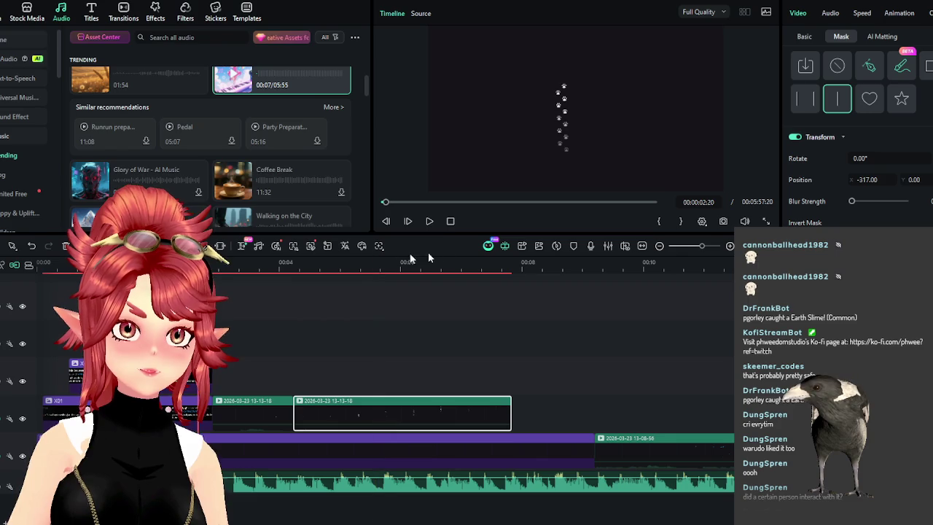
# Preview the shortened paw-print trail, then zoom the timeline out and play from near the start
pyautogui.click(429, 221)
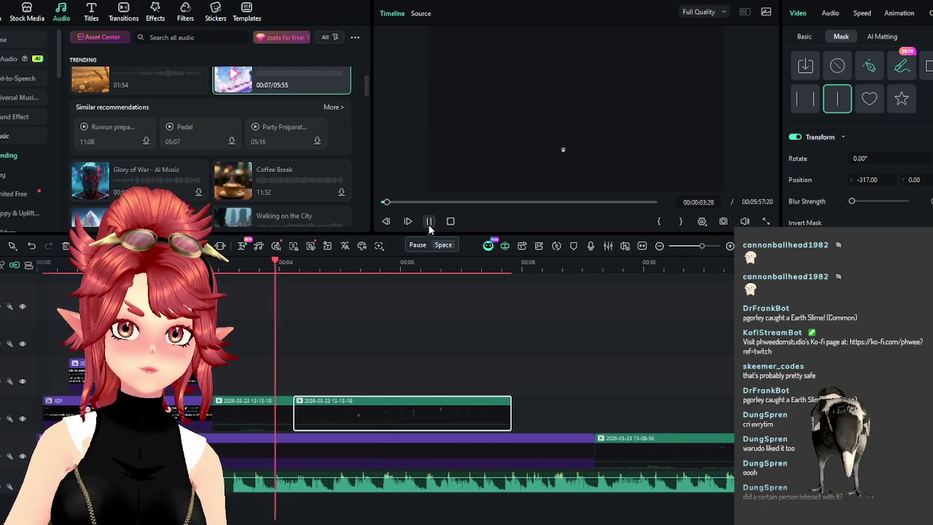
pyautogui.click(429, 229)
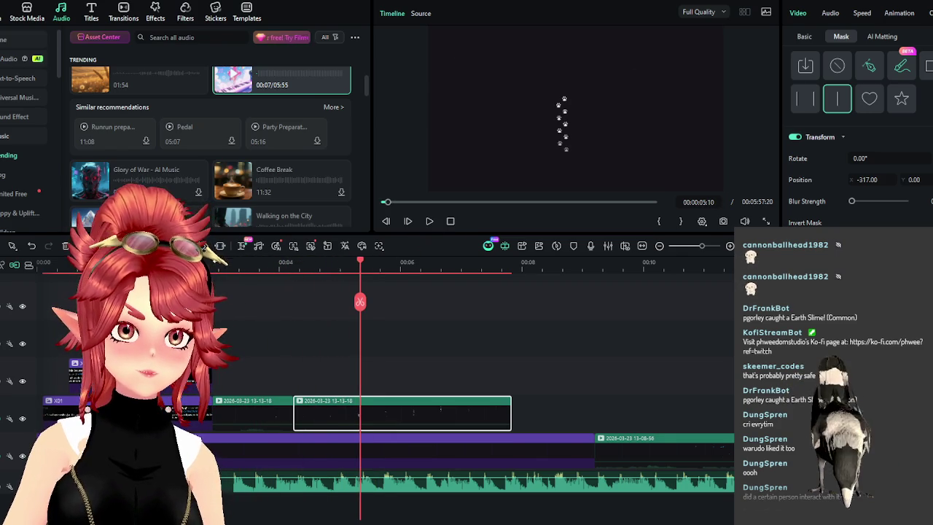
pyautogui.click(428, 223)
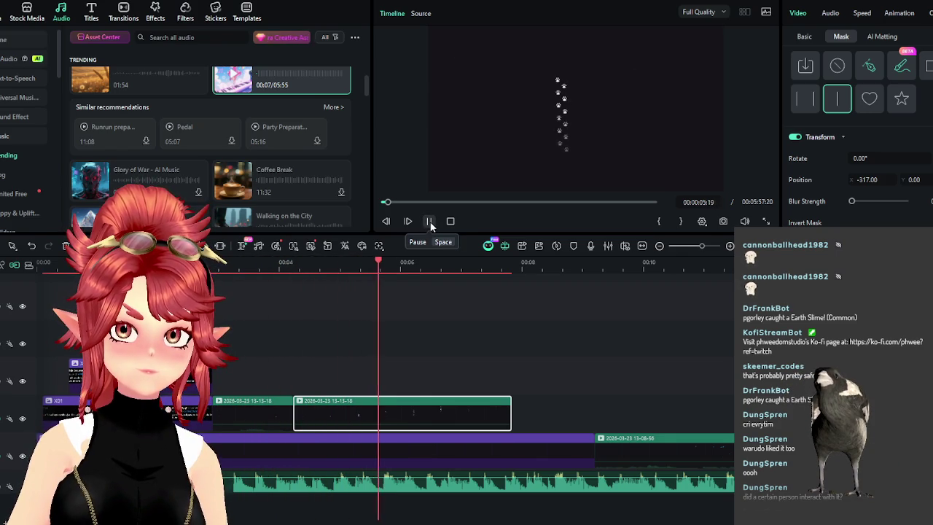
pyautogui.click(430, 223)
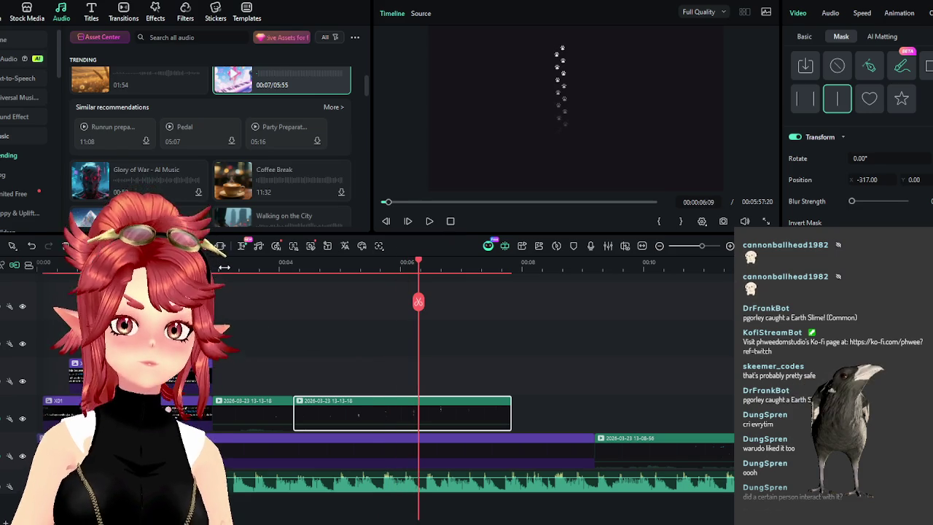
pyautogui.click(177, 263)
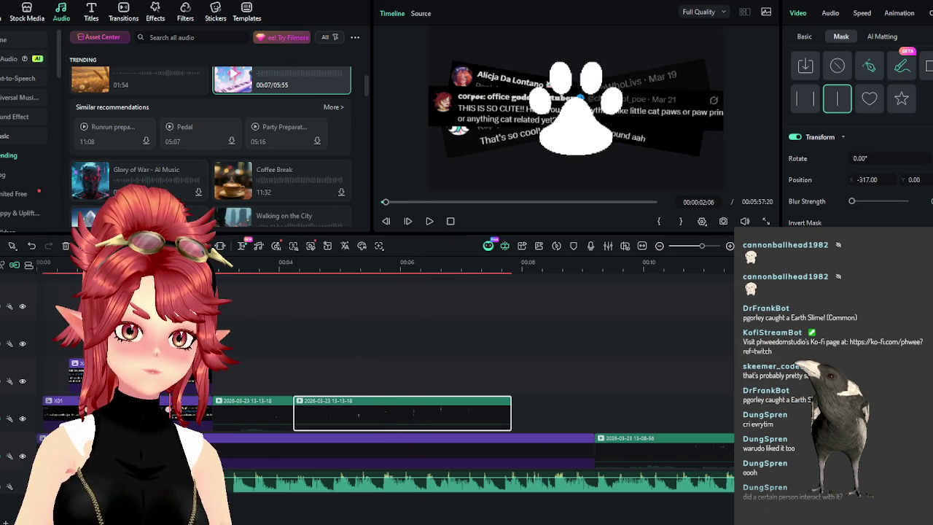
pyautogui.hotkey('ctrl', '-')
pyautogui.click(73, 265)
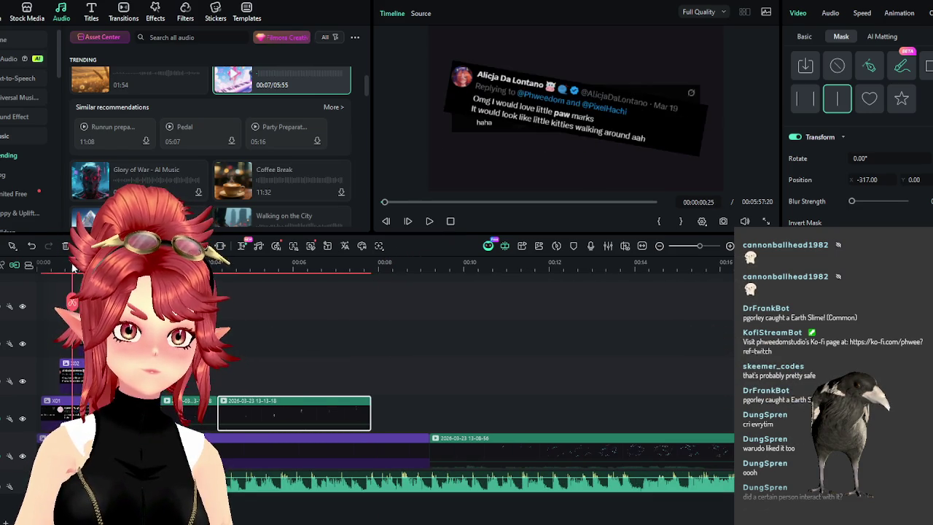
pyautogui.click(429, 221)
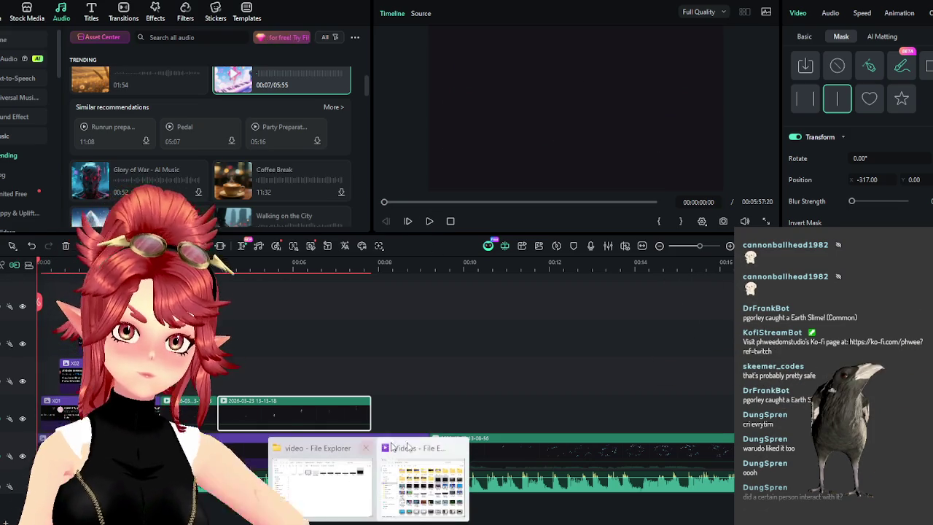
# Bring up the Videos folder window and open its Sound Effects subfolder
pyautogui.click(423, 503)
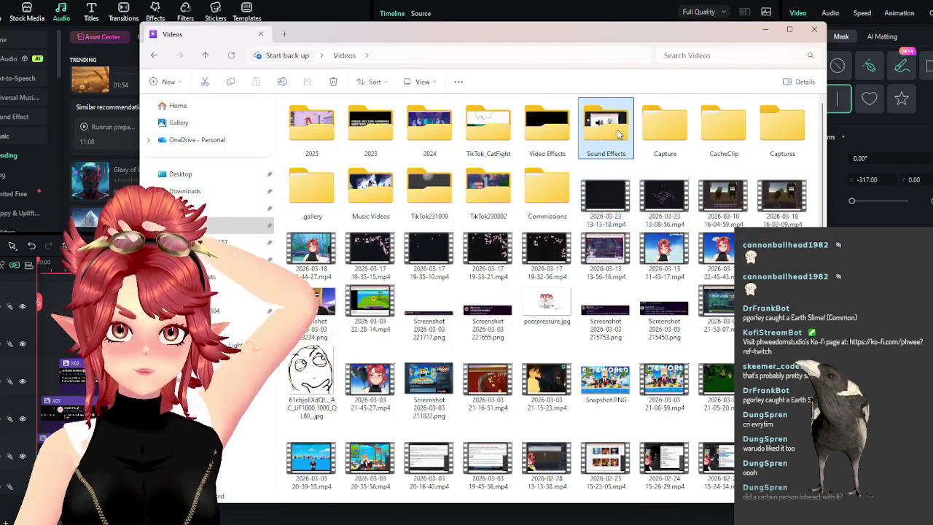
pyautogui.doubleClick(605, 131)
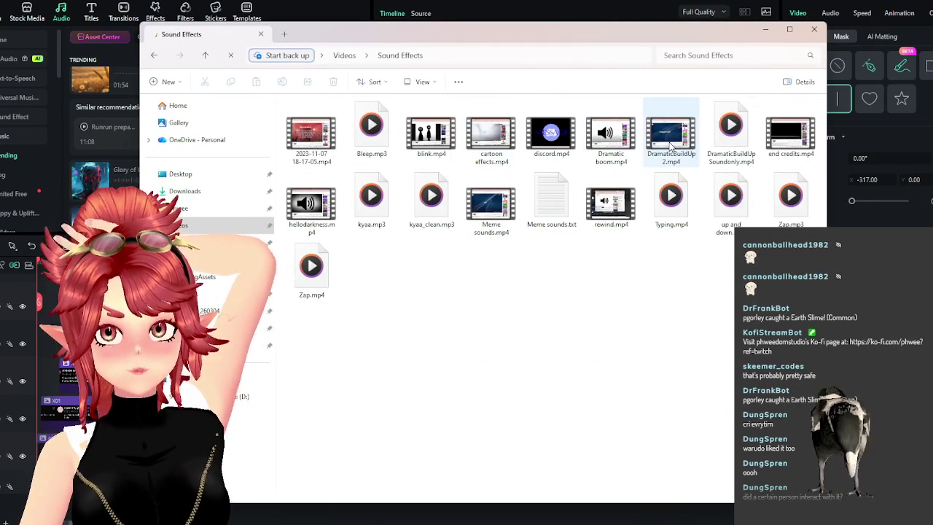
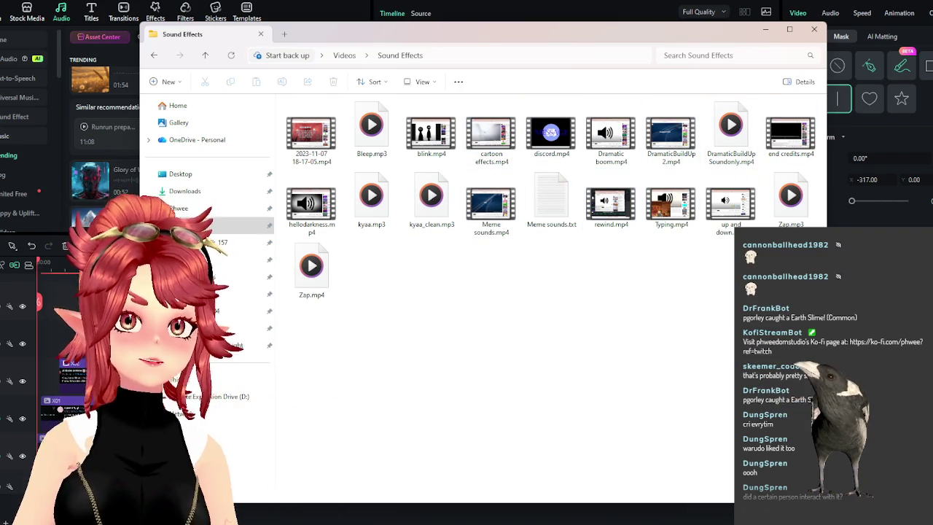
# Bring the Sound Effects Explorer window forward and open the pinned personal folder with Overlays and Stream Materials
pyautogui.hotkey('alt', 'Tab')
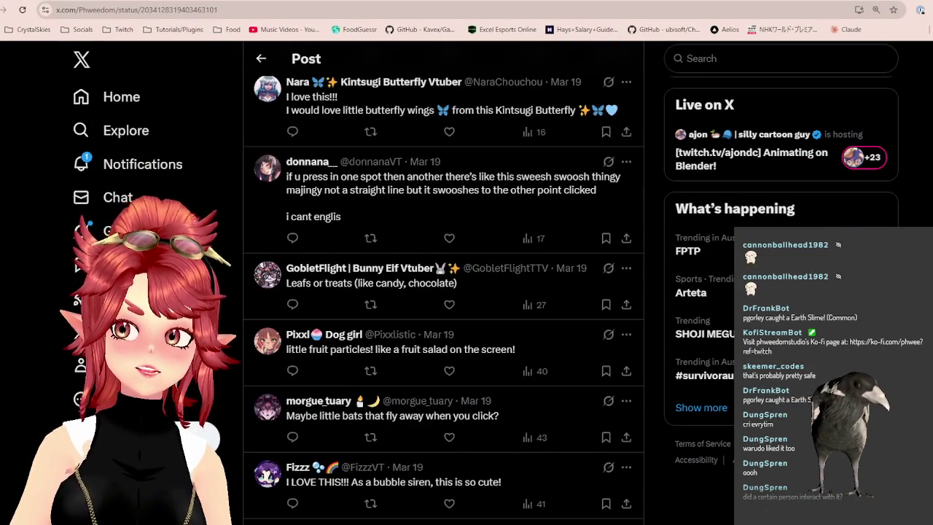
pyautogui.hotkey('alt', 'Tab')
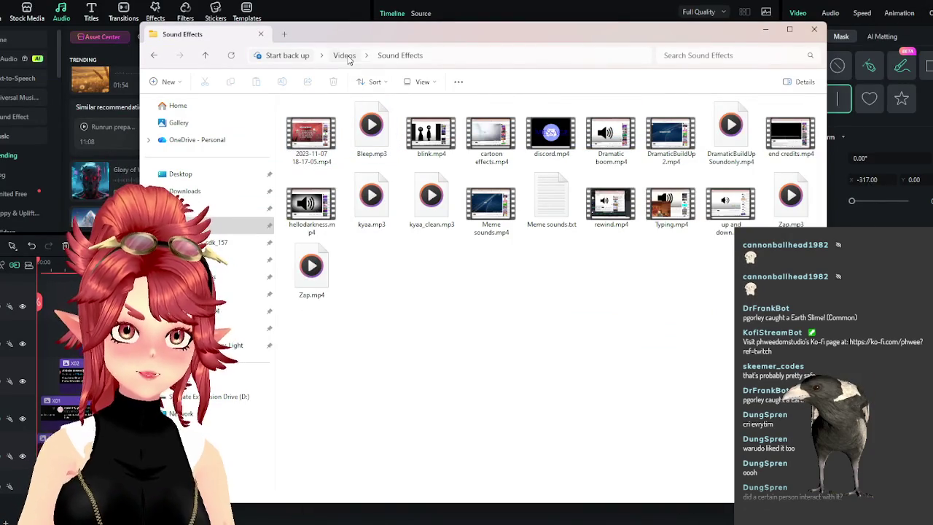
pyautogui.rightClick(368, 521)
pyautogui.click(368, 521)
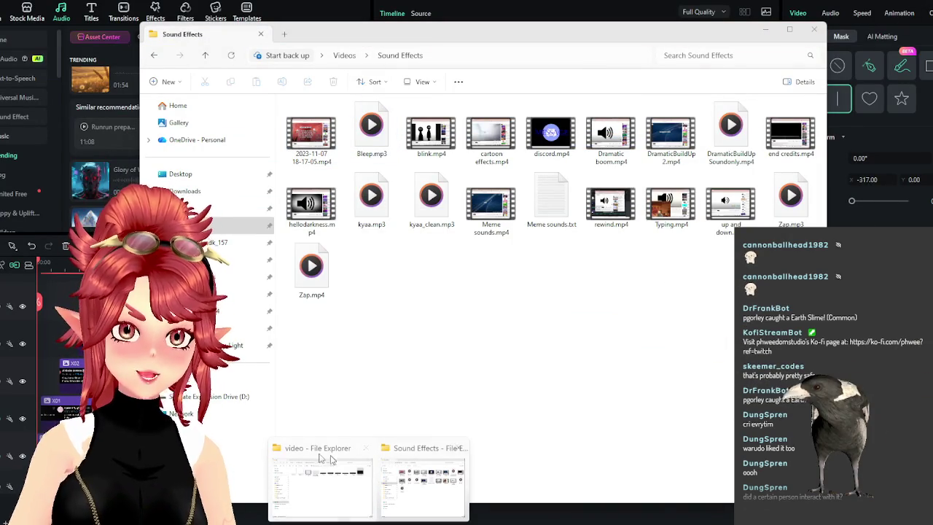
pyautogui.click(428, 449)
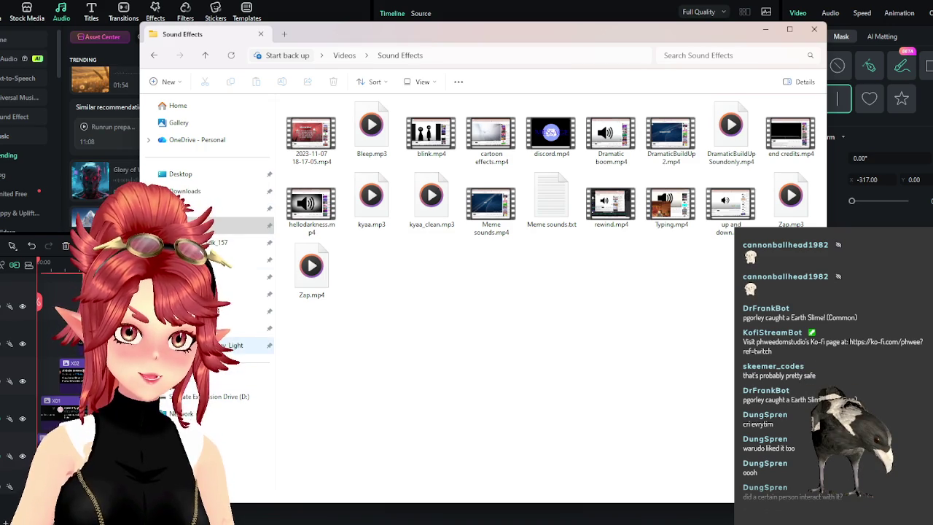
pyautogui.click(240, 208)
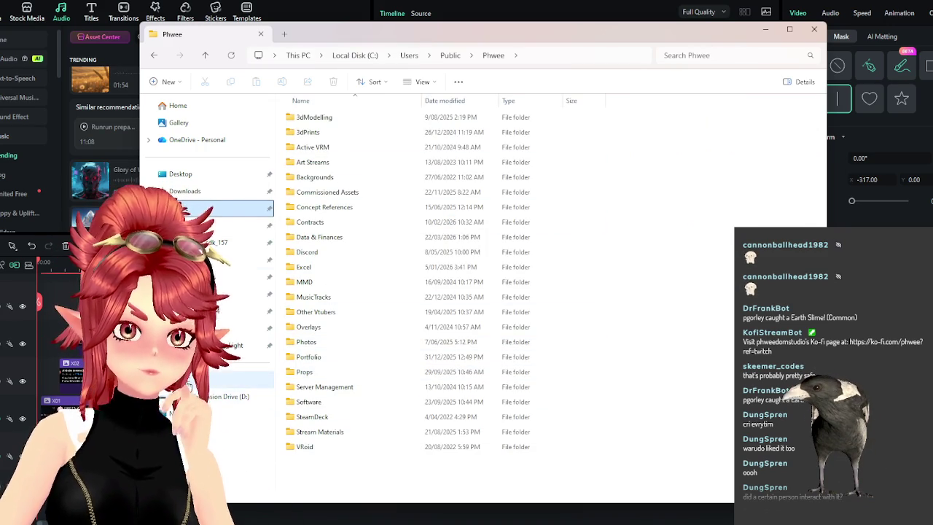
# Browse the M2 Projects drive's Project_26.0_CrystalSkies, CrystalSkies_Client and Design folders
pyautogui.click(247, 378)
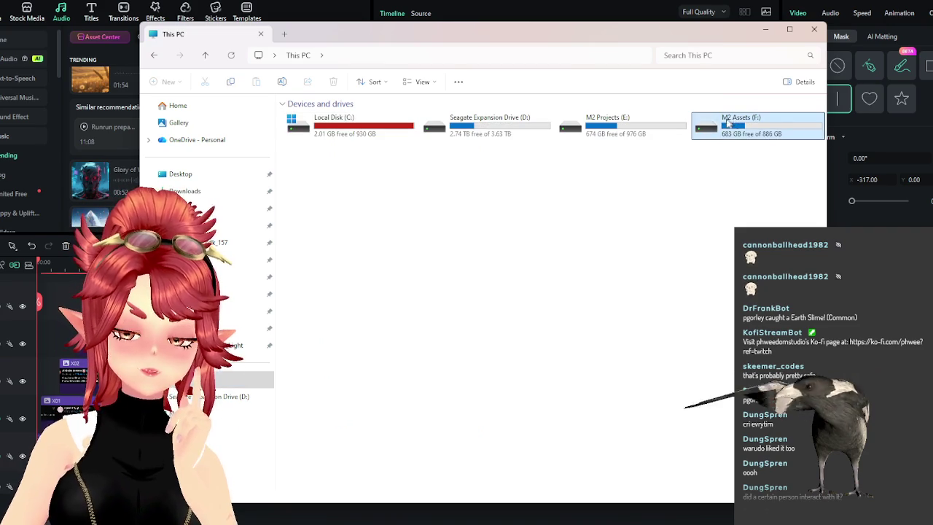
pyautogui.doubleClick(607, 124)
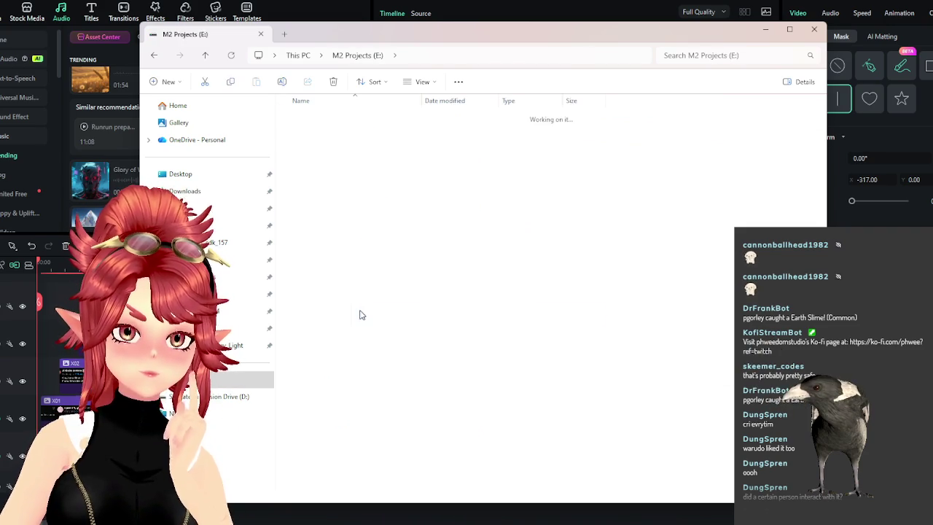
pyautogui.doubleClick(364, 128)
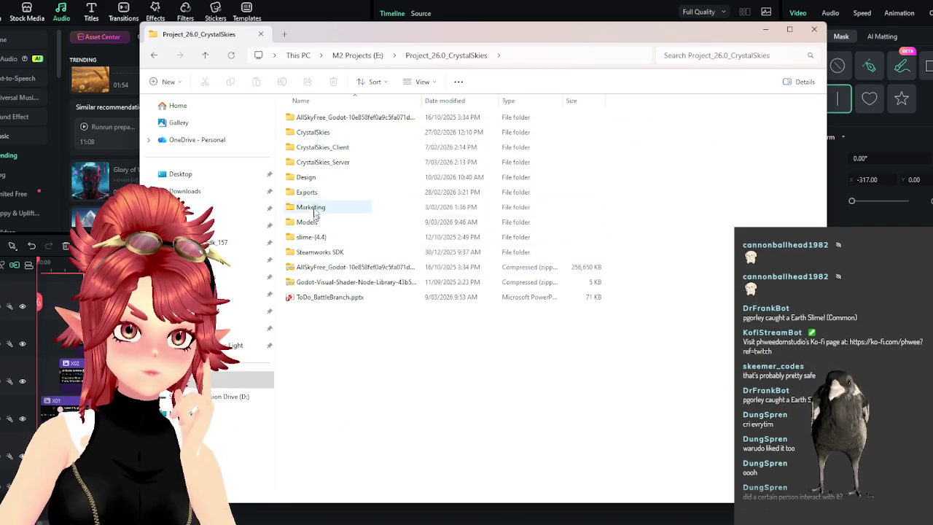
pyautogui.doubleClick(326, 148)
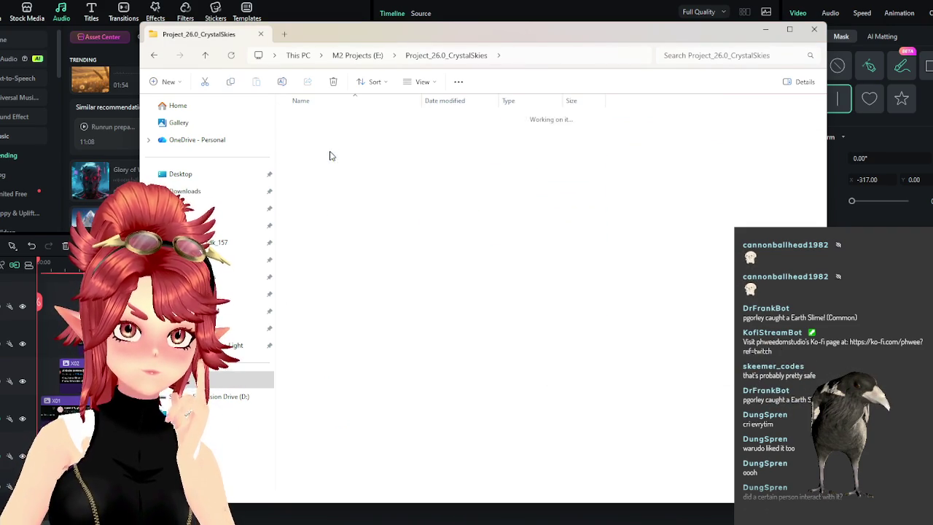
pyautogui.hotkey('alt', 'Up')
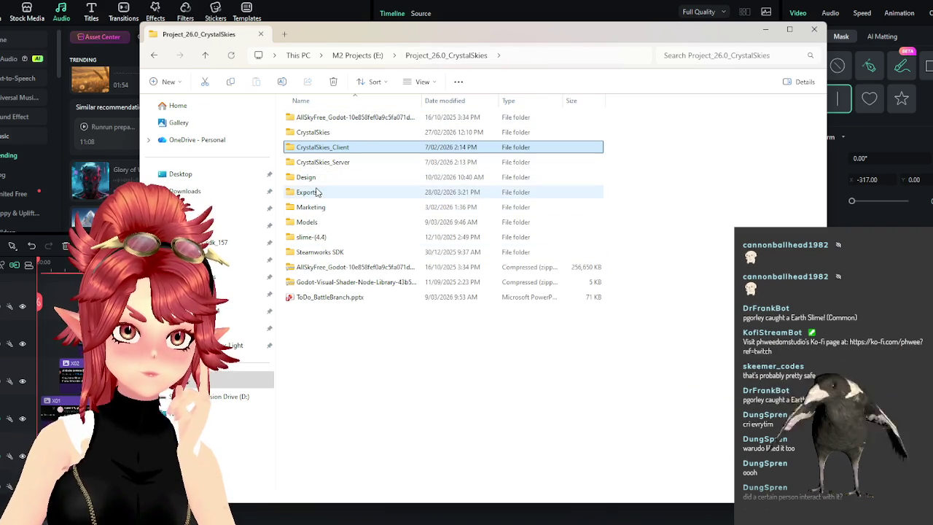
pyautogui.doubleClick(309, 179)
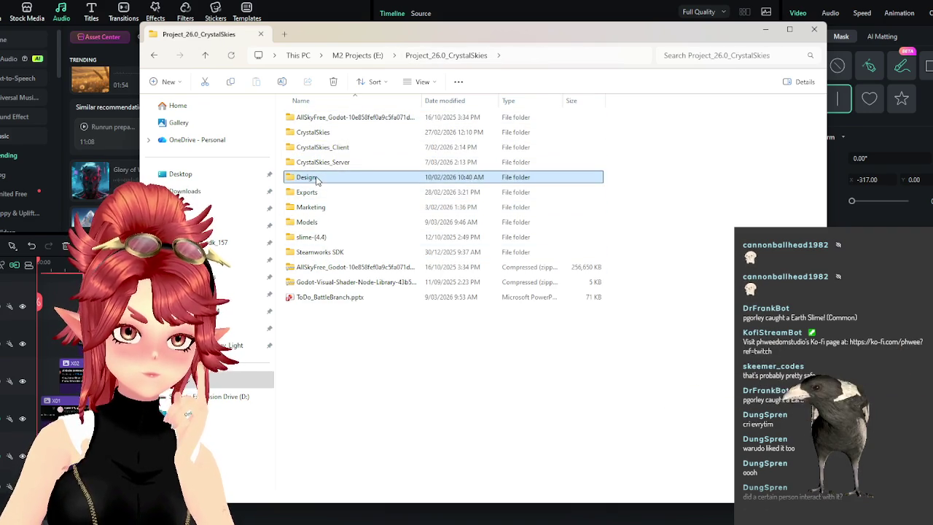
pyautogui.click(441, 58)
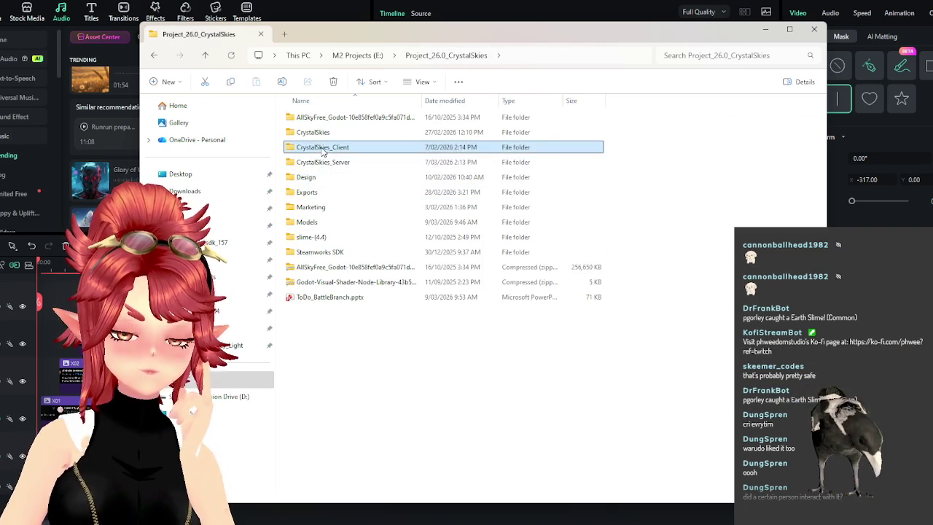
pyautogui.doubleClick(323, 147)
pyautogui.click(446, 57)
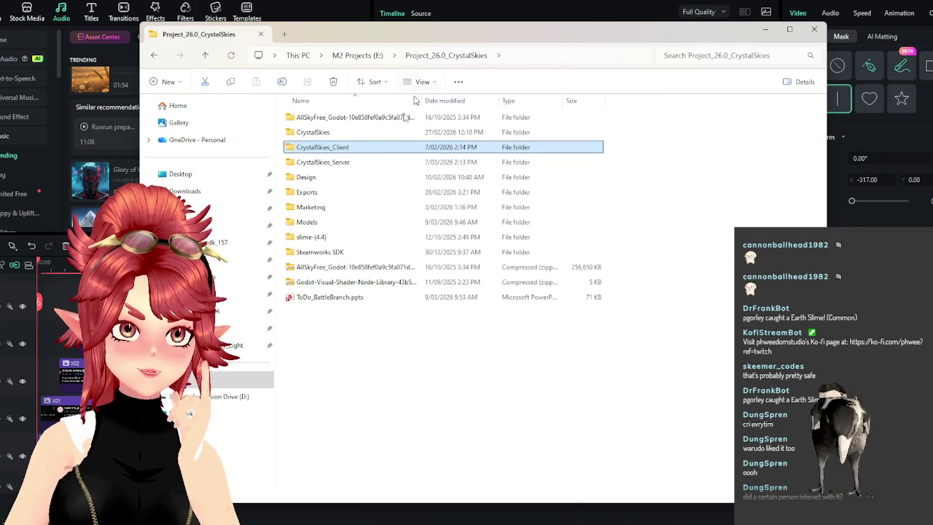
# Look into the Video Effects and Sound Effects folders under Videos
pyautogui.click(211, 226)
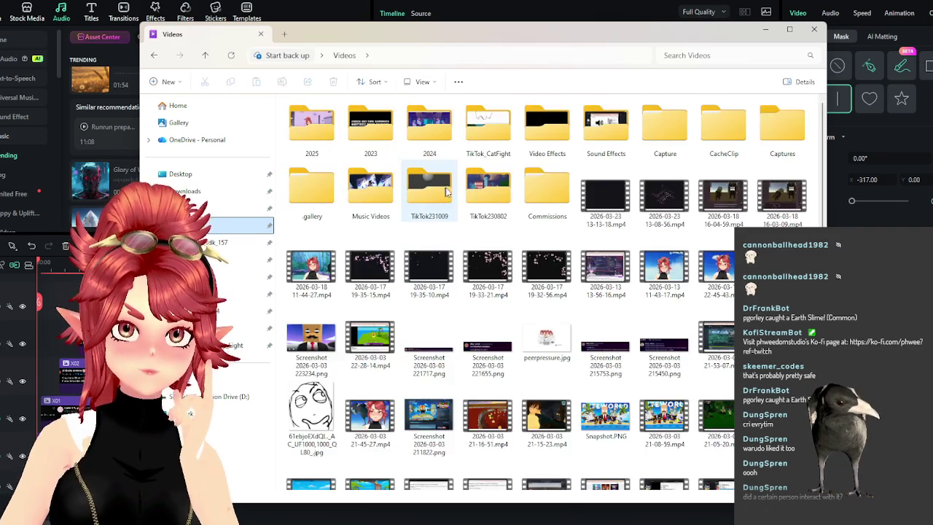
pyautogui.click(547, 140)
pyautogui.doubleClick(547, 139)
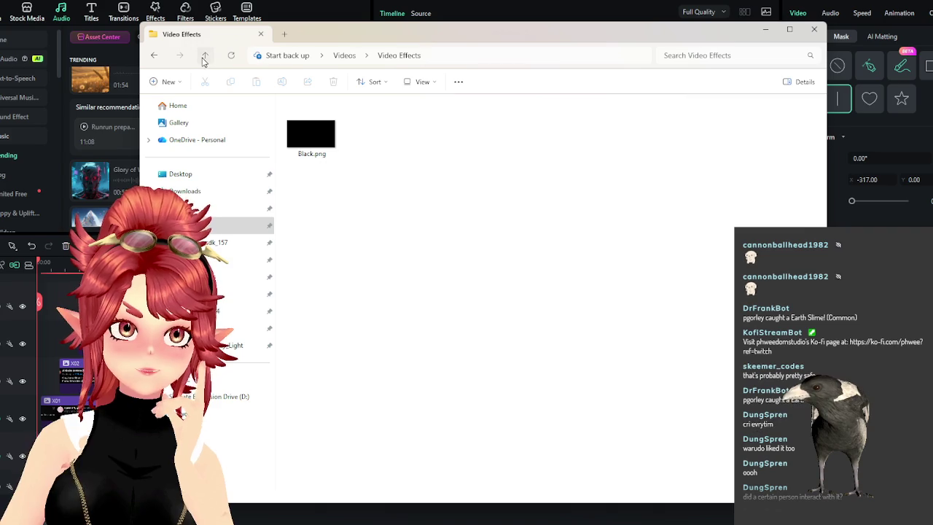
pyautogui.hotkey('alt', 'Left')
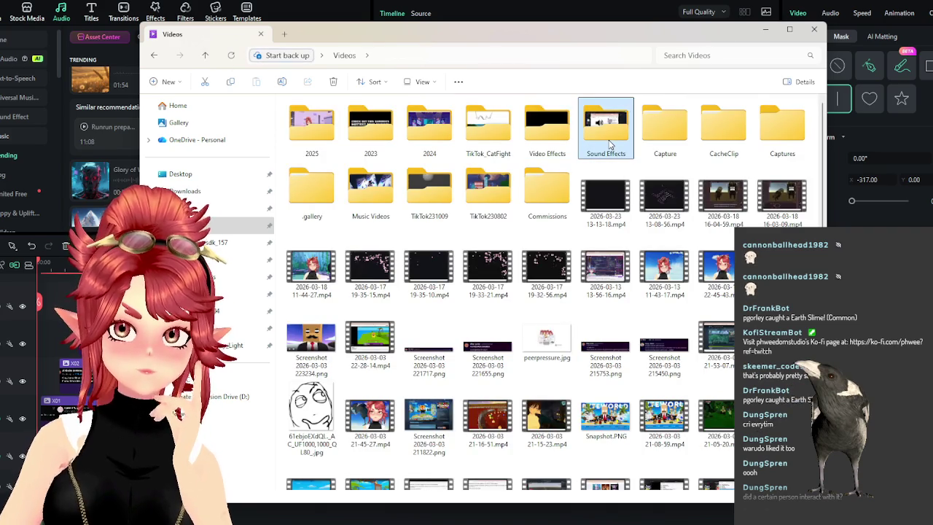
pyautogui.doubleClick(610, 136)
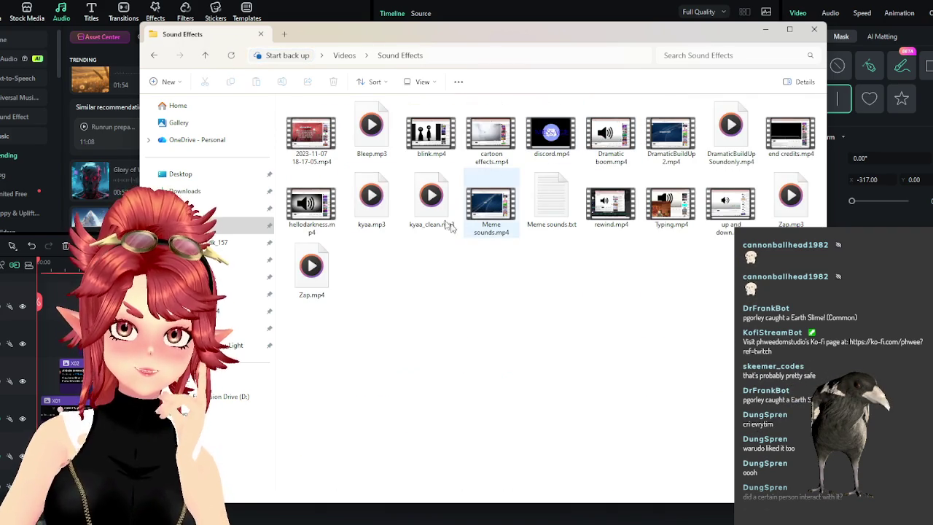
pyautogui.click(205, 60)
# Open M2 Assets (F:) > Music > royalty-free
pyautogui.click(248, 379)
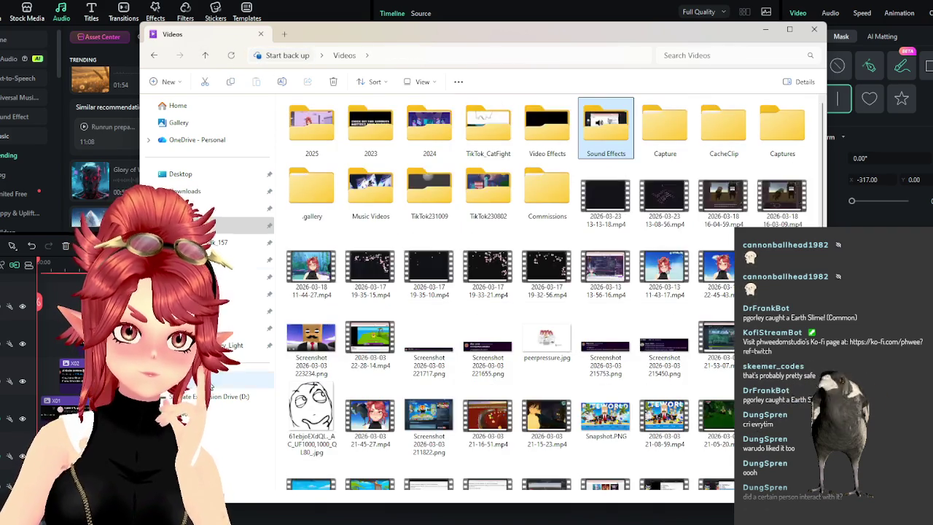
pyautogui.doubleClick(735, 126)
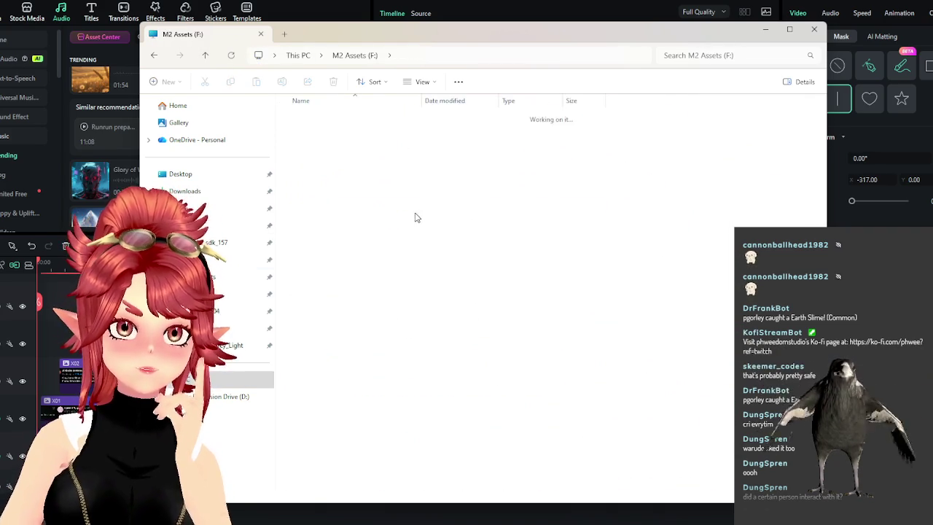
pyautogui.click(306, 162)
pyautogui.doubleClick(313, 167)
pyautogui.doubleClick(340, 119)
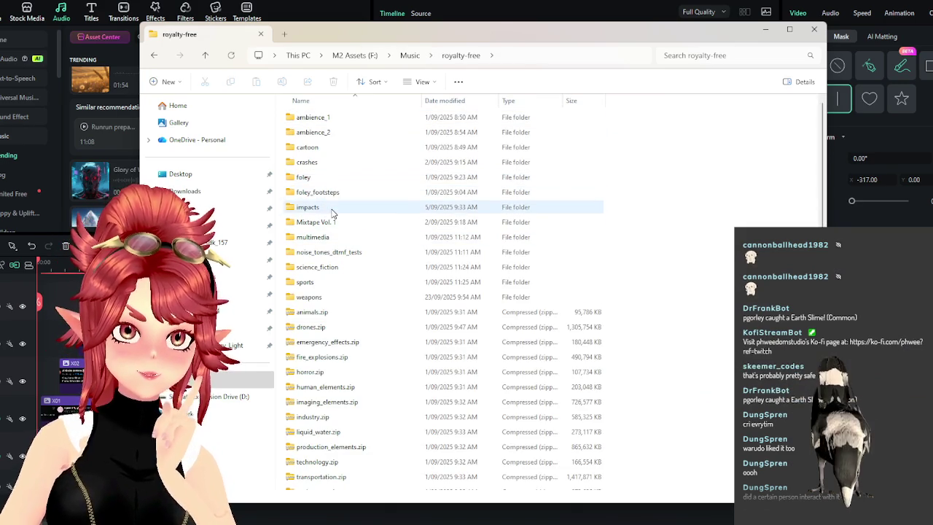
# Open impacts > Impacts and preview Impact Body Punch 01.wav
pyautogui.doubleClick(332, 209)
pyautogui.doubleClick(332, 121)
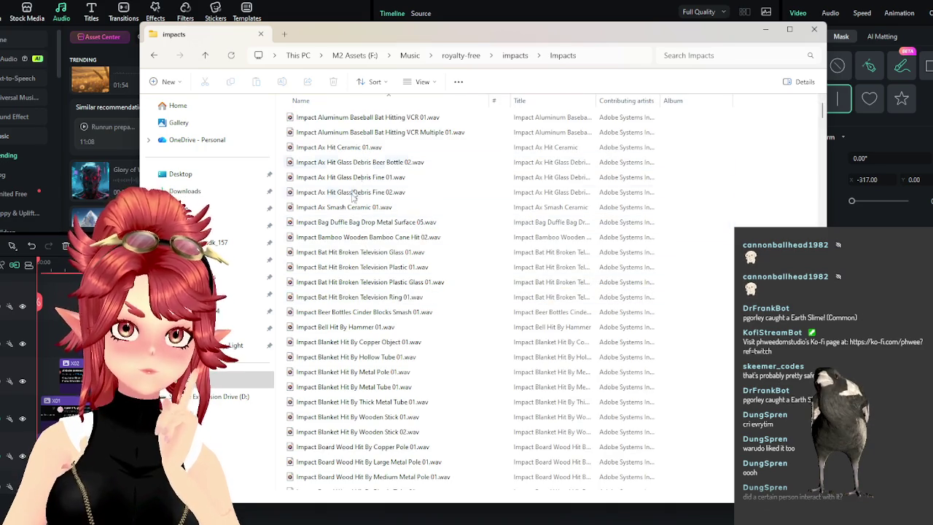
pyautogui.scroll(-2, 371, 300)
pyautogui.scroll(-6, 378, 299)
pyautogui.scroll(-5, 378, 298)
pyautogui.scroll(-6, 378, 299)
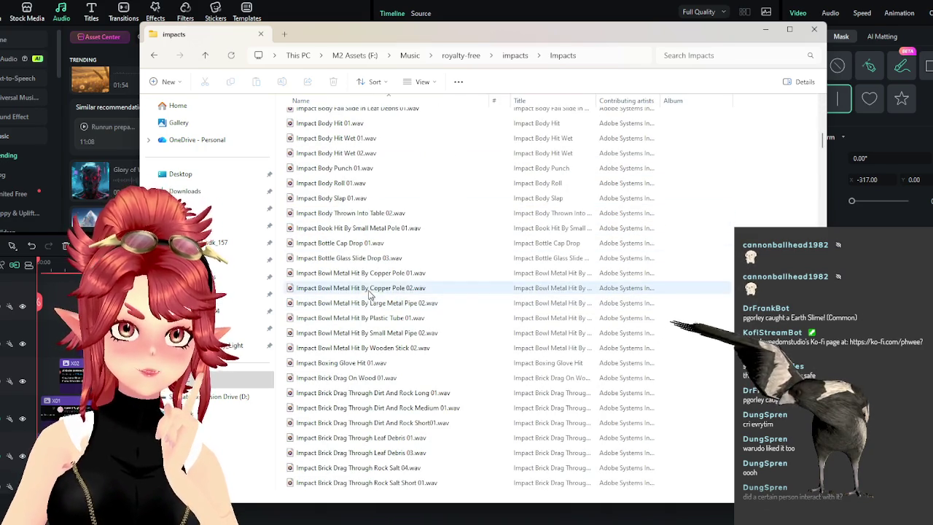
pyautogui.doubleClick(334, 167)
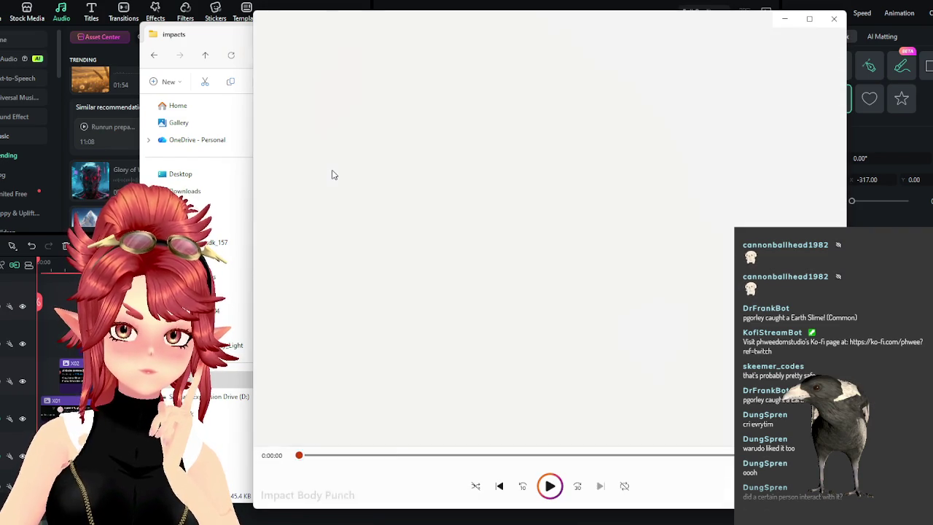
pyautogui.click(834, 19)
# Preview Impact Cloth Hit On Body 05.wav in Media Player
pyautogui.scroll(-3, 364, 301)
pyautogui.scroll(-3, 368, 313)
pyautogui.scroll(-3, 375, 343)
pyautogui.scroll(-5, 381, 350)
pyautogui.scroll(-1, 387, 348)
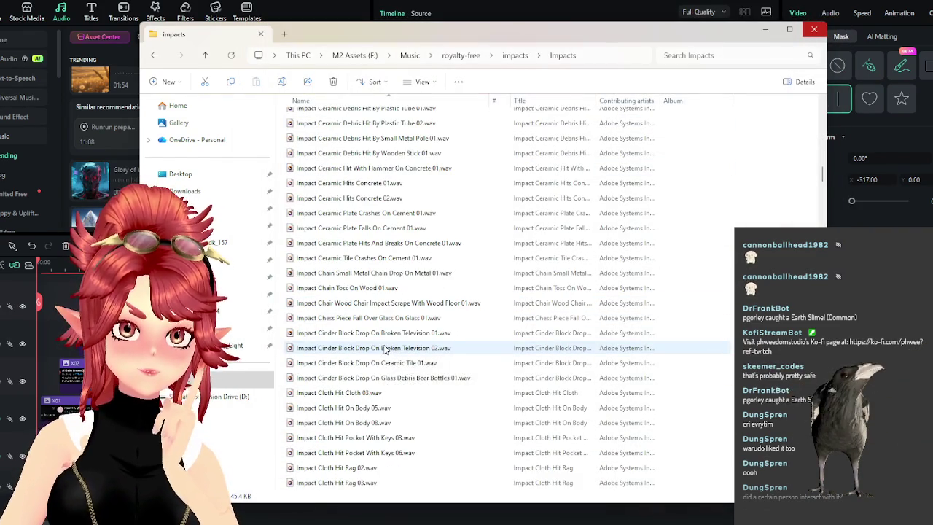
pyautogui.scroll(-1, 379, 357)
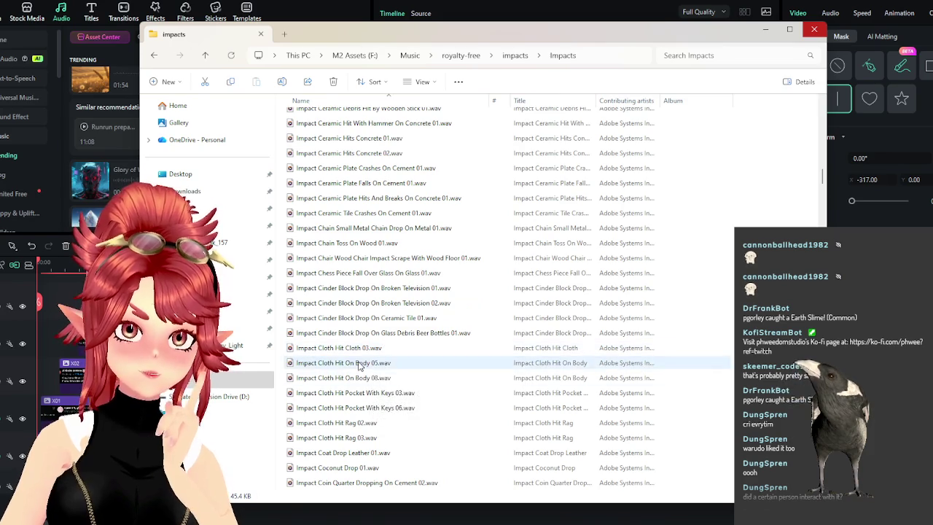
pyautogui.click(359, 362)
pyautogui.doubleClick(358, 362)
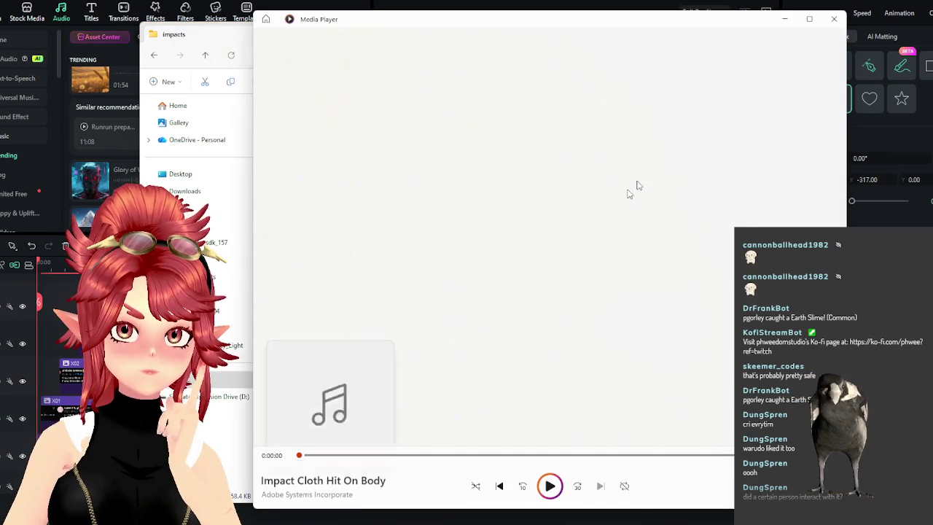
pyautogui.click(835, 22)
# Scroll further down through the Impacts sound list
pyautogui.scroll(-5, 401, 381)
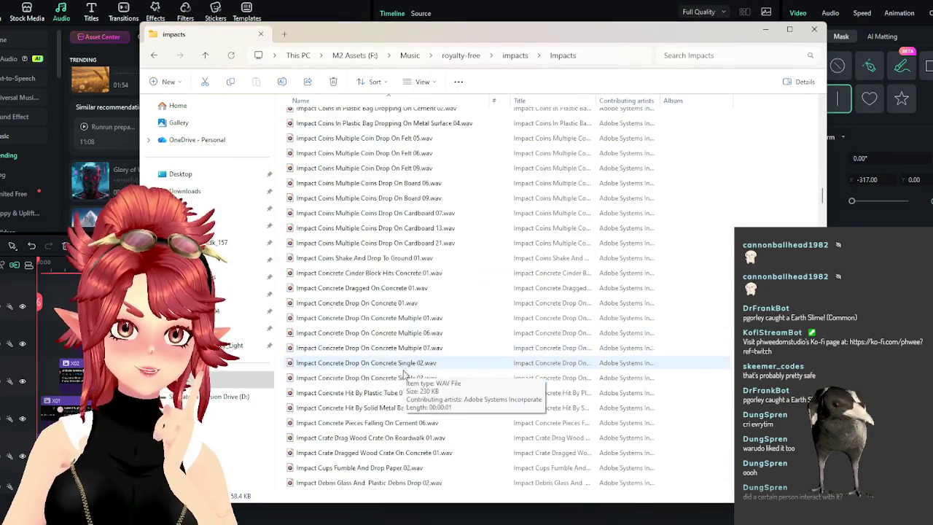
pyautogui.scroll(-4, 402, 380)
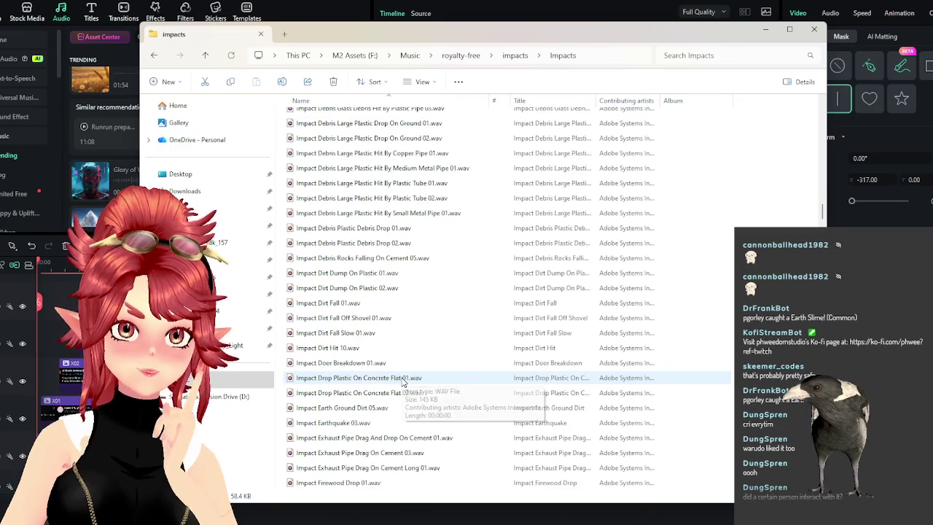
pyautogui.scroll(-4, 401, 380)
pyautogui.scroll(-5, 402, 380)
pyautogui.scroll(-5, 402, 382)
pyautogui.scroll(-5, 401, 384)
pyautogui.scroll(-5, 402, 384)
pyautogui.scroll(-5, 401, 385)
pyautogui.scroll(-5, 401, 385)
pyautogui.scroll(-5, 401, 386)
pyautogui.scroll(-5, 401, 386)
pyautogui.scroll(-3, 401, 385)
pyautogui.scroll(-5, 399, 378)
pyautogui.scroll(-5, 400, 378)
pyautogui.scroll(-5, 399, 377)
pyautogui.scroll(-5, 400, 378)
pyautogui.scroll(-8, 399, 378)
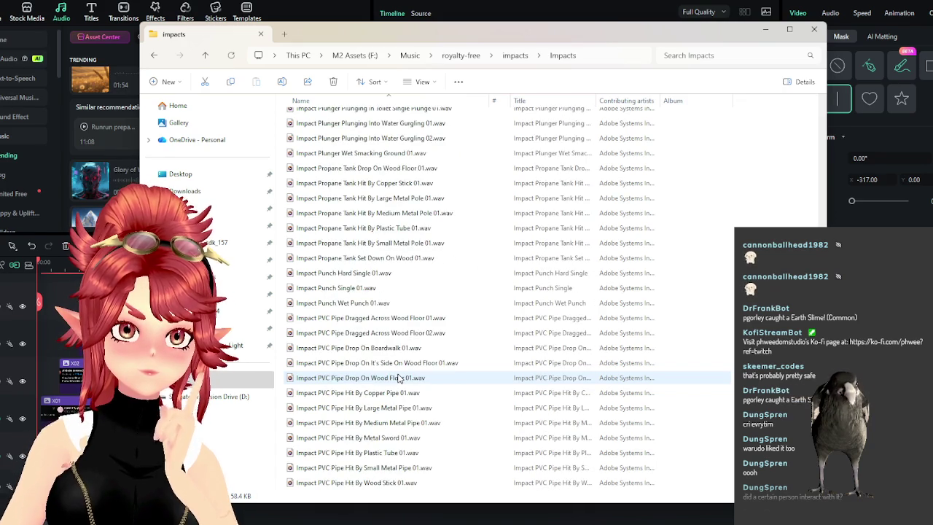
pyautogui.scroll(-5, 399, 377)
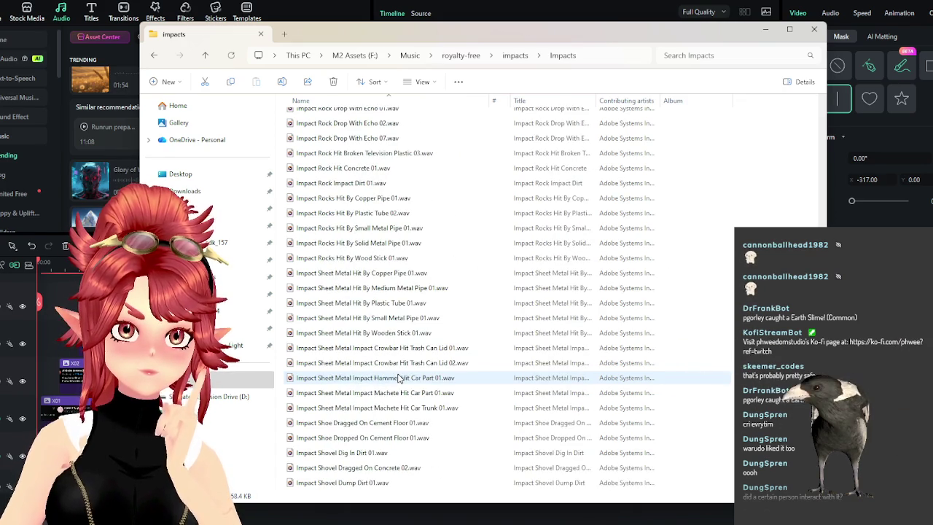
# Preview Impact Rocks Hit By Copper Pipe 01 and Impact Tire Fall On Cement 01
pyautogui.doubleClick(370, 200)
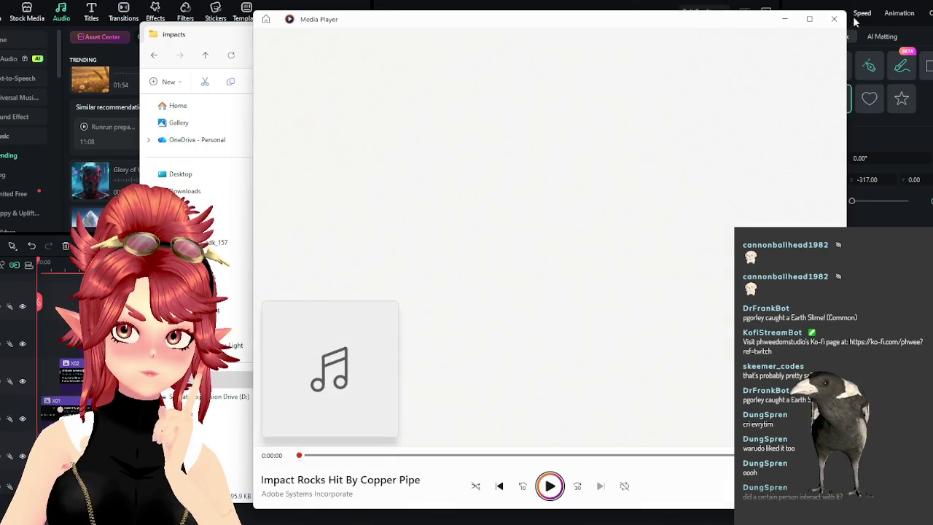
pyautogui.click(833, 17)
pyautogui.scroll(-1, 430, 430)
pyautogui.scroll(-2, 426, 415)
pyautogui.scroll(-1, 353, 415)
pyautogui.scroll(-2, 356, 416)
pyautogui.scroll(-2, 354, 416)
pyautogui.scroll(-2, 361, 426)
pyautogui.scroll(-3, 372, 447)
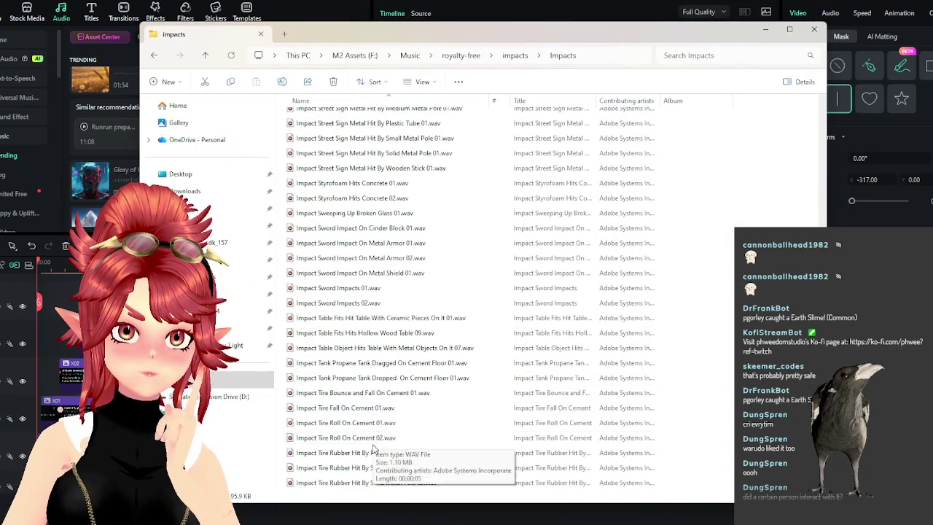
pyautogui.doubleClick(347, 409)
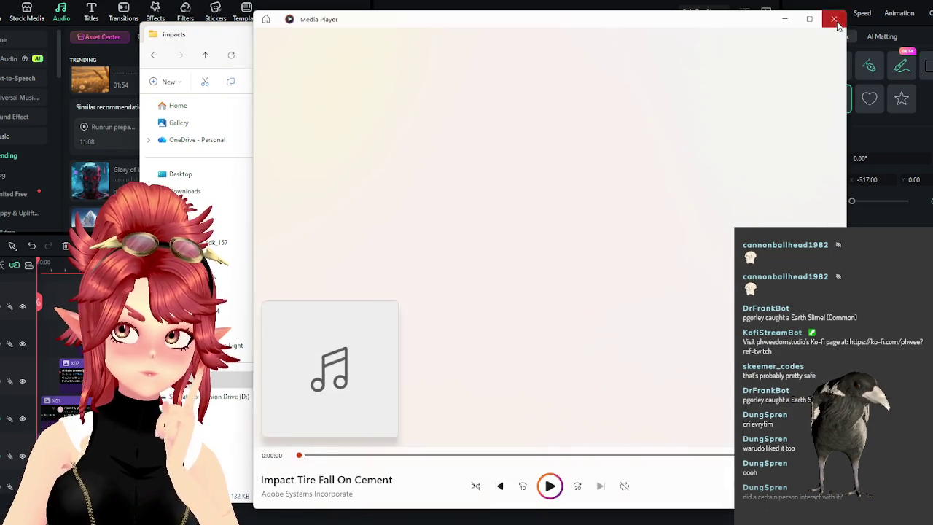
pyautogui.click(833, 19)
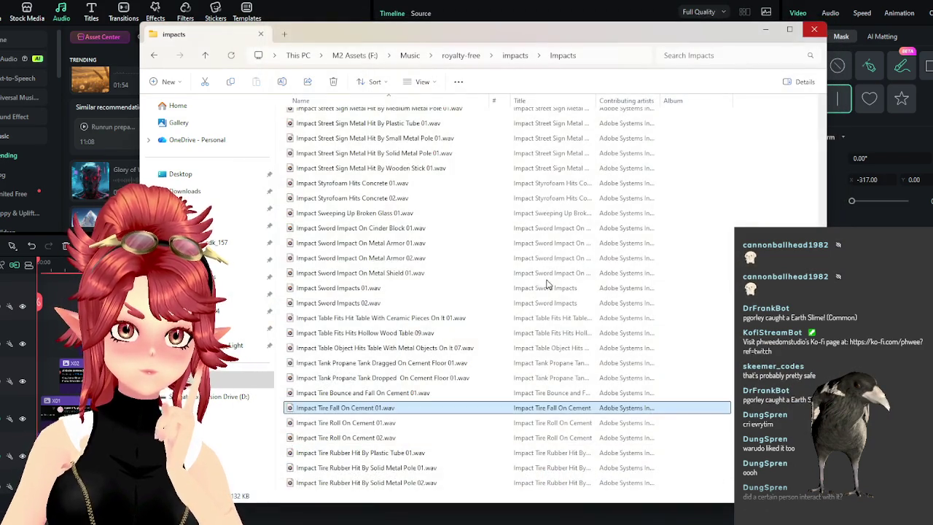
# Preview Impact Tree Branch Fall 01 and Impact Wood Crash On Metal 01
pyautogui.scroll(-2, 450, 335)
pyautogui.scroll(-4, 450, 335)
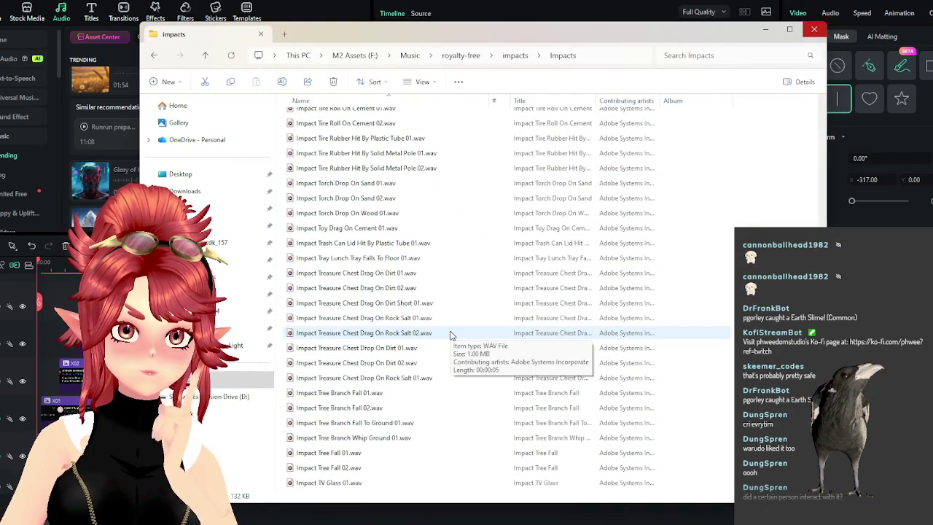
pyautogui.scroll(-1, 459, 332)
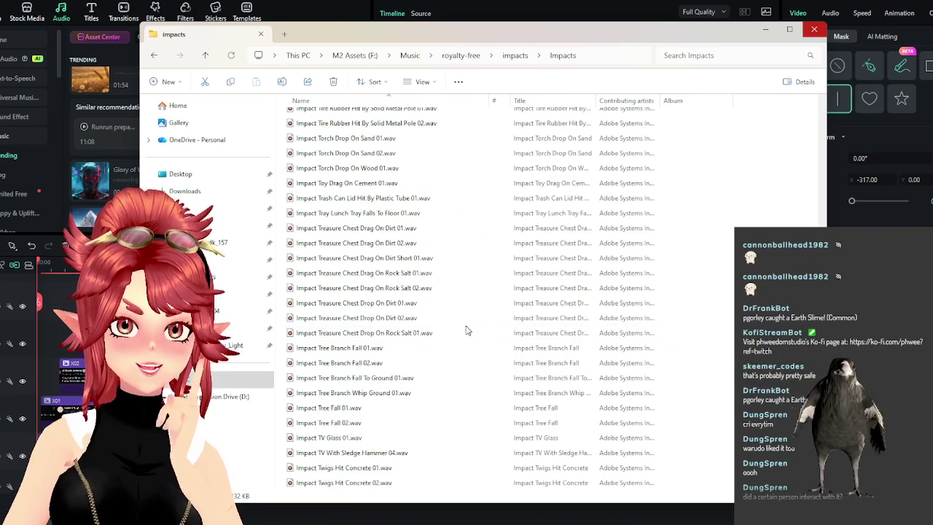
pyautogui.doubleClick(346, 349)
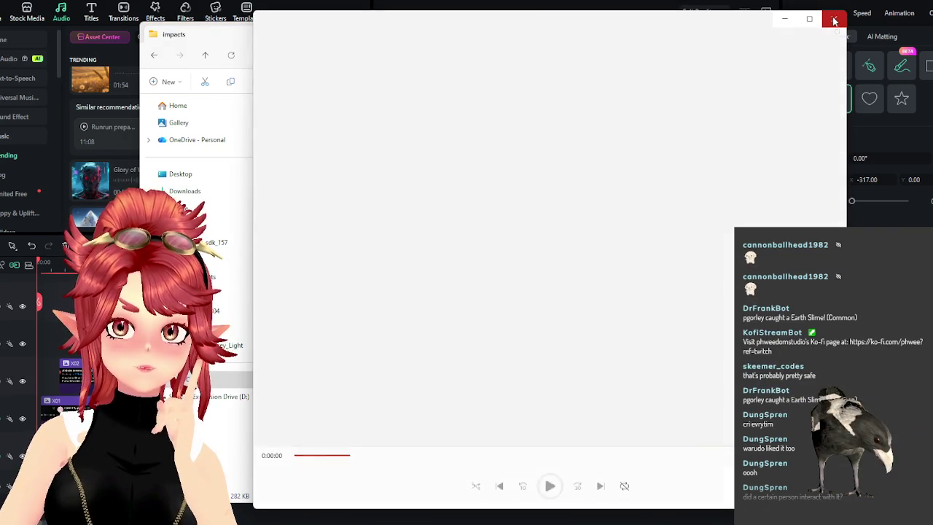
pyautogui.click(835, 21)
pyautogui.scroll(-5, 408, 285)
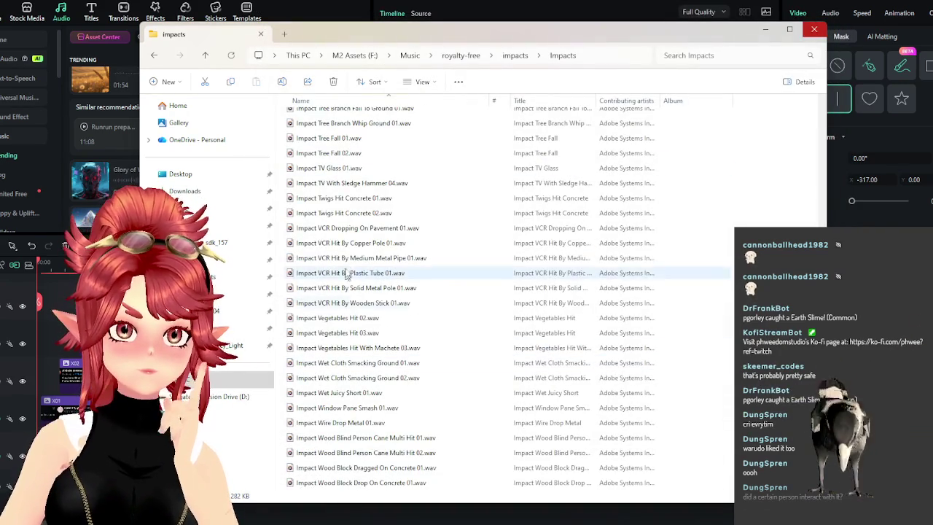
pyautogui.scroll(-3, 360, 273)
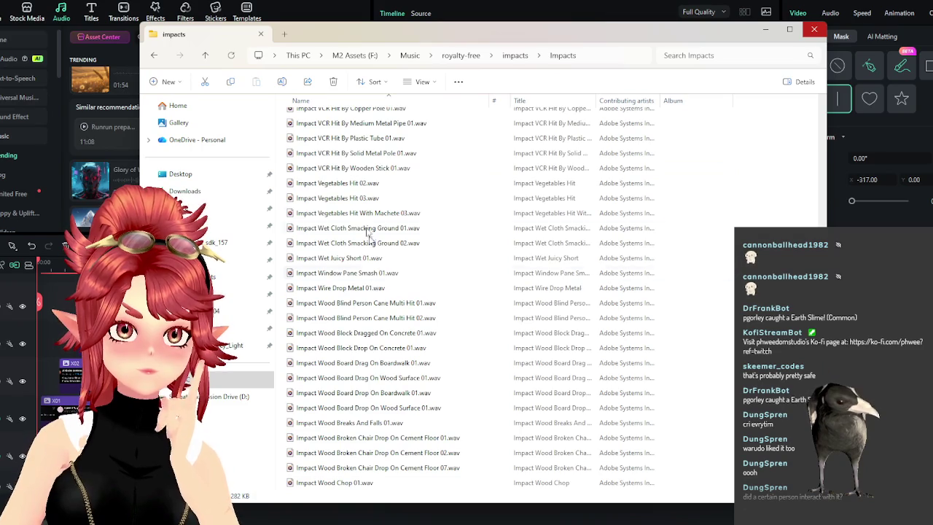
pyautogui.scroll(-2, 366, 248)
pyautogui.scroll(-5, 366, 248)
pyautogui.scroll(-5, 364, 250)
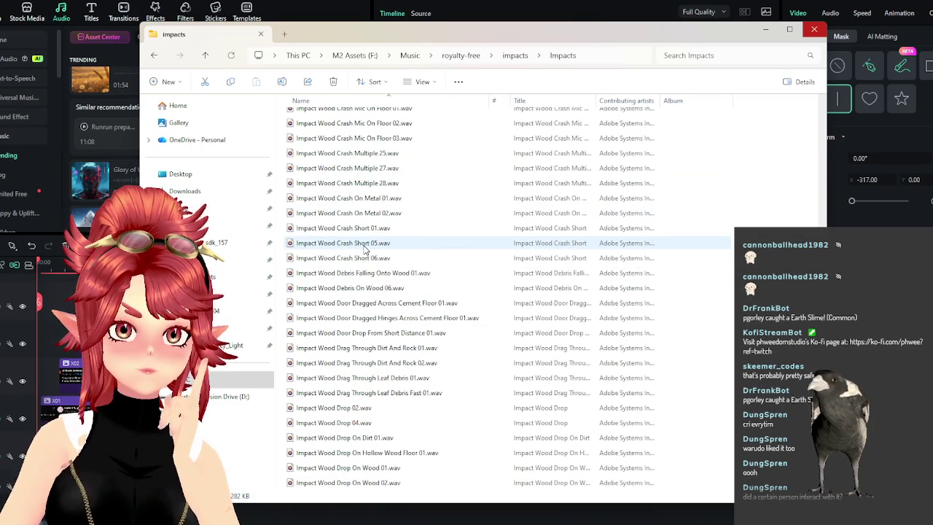
pyautogui.doubleClick(364, 198)
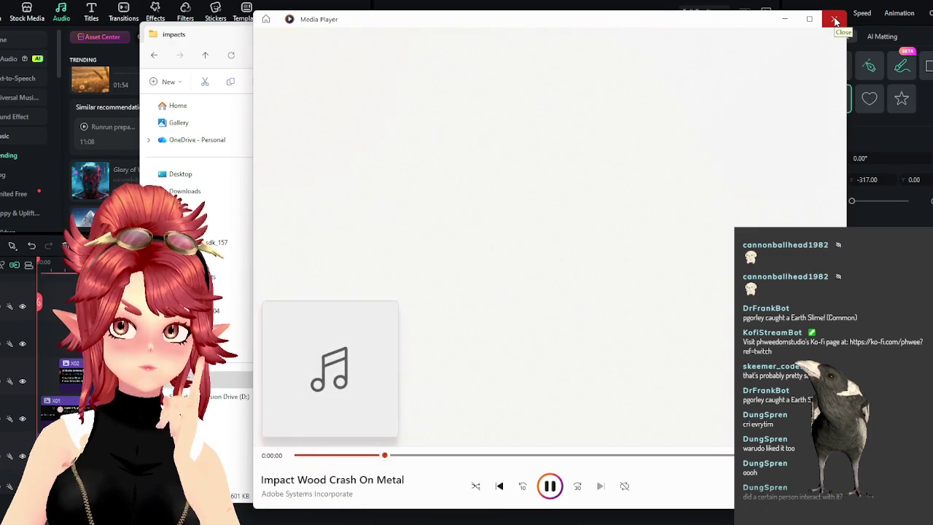
pyautogui.click(834, 20)
# Go up to the parent impacts folder
pyautogui.scroll(-5, 425, 287)
pyautogui.scroll(-1, 426, 296)
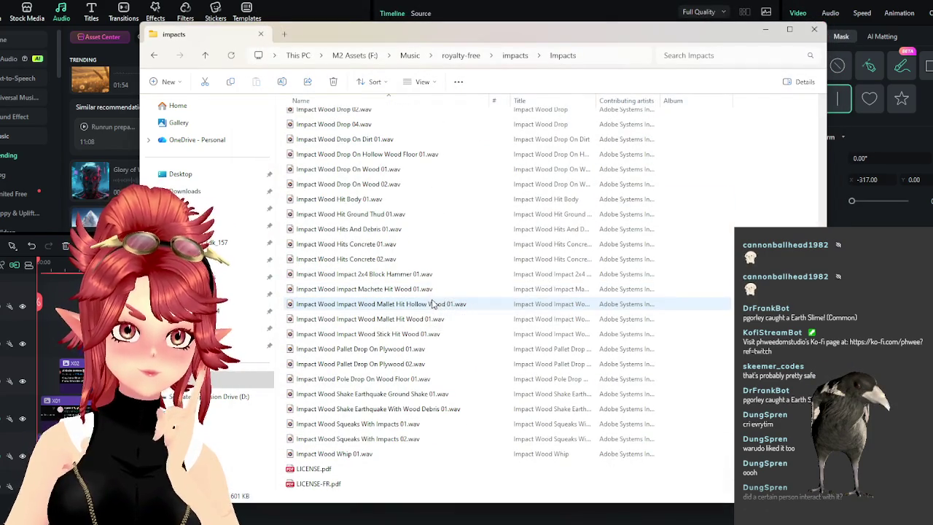
pyautogui.click(512, 58)
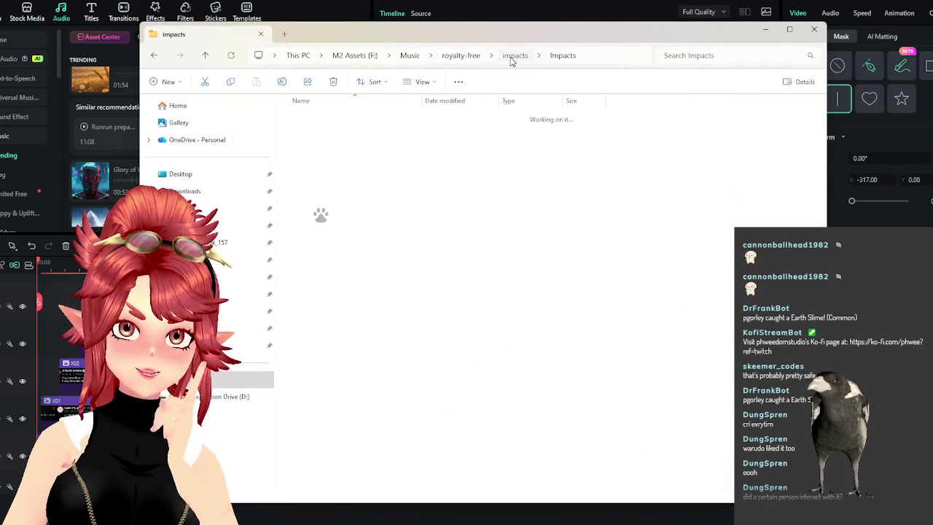
# Navigate from This PC through C: > Program Files (x86) > Steam > steamapps > common > Warudo
pyautogui.click(297, 55)
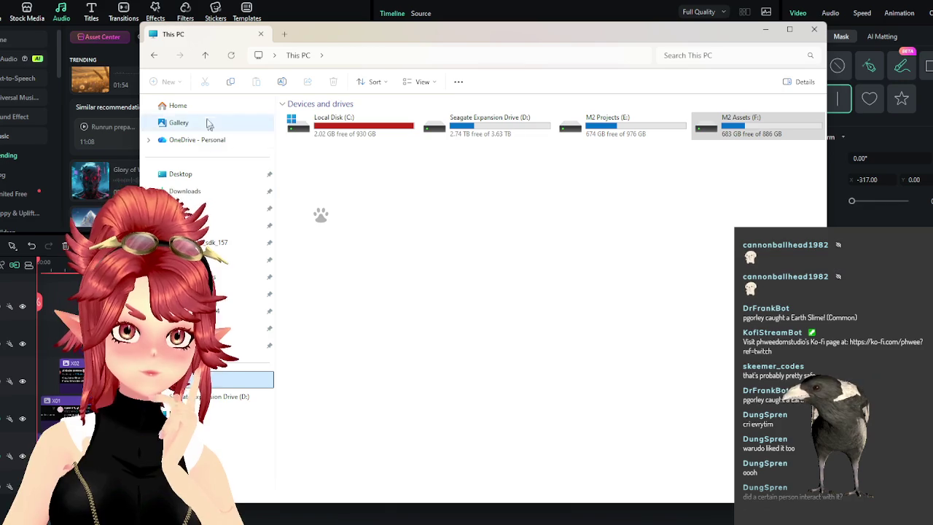
pyautogui.doubleClick(348, 124)
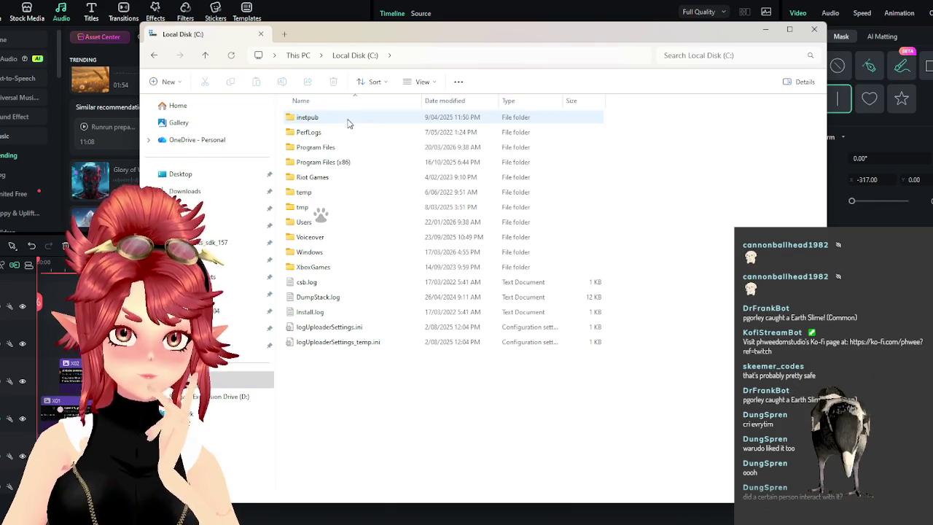
pyautogui.doubleClick(315, 161)
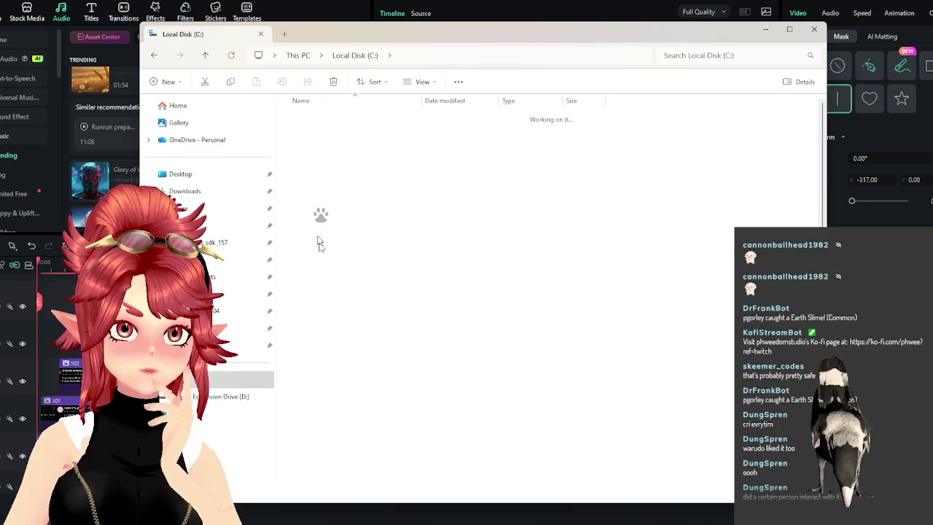
pyautogui.scroll(-5, 314, 306)
pyautogui.doubleClick(304, 348)
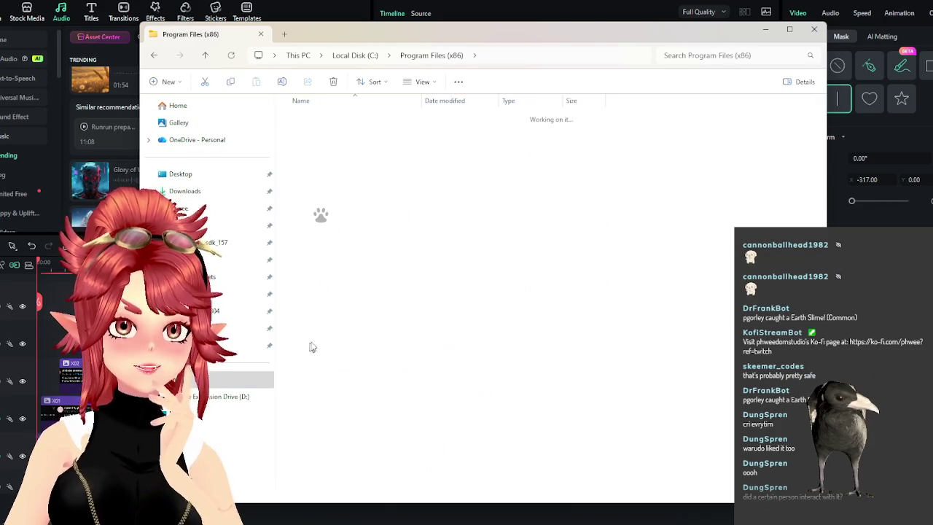
pyautogui.scroll(2, 320, 211)
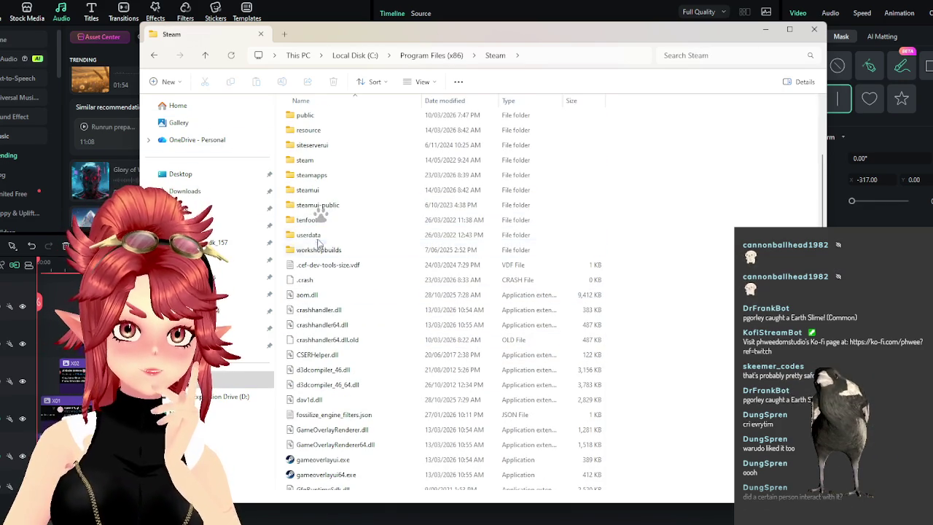
pyautogui.doubleClick(321, 176)
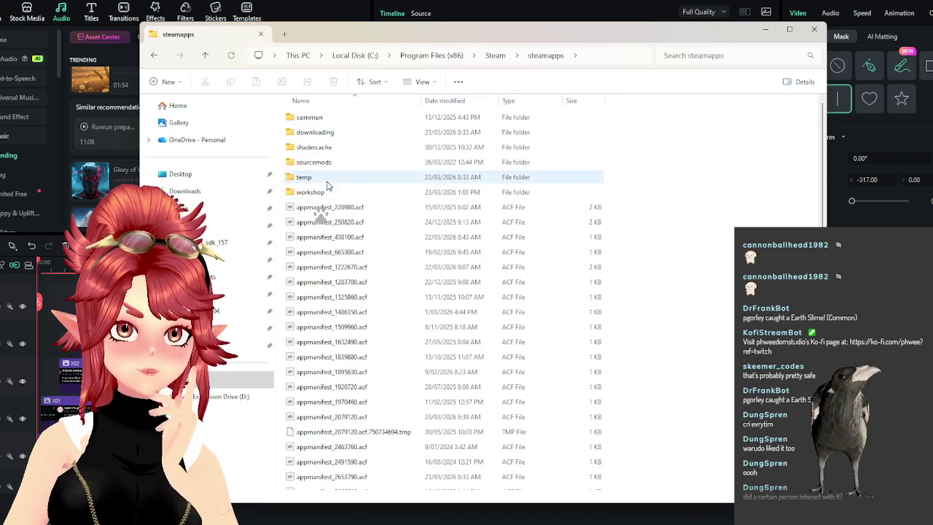
pyautogui.doubleClick(318, 118)
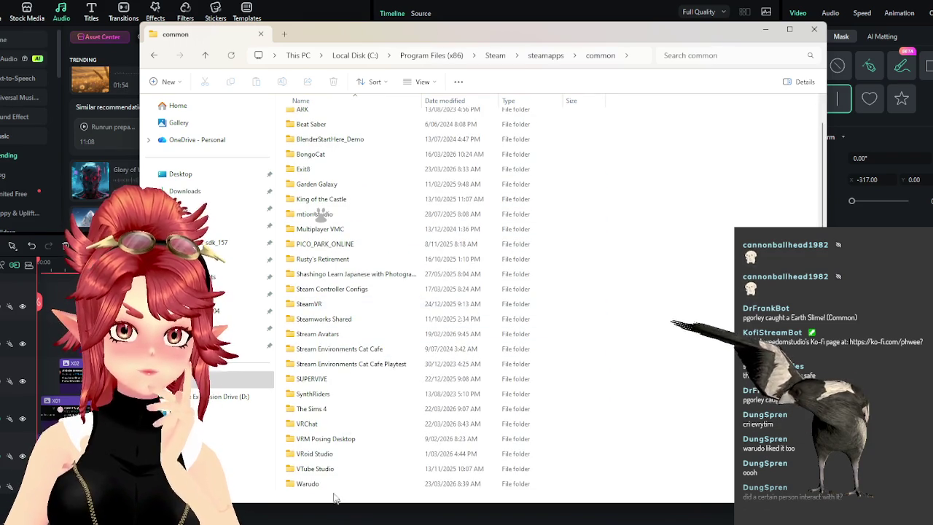
pyautogui.doubleClick(318, 484)
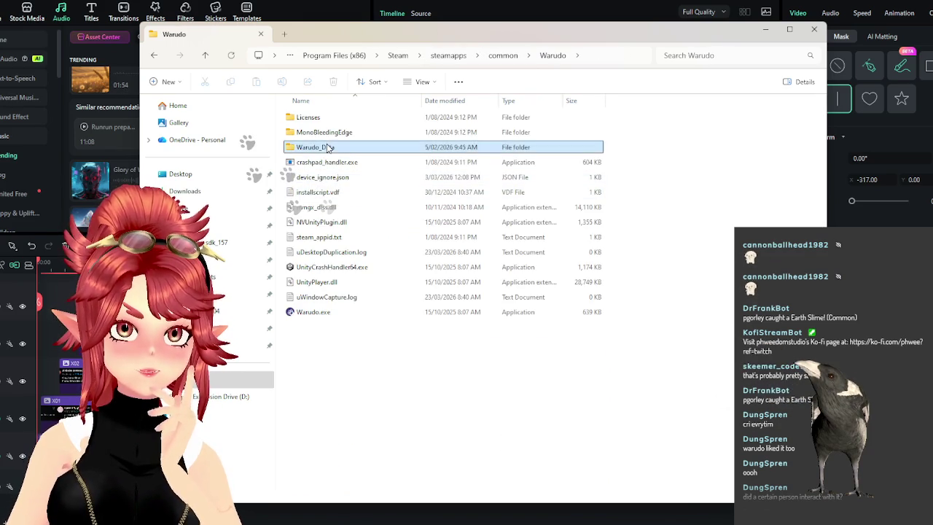
# Open Warudo_Data > StreamingAssets > Music and preview Thud.mp3
pyautogui.doubleClick(327, 148)
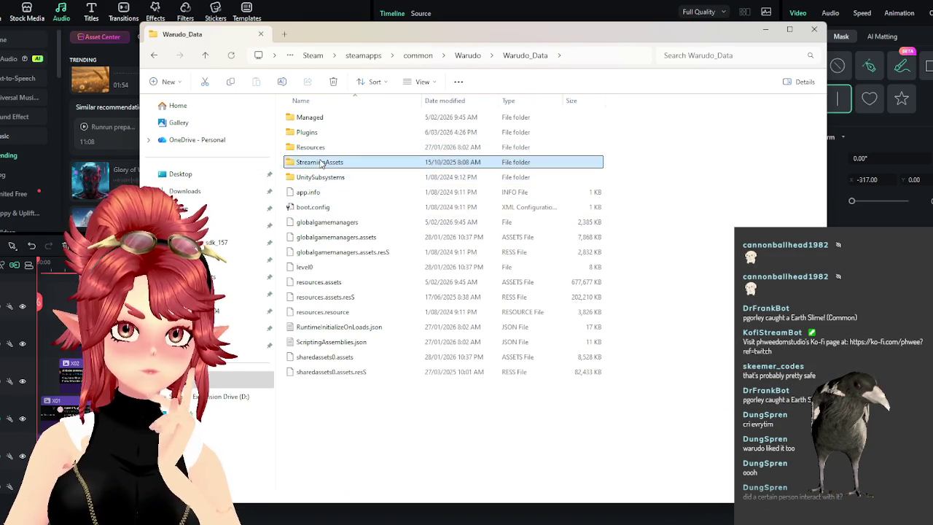
pyautogui.doubleClick(321, 162)
pyautogui.scroll(-1, 332, 204)
pyautogui.scroll(-1, 326, 277)
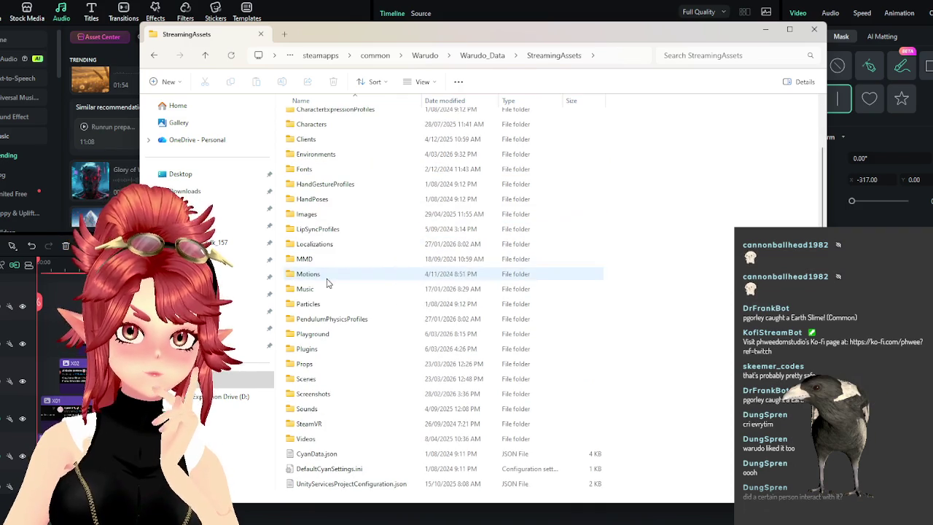
pyautogui.click(310, 290)
pyautogui.doubleClick(310, 290)
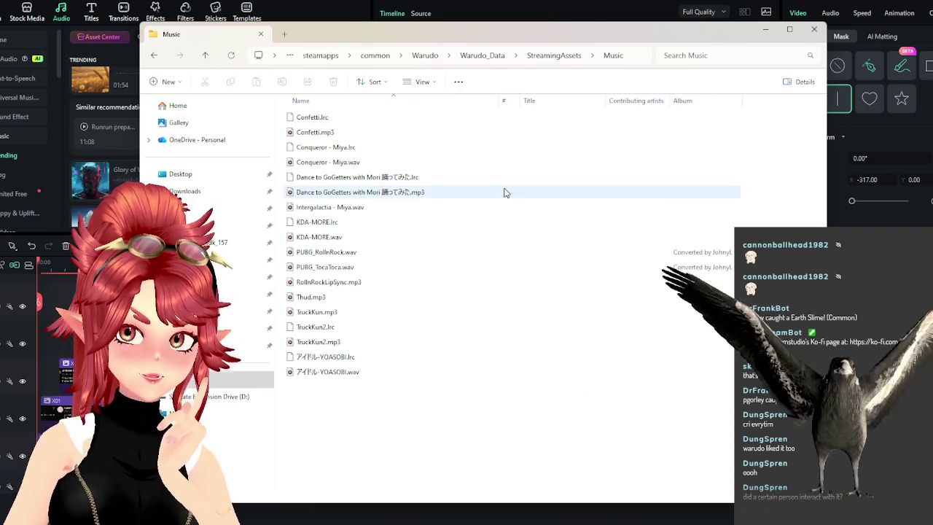
pyautogui.doubleClick(321, 298)
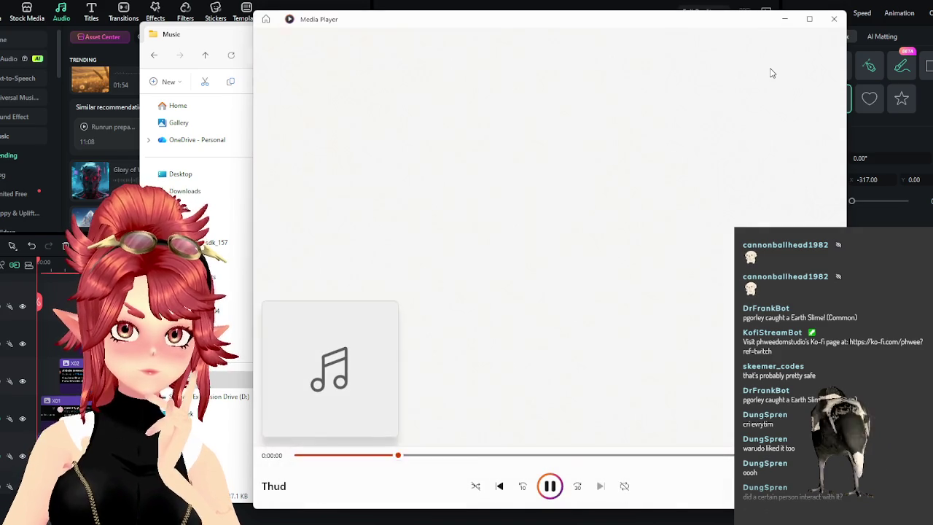
pyautogui.click(834, 19)
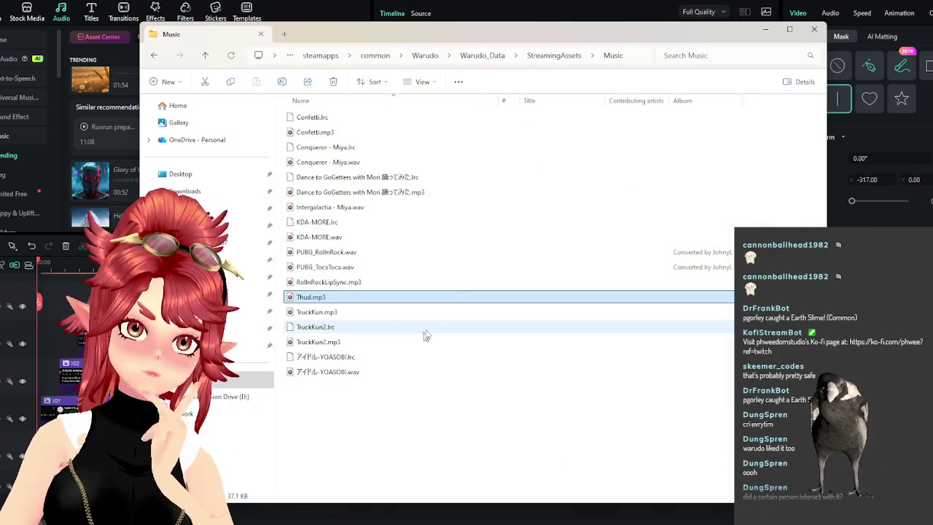
# Check StreamingAssets' Sounds folder and the Plugins > Data folder
pyautogui.click(552, 55)
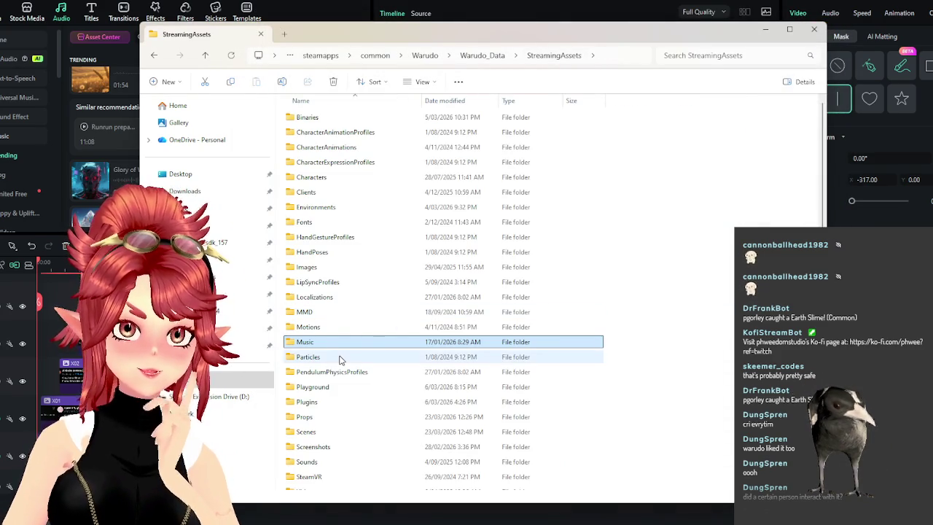
pyautogui.scroll(-2, 341, 364)
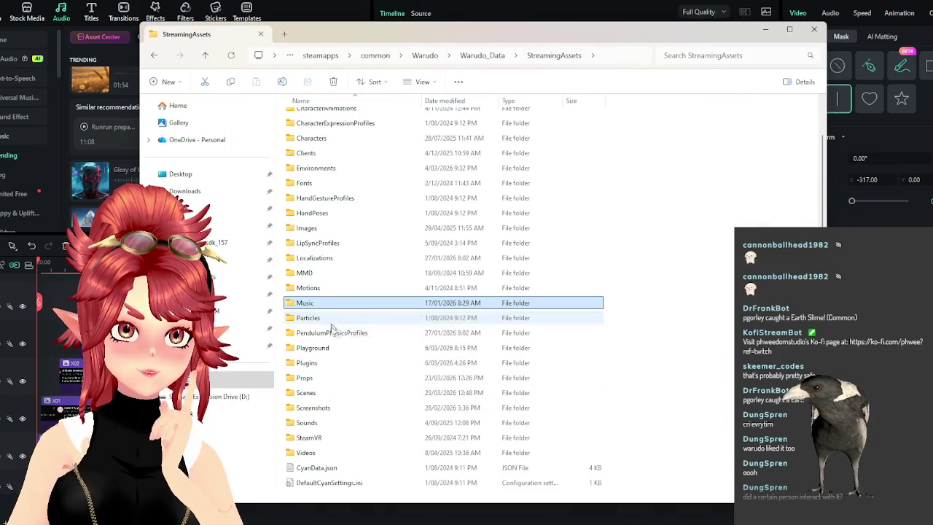
pyautogui.doubleClick(326, 422)
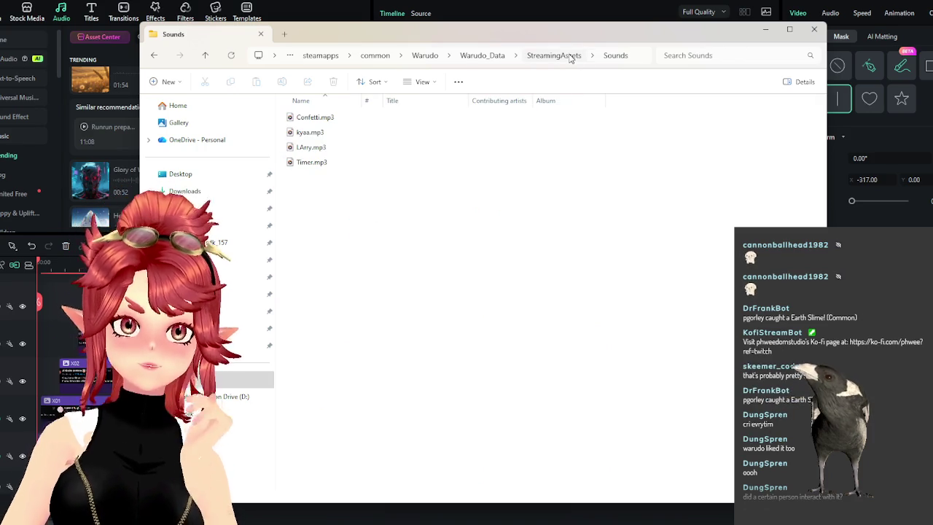
pyautogui.hotkey('alt', 'Up')
pyautogui.scroll(-3, 354, 441)
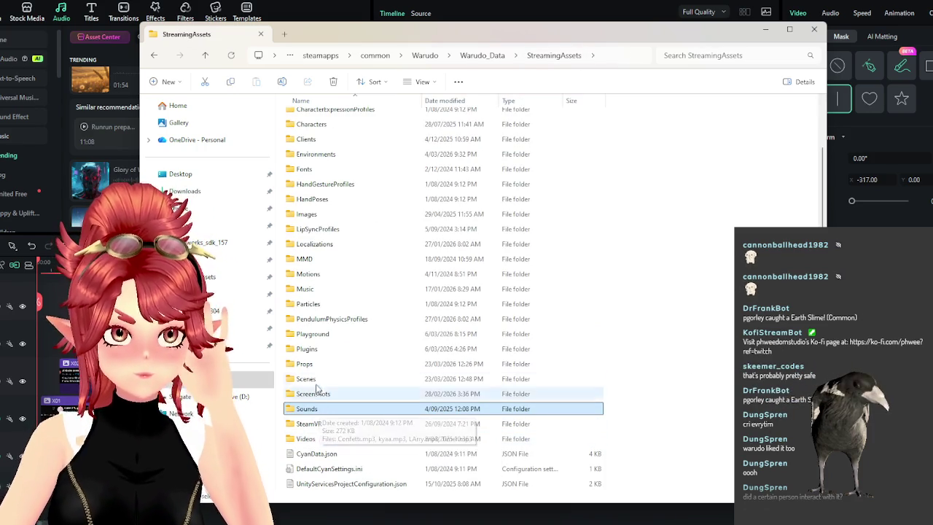
pyautogui.doubleClick(321, 350)
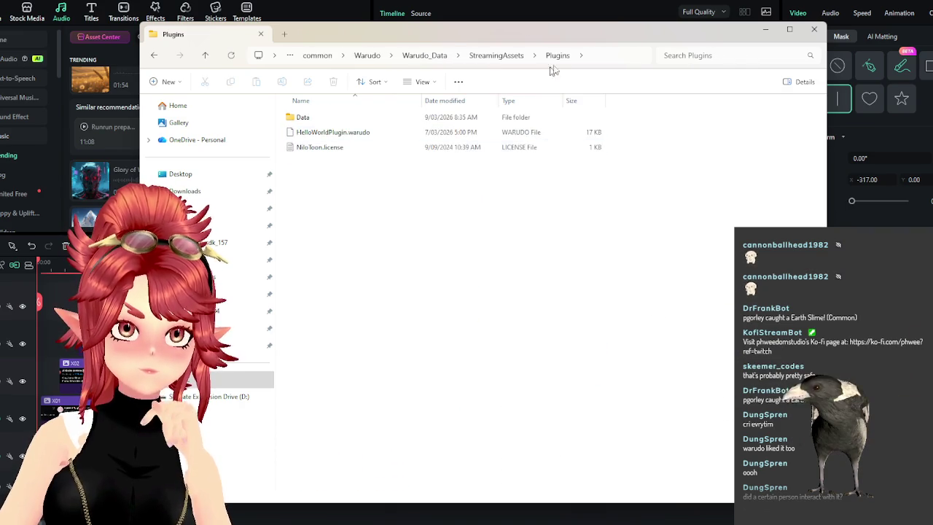
pyautogui.doubleClick(340, 124)
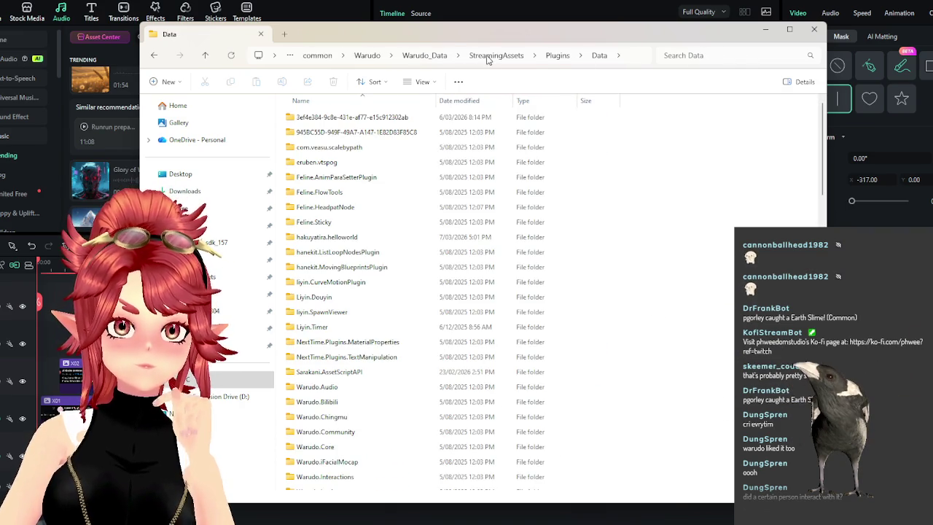
pyautogui.click(486, 57)
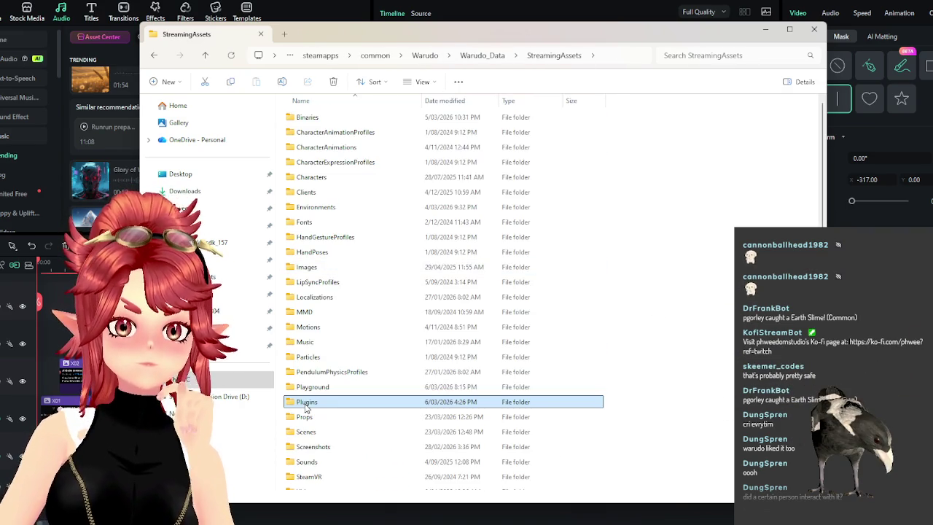
# Open Plugins > Data and look inside the Warudo.Audio and Warudo.Bilibili folders
pyautogui.doubleClick(308, 398)
pyautogui.doubleClick(300, 119)
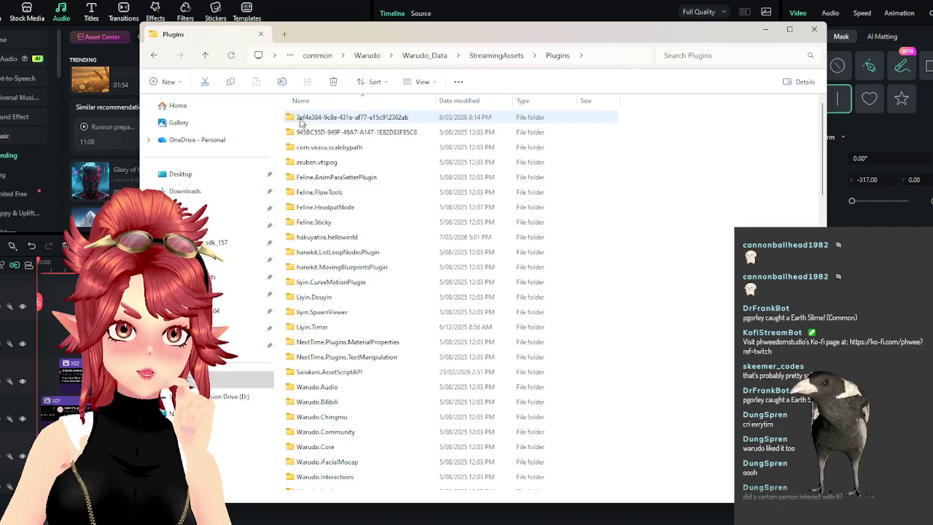
pyautogui.doubleClick(318, 387)
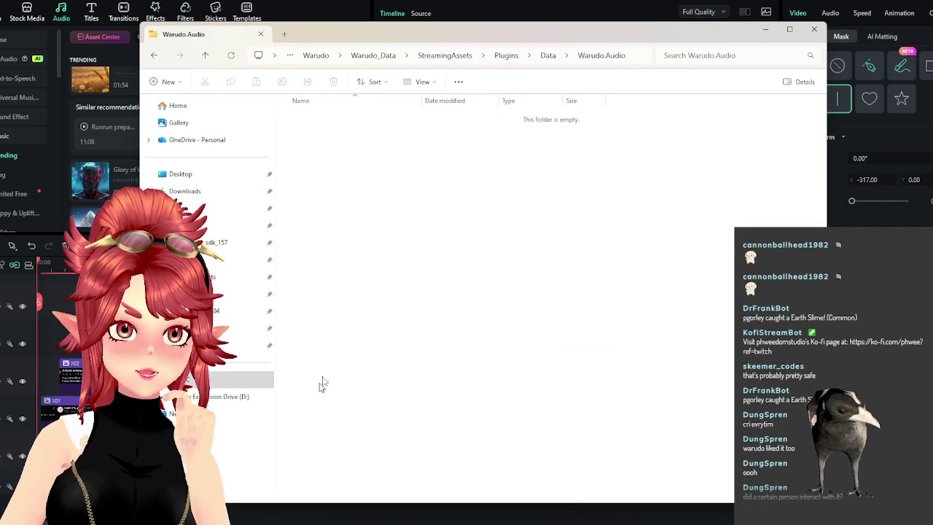
pyautogui.hotkey('alt', 'Left')
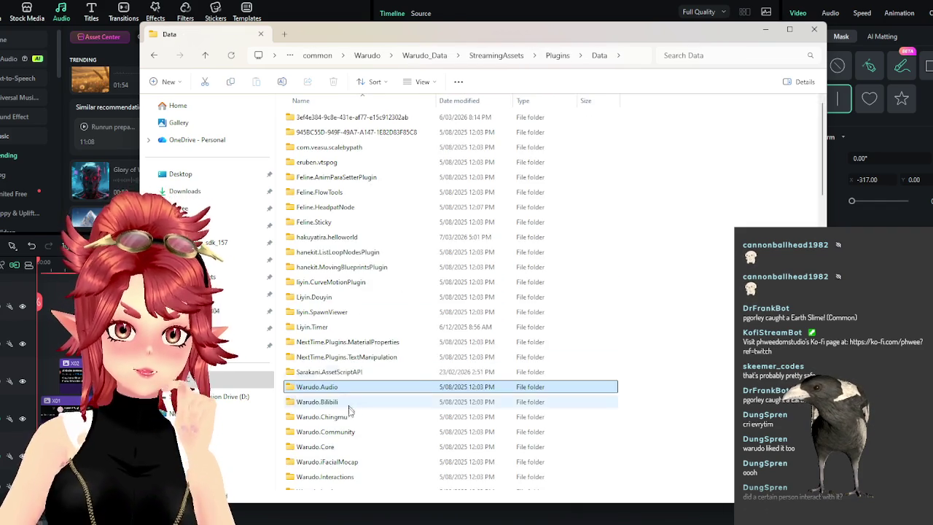
pyautogui.scroll(-1, 348, 408)
pyautogui.scroll(-1, 347, 336)
pyautogui.click(346, 319)
pyautogui.doubleClick(347, 318)
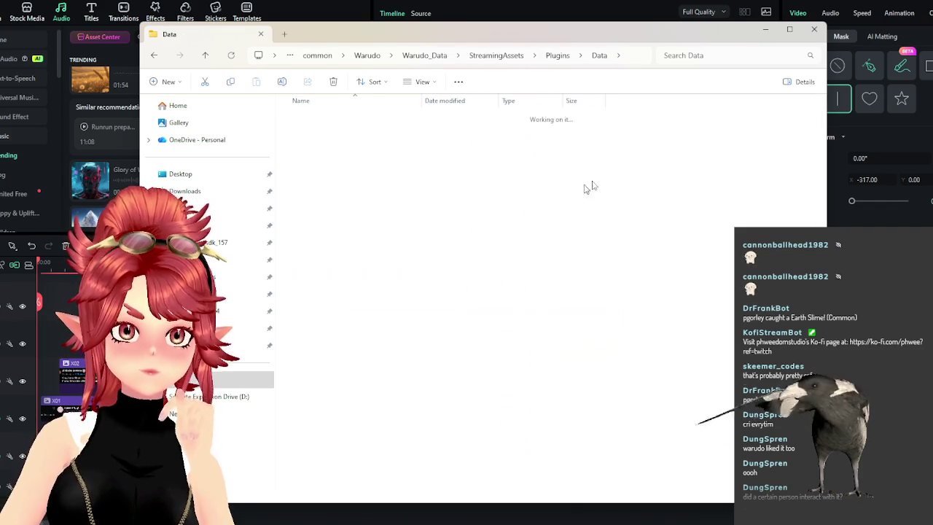
# Return to StreamingAssets and close File Explorer, leaving Filmora visible
pyautogui.click(548, 59)
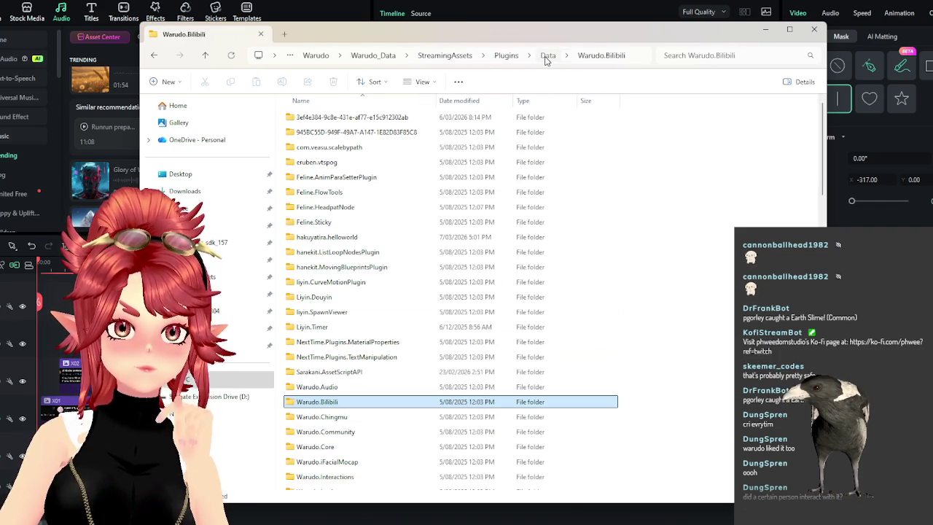
pyautogui.click(504, 57)
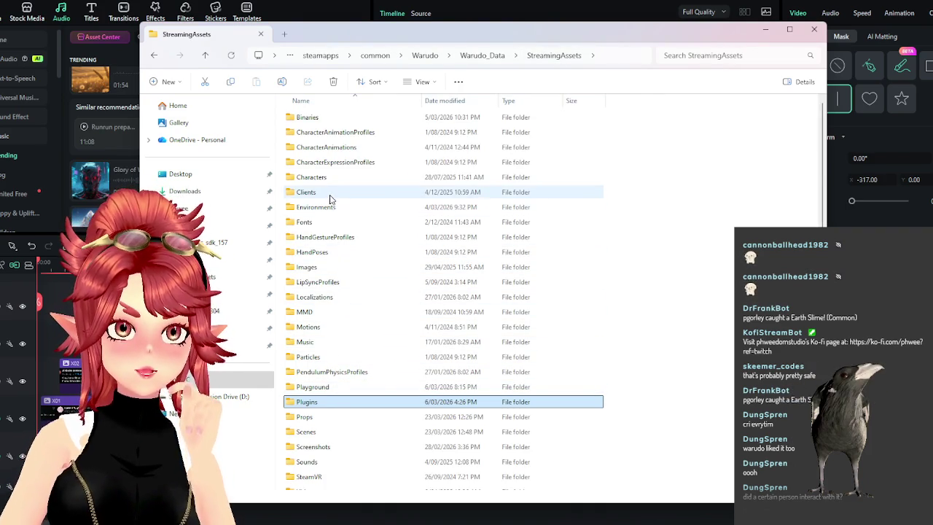
pyautogui.click(814, 30)
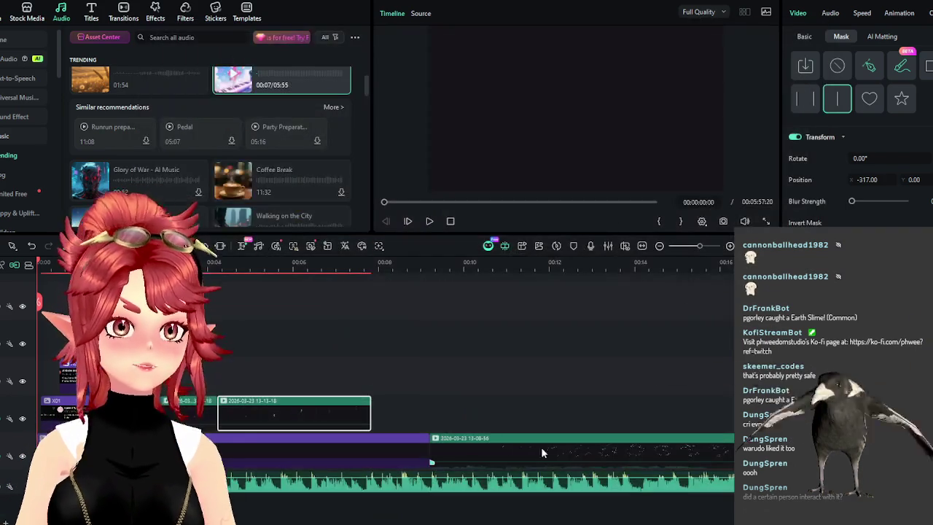
# Open YouTube in a new Chrome tab and search 'thud sound effect'
pyautogui.hotkey('alt', 'Tab')
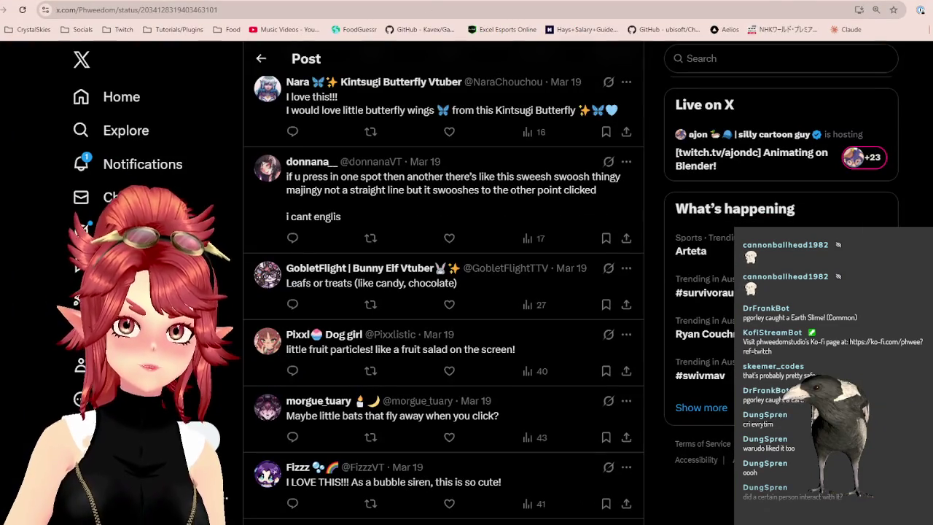
pyautogui.hotkey('ctrl', 't')
pyautogui.write('youtube')
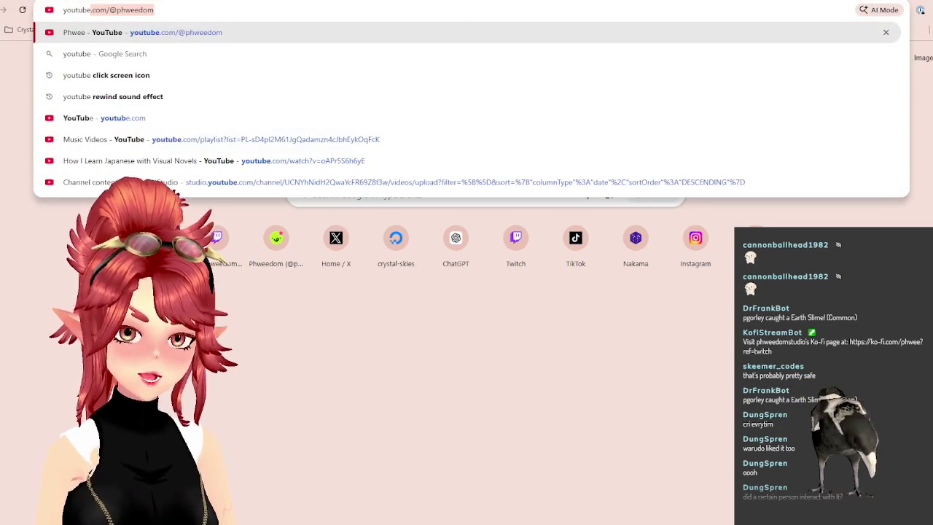
pyautogui.press('Return')
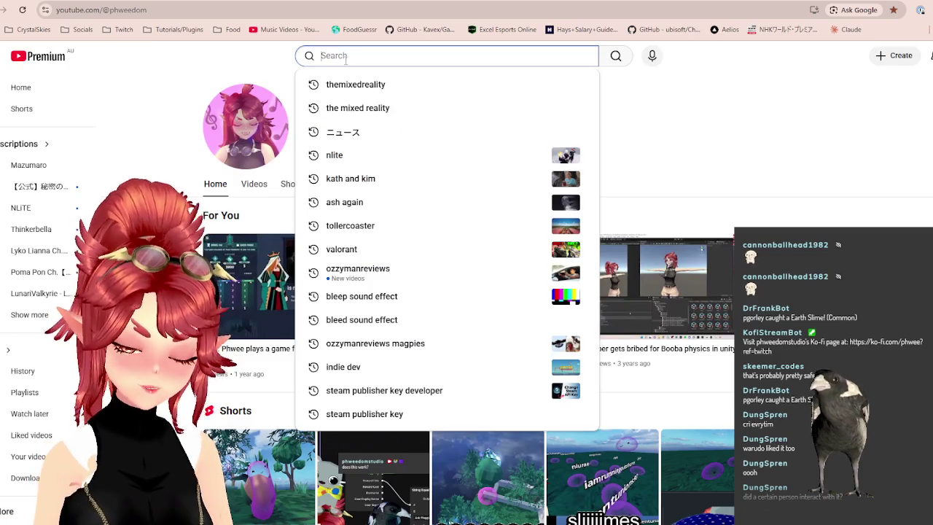
pyautogui.write('thud sound eff')
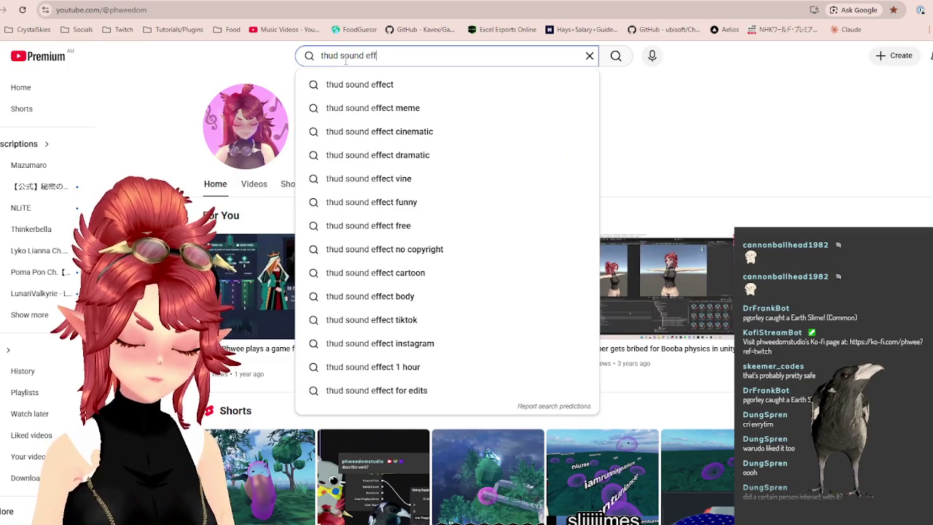
pyautogui.write('ect')
pyautogui.press('Return')
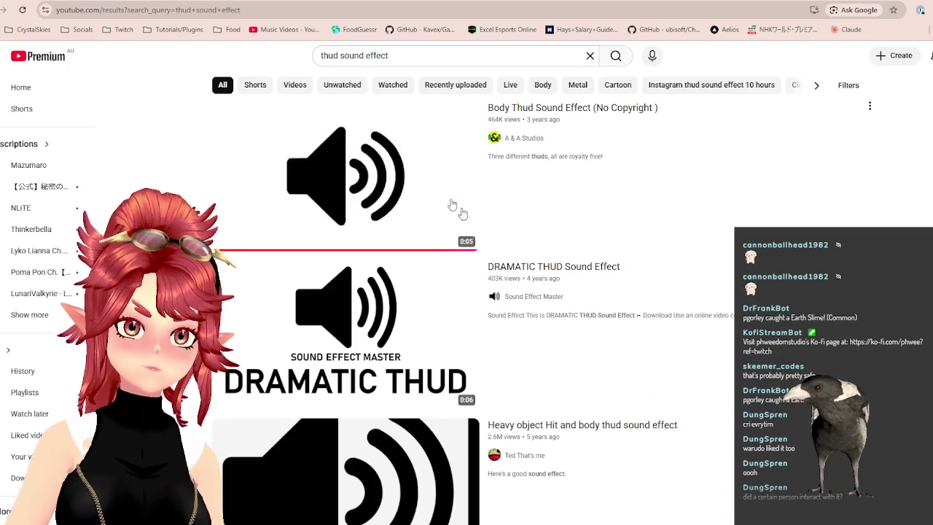
# Play the Body Thud Sound Effect video, then return to results and select 'thud' in the search box
pyautogui.click(326, 182)
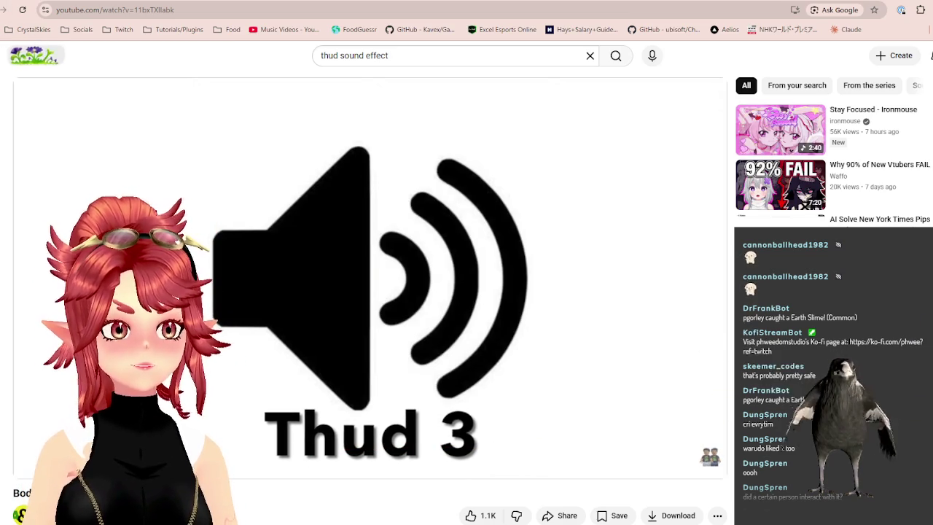
pyautogui.hotkey('alt', 'Left')
pyautogui.doubleClick(329, 56)
# Search YouTube for 'hit sound effect' and scrub through the Cinematic Hit Sound Effects video
pyautogui.write('hit')
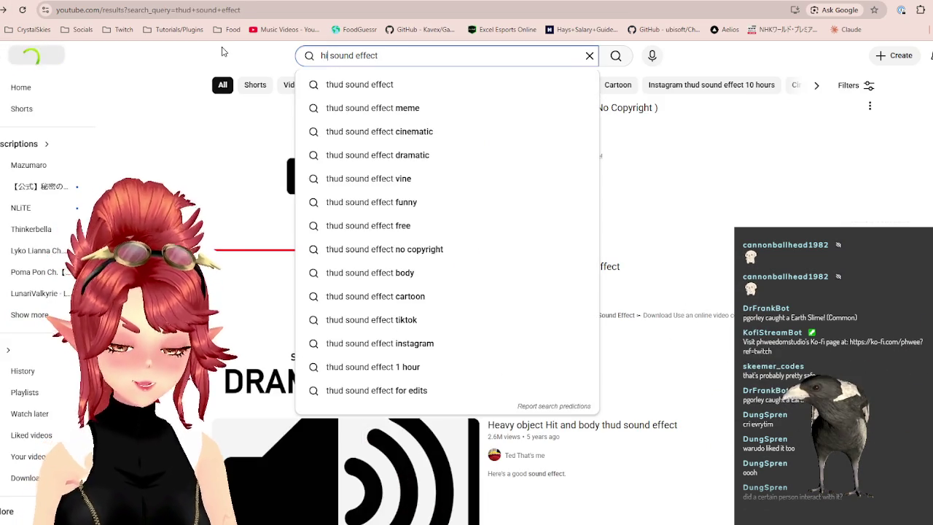
pyautogui.press('Return')
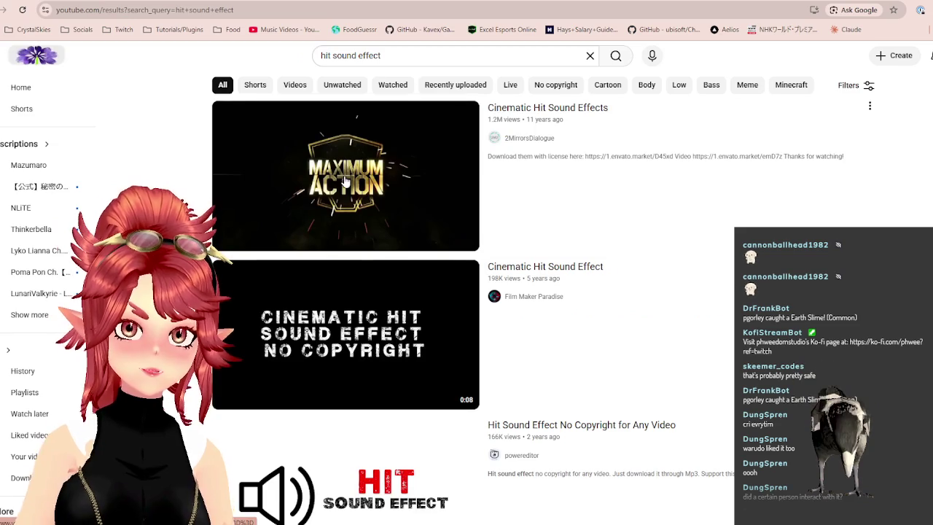
pyautogui.moveTo(345, 176)
pyautogui.click(357, 191)
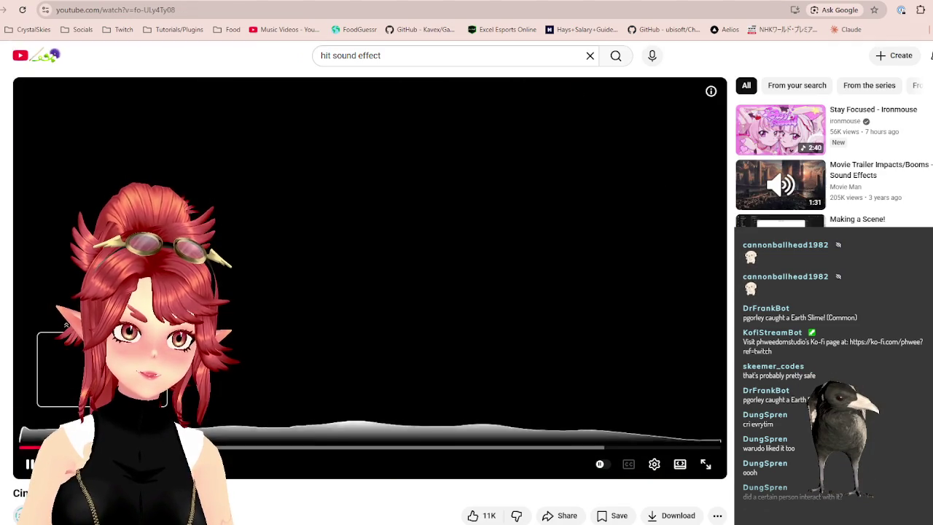
pyautogui.moveTo(234, 447); pyautogui.dragTo(283, 453)
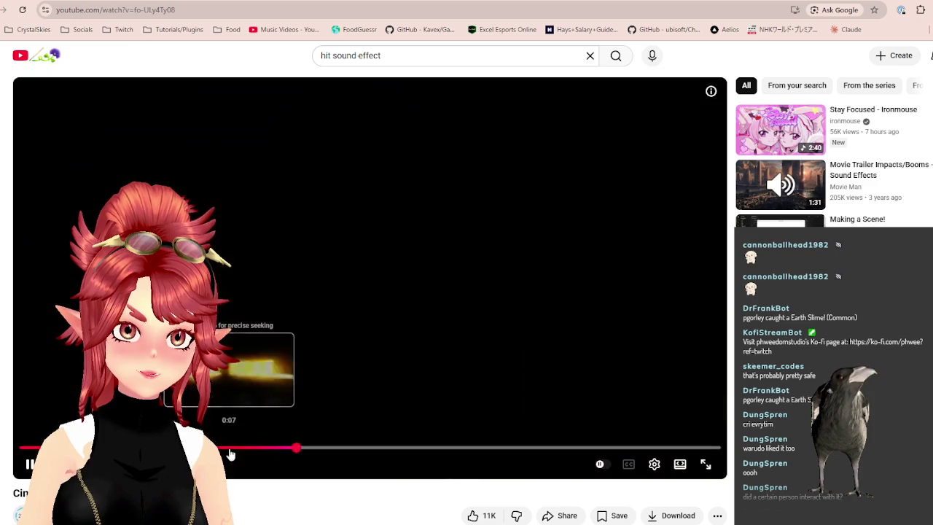
pyautogui.moveTo(284, 453); pyautogui.dragTo(30, 450)
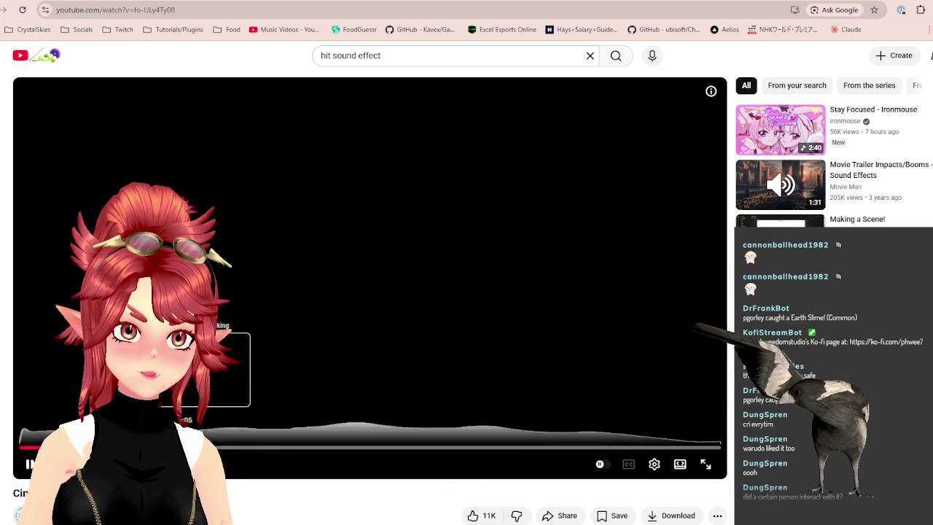
# Back in the results, preview the Hit Sound Effect video from about 0:17
pyautogui.hotkey('alt', 'Left')
pyautogui.scroll(-3, 377, 330)
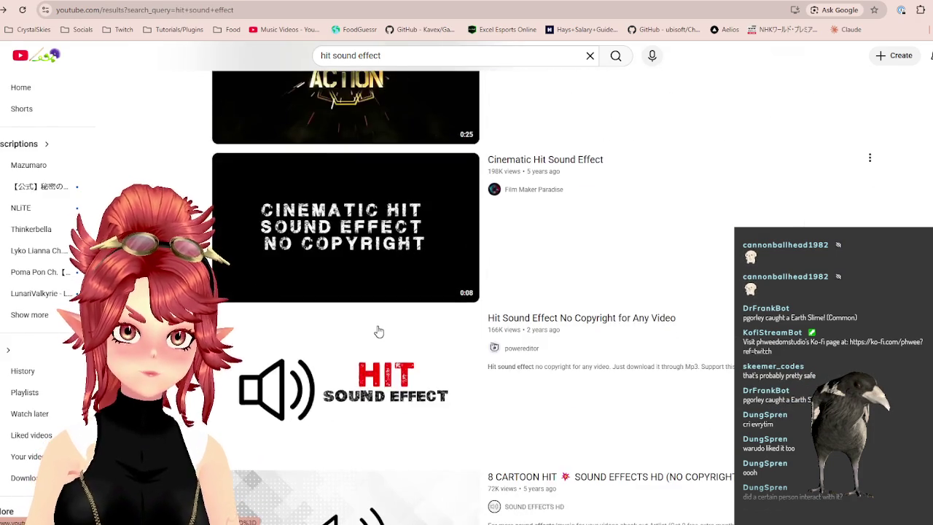
pyautogui.scroll(-1, 358, 300)
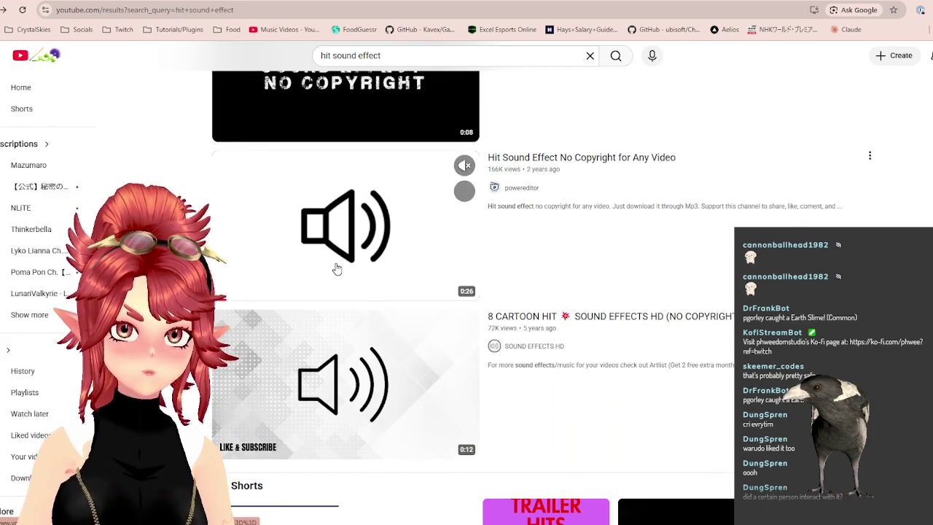
pyautogui.click(337, 270)
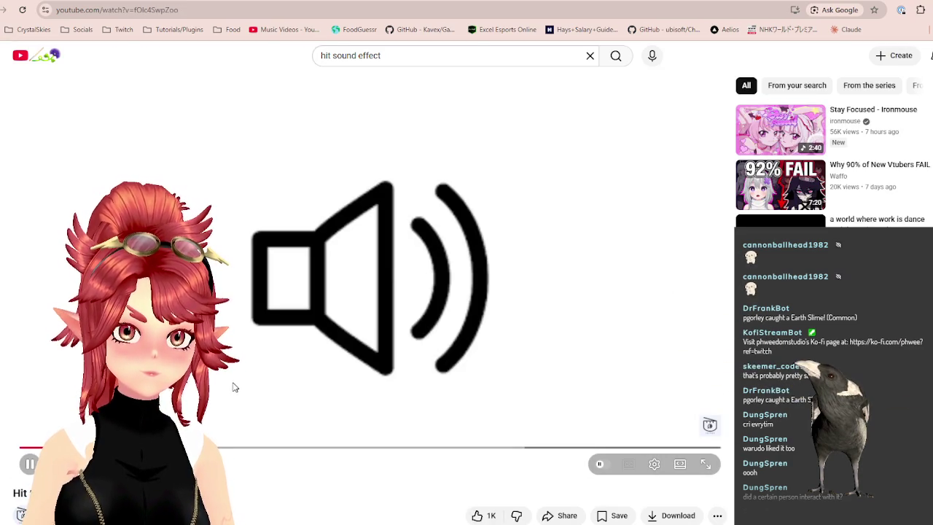
pyautogui.scroll(-2, 230, 385)
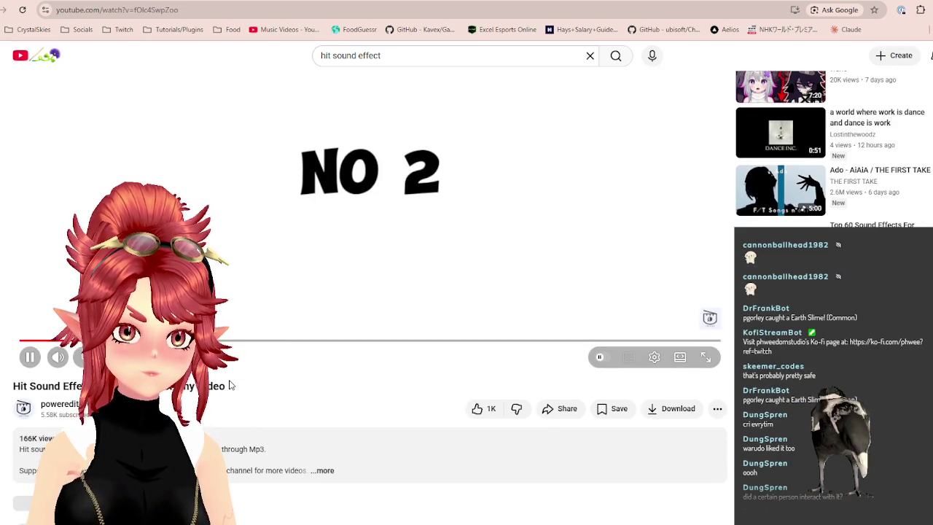
pyautogui.scroll(1, 239, 352)
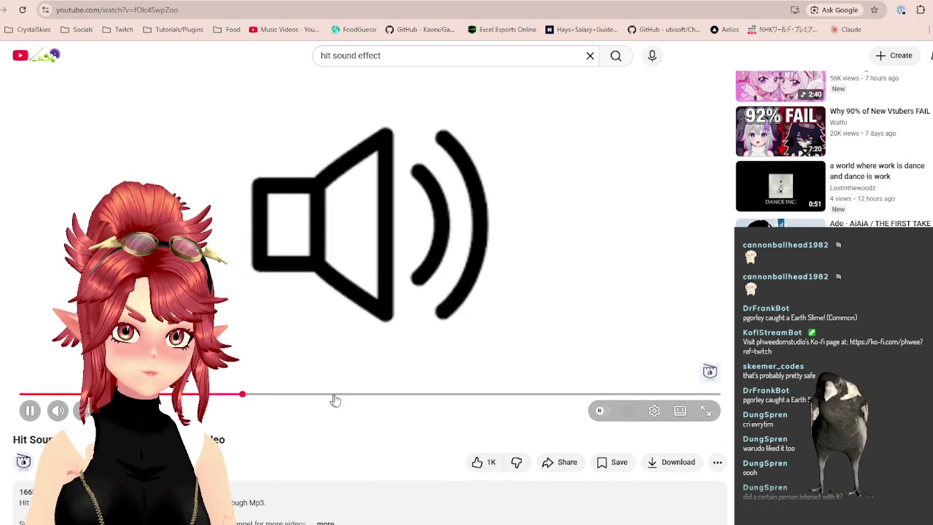
pyautogui.click(380, 397)
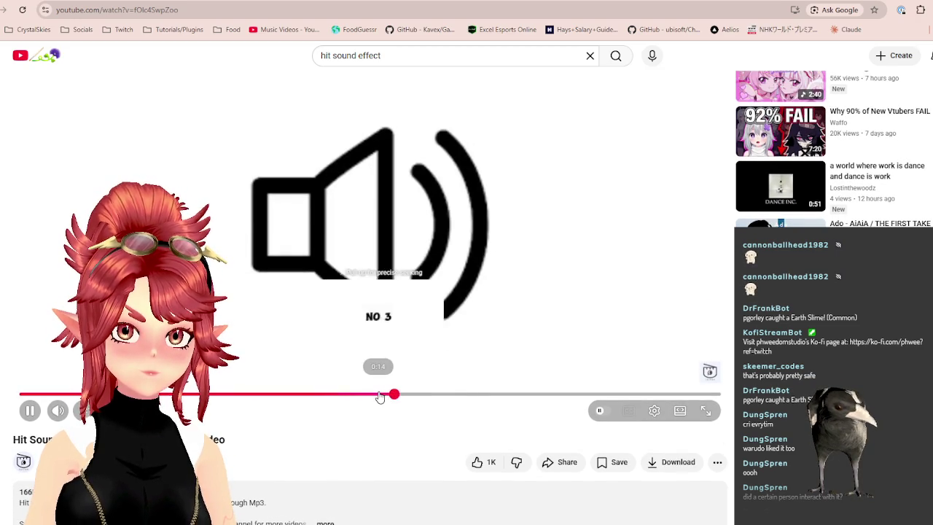
pyautogui.moveTo(381, 398); pyautogui.dragTo(469, 400)
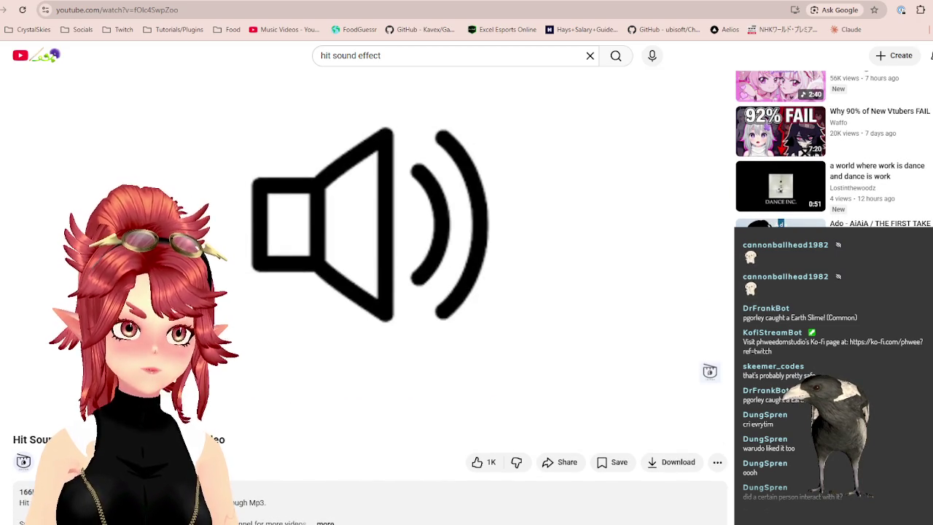
# Return to the results and preview the middle of the 8 CARTOON HIT sound effects video
pyautogui.hotkey('alt', 'Left')
pyautogui.scroll(-3, 325, 342)
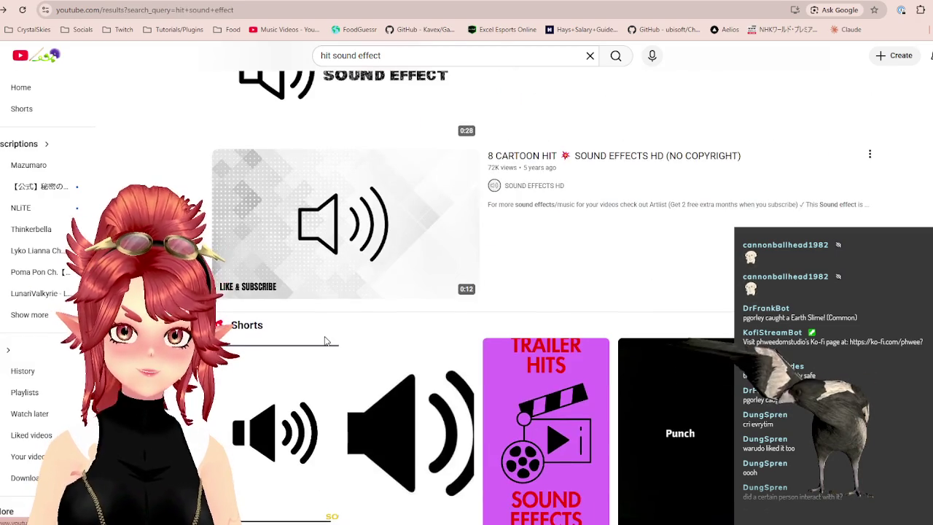
pyautogui.scroll(-2, 326, 342)
pyautogui.scroll(2, 325, 342)
pyautogui.scroll(1, 354, 333)
pyautogui.click(323, 225)
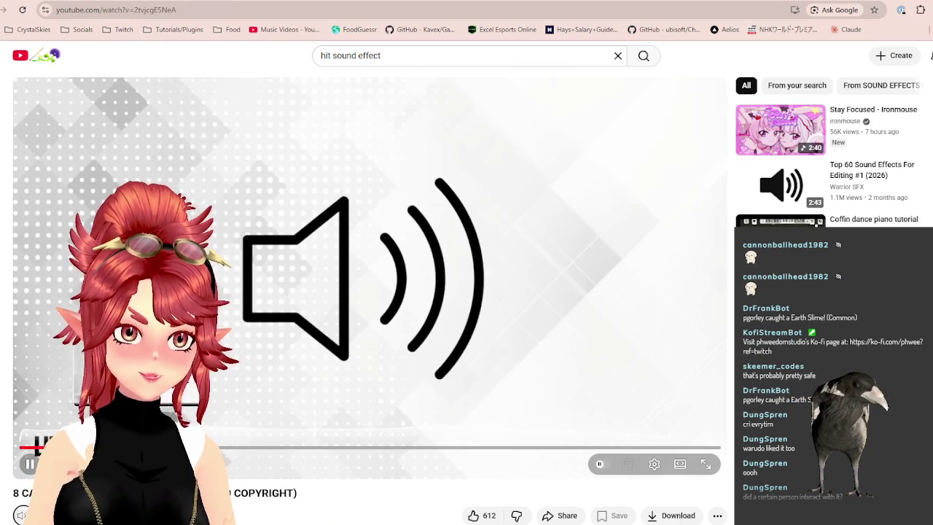
pyautogui.moveTo(236, 447); pyautogui.dragTo(392, 448)
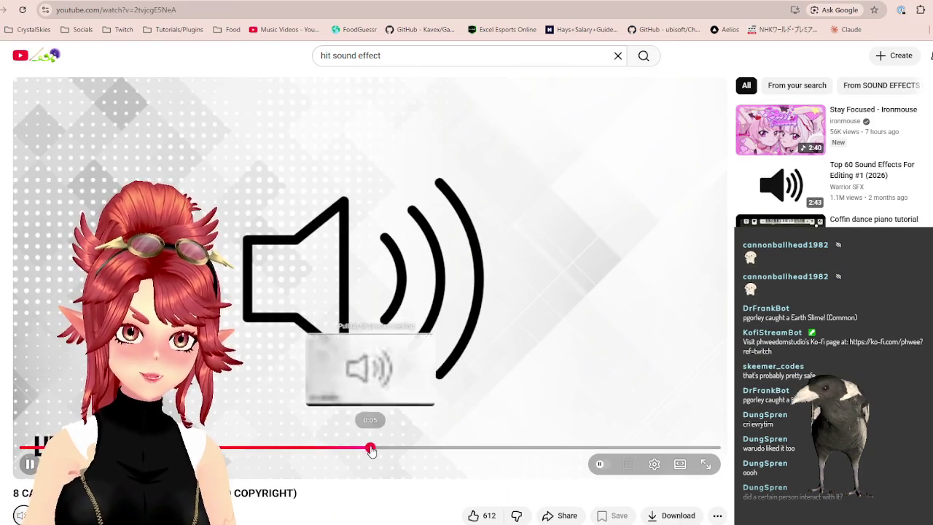
# Return to the results and preview the punching sound effects video from about 0:18
pyautogui.hotkey('alt', 'Left')
pyautogui.scroll(-3, 348, 362)
pyautogui.scroll(-3, 348, 362)
pyautogui.scroll(1, 343, 364)
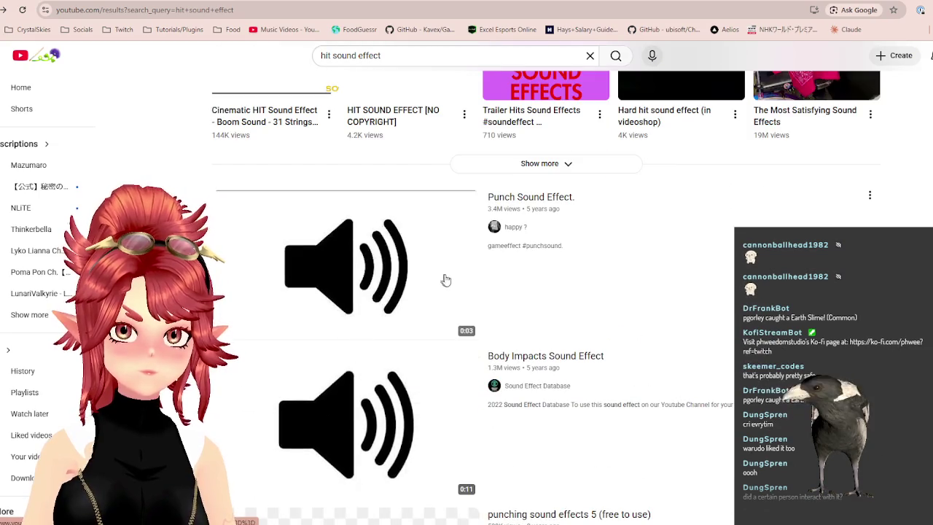
pyautogui.scroll(-1, 364, 328)
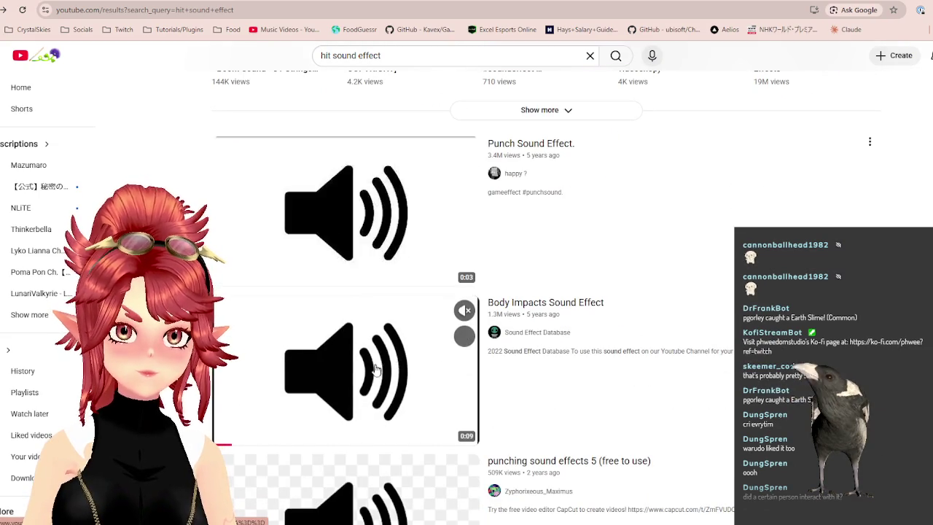
pyautogui.scroll(-1, 373, 374)
pyautogui.scroll(-2, 373, 372)
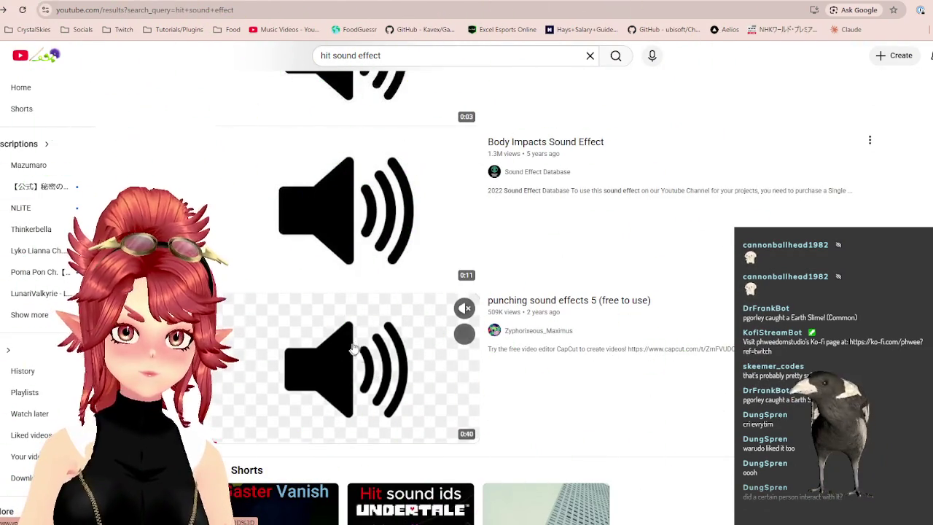
pyautogui.click(374, 365)
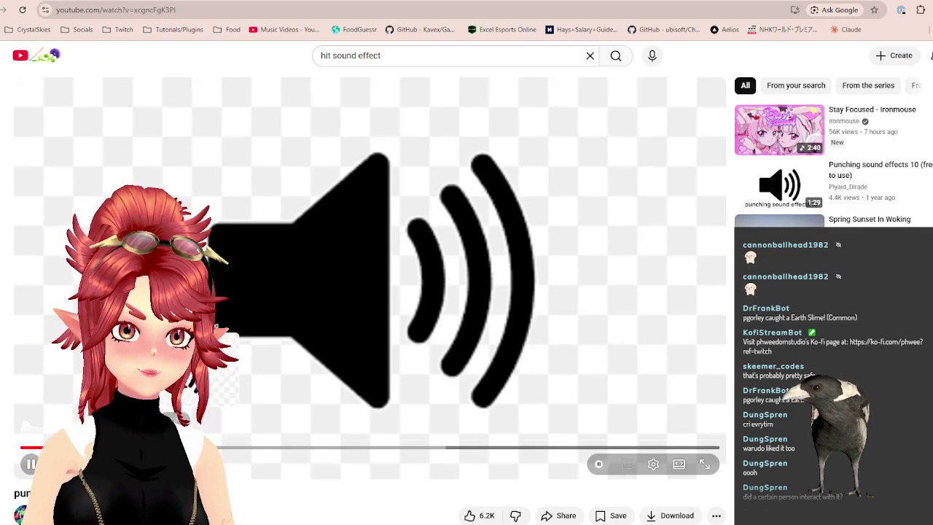
pyautogui.moveTo(227, 447); pyautogui.dragTo(340, 452)
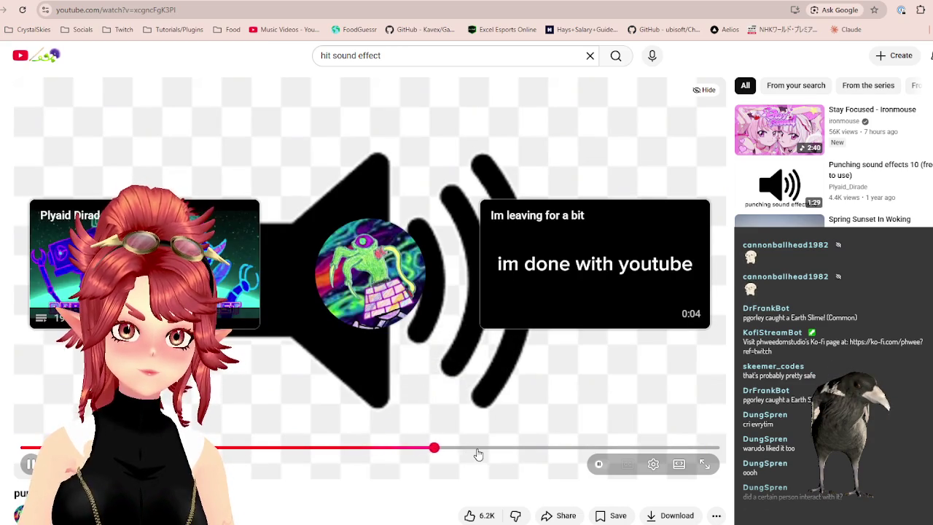
# Scrub the punching sounds toward the end, replay from the start, and return to the results
pyautogui.moveTo(477, 454); pyautogui.dragTo(593, 448)
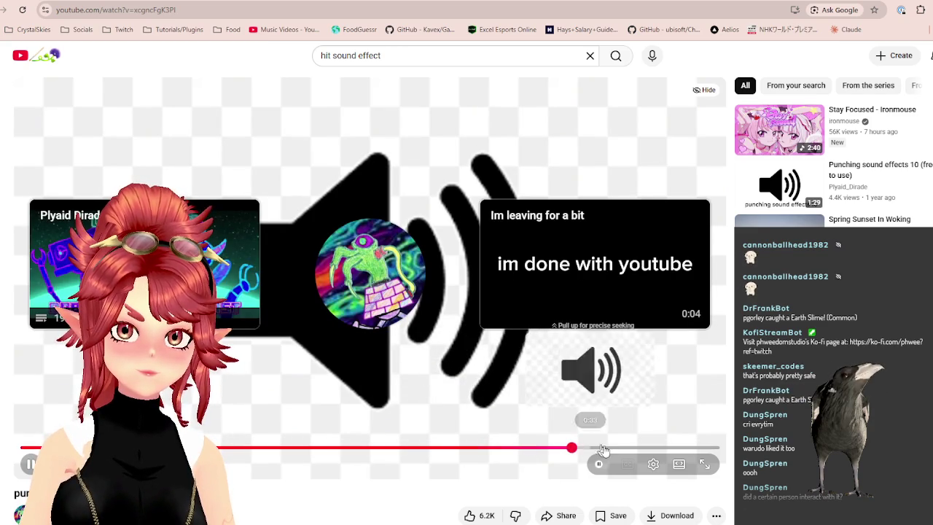
pyautogui.moveTo(594, 448); pyautogui.dragTo(660, 448)
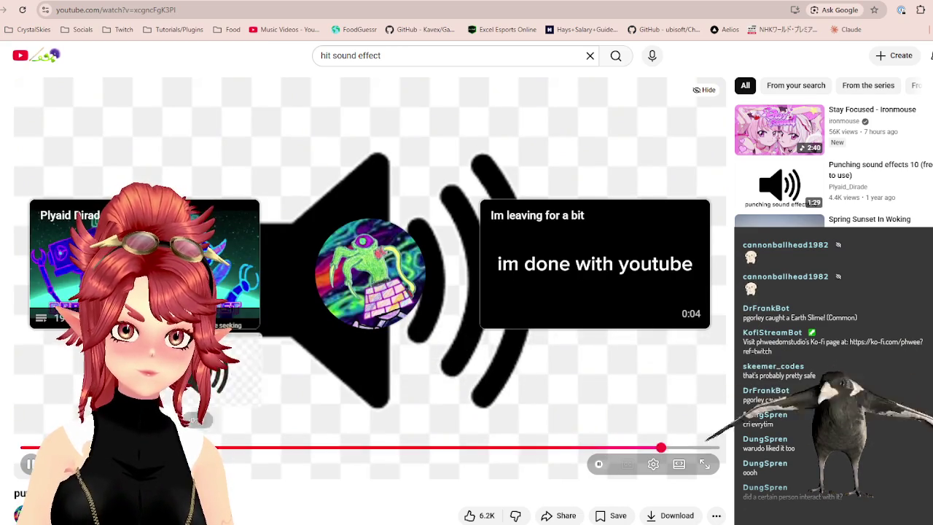
pyautogui.press('Home')
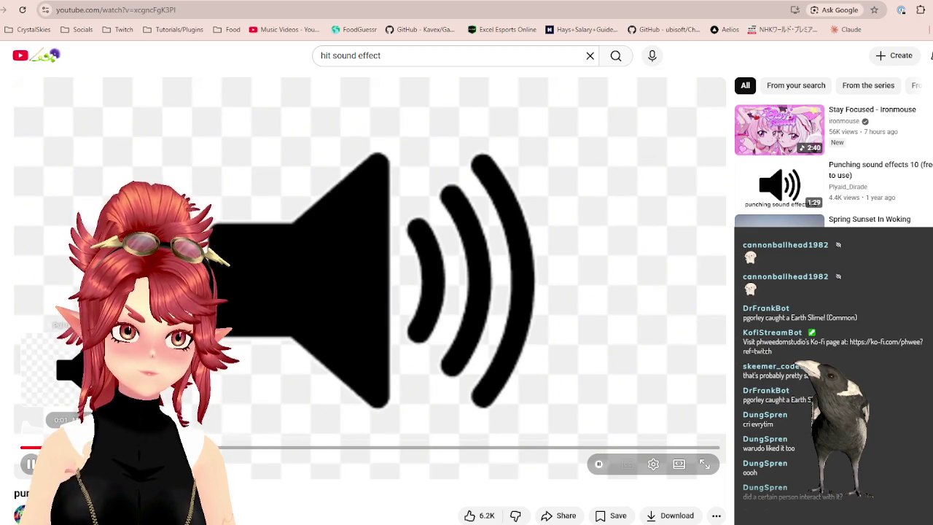
pyautogui.hotkey('alt', 'Left')
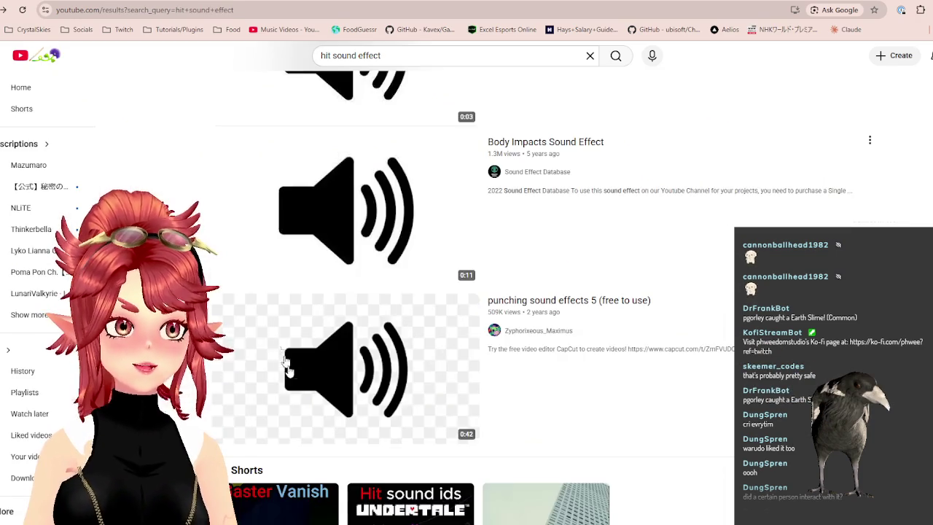
pyautogui.scroll(-5, 294, 392)
pyautogui.scroll(-2, 294, 393)
pyautogui.scroll(-4, 294, 401)
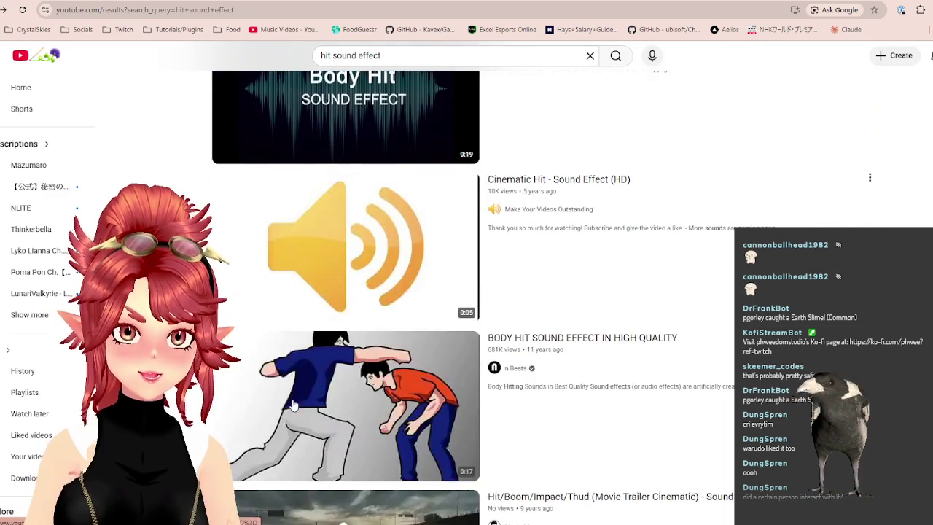
pyautogui.scroll(-1, 294, 404)
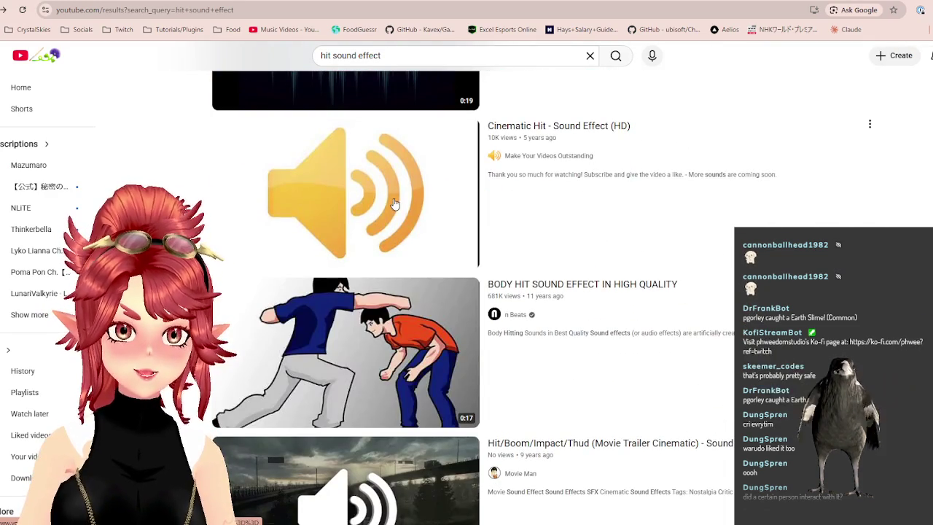
pyautogui.scroll(-3, 619, 430)
pyautogui.scroll(-3, 609, 430)
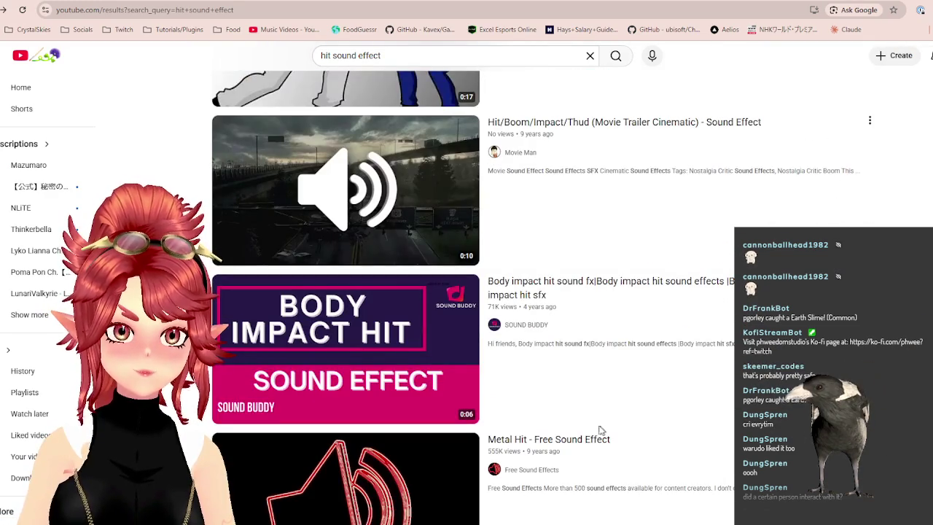
pyautogui.scroll(-3, 602, 430)
pyautogui.scroll(-2, 587, 427)
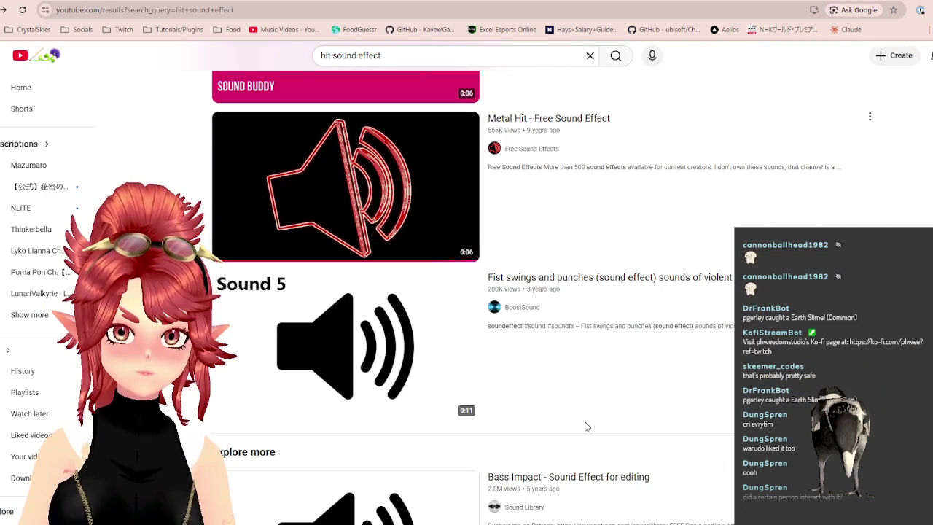
pyautogui.scroll(-2, 546, 383)
pyautogui.click(350, 222)
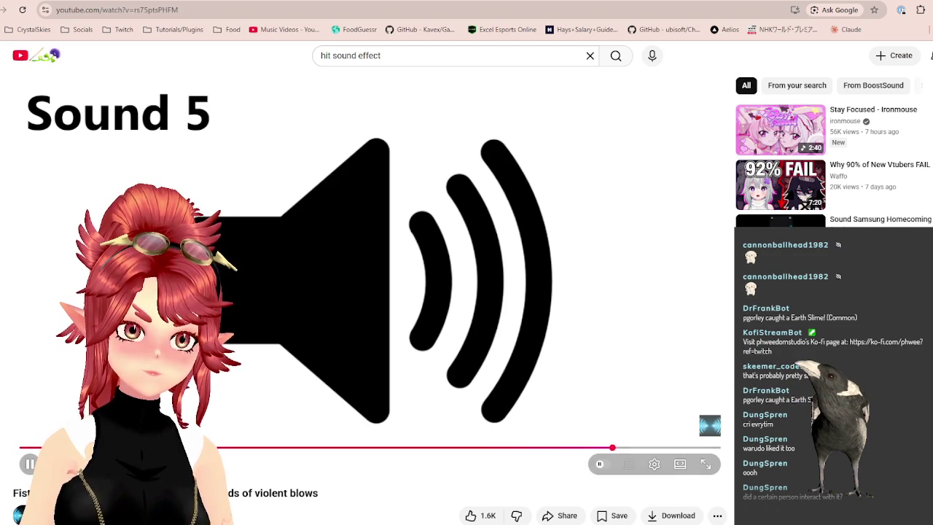
pyautogui.click(29, 463)
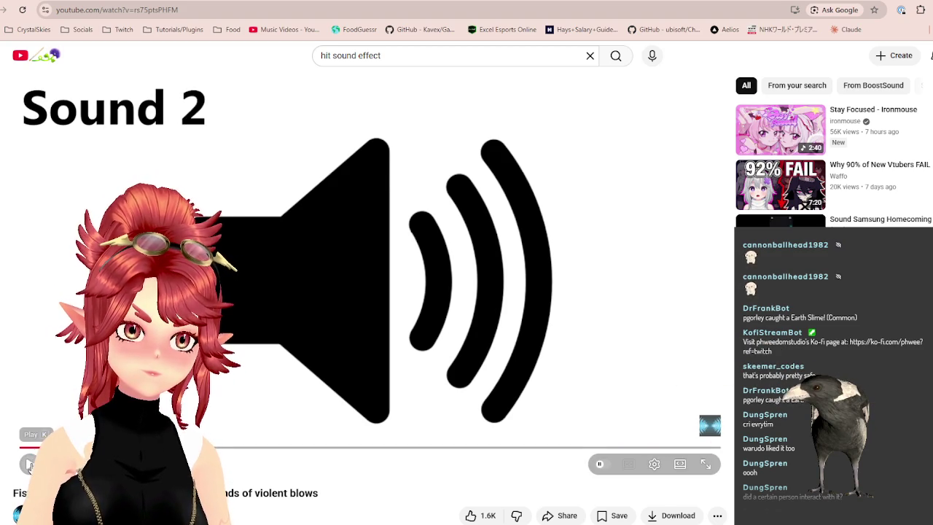
pyautogui.click(29, 464)
pyautogui.click(29, 463)
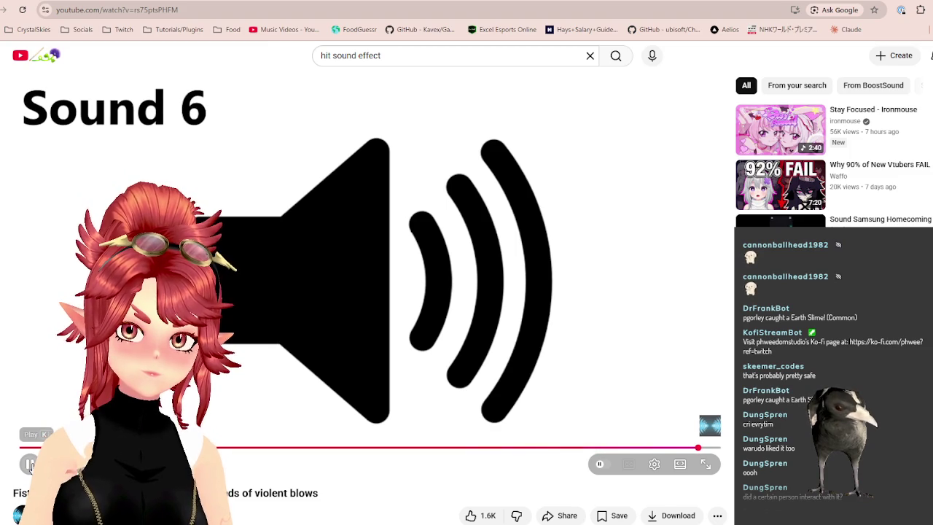
pyautogui.click(636, 447)
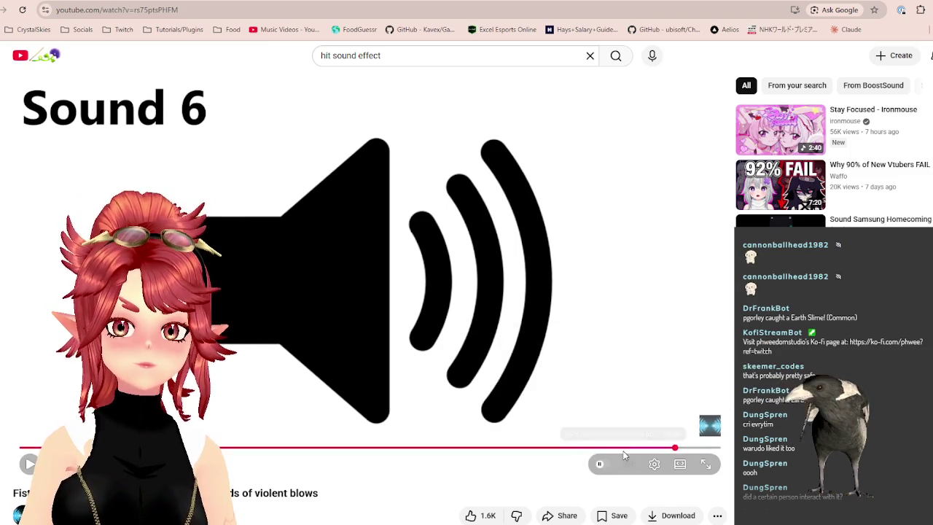
pyautogui.click(634, 448)
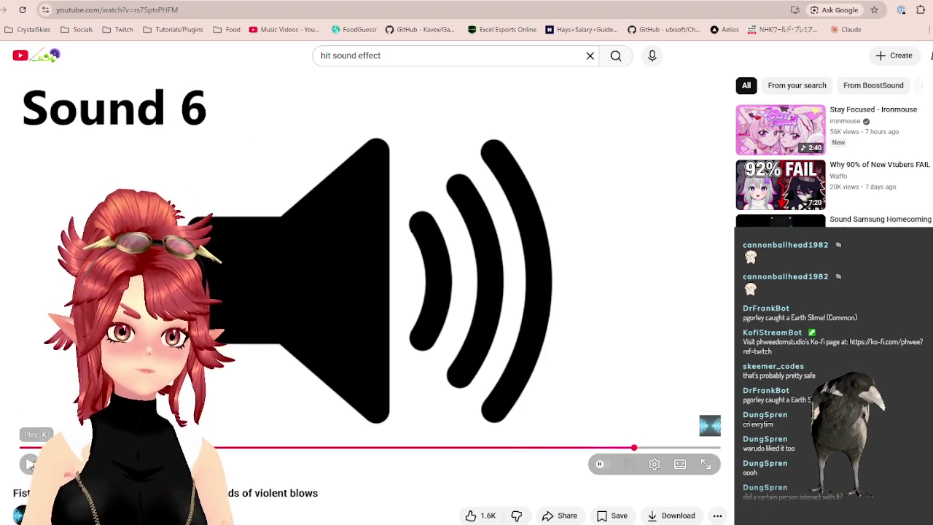
pyautogui.click(629, 447)
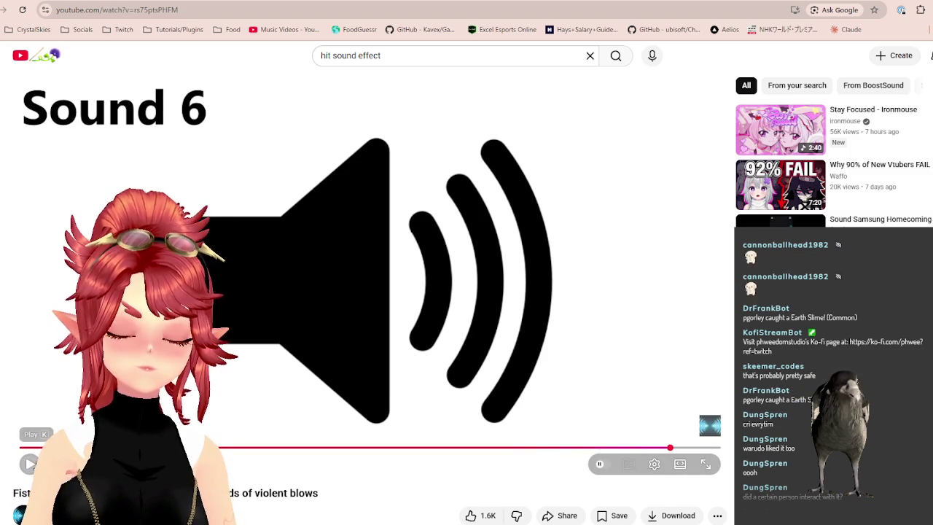
pyautogui.click(633, 448)
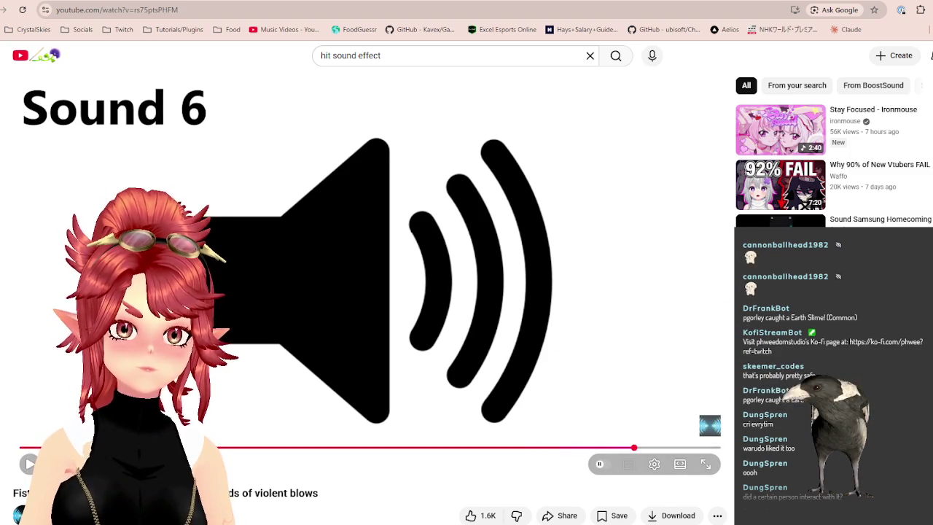
pyautogui.scroll(-4, 370, 308)
pyautogui.scroll(-3, 433, 348)
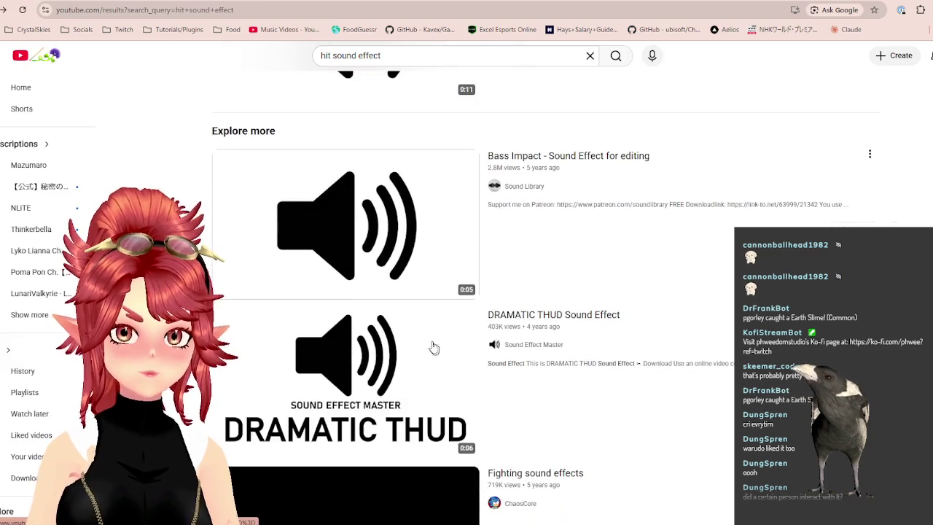
pyautogui.scroll(-1, 393, 218)
pyautogui.scroll(-1, 356, 132)
pyautogui.scroll(-1, 437, 219)
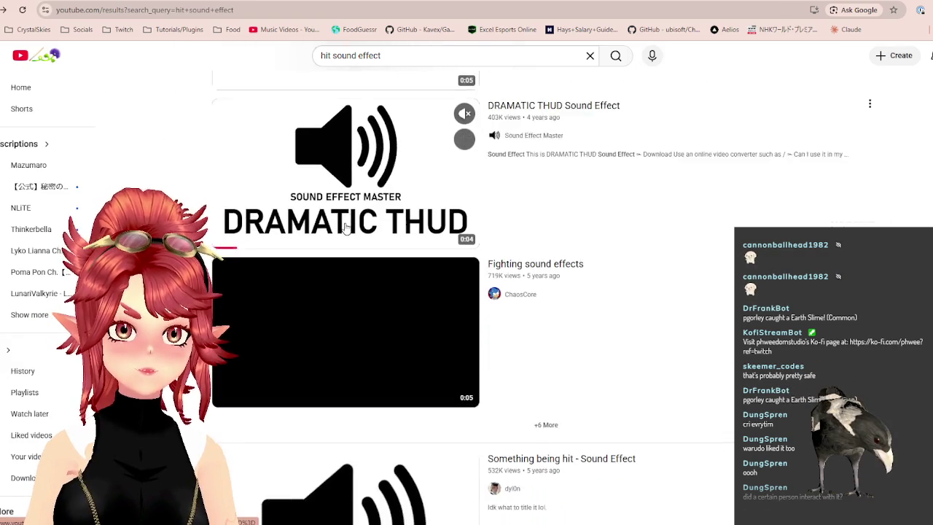
pyautogui.scroll(-3, 354, 252)
pyautogui.scroll(-1, 380, 271)
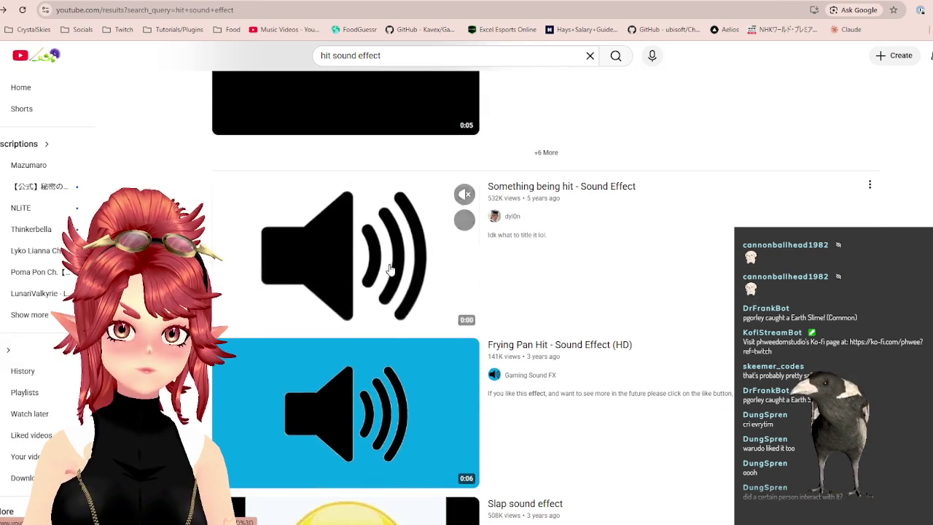
pyautogui.scroll(-2, 390, 269)
pyautogui.scroll(8, 368, 183)
pyautogui.scroll(3, 327, 104)
pyautogui.scroll(4, 360, 155)
pyautogui.scroll(3, 372, 124)
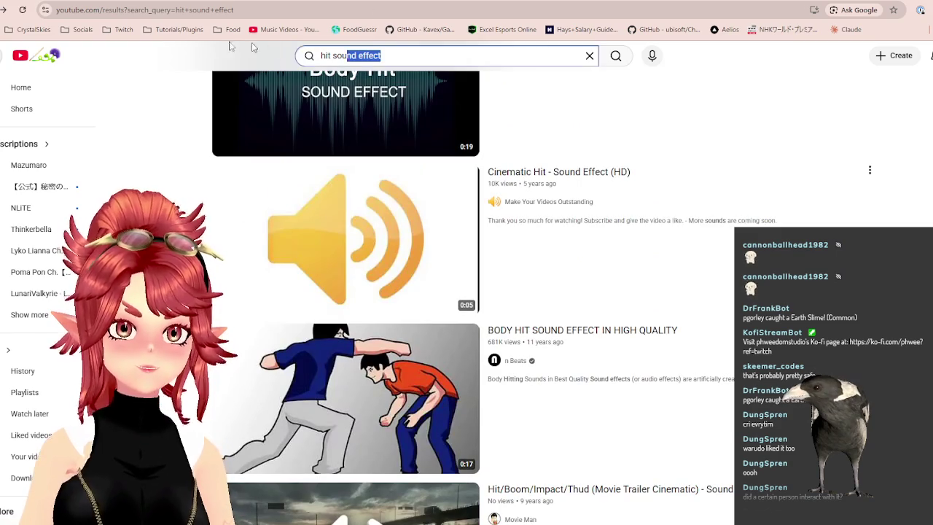
# Search YouTube for 'tiktok sound effect' and play the '20 Sound Effect For Edits' video
pyautogui.write('/')
pyautogui.write('tiktok douns')
pyautogui.press('BackSpace')
pyautogui.press('BackSpace')
pyautogui.press('BackSpace')
pyautogui.press('BackSpace')
pyautogui.press('BackSpace')
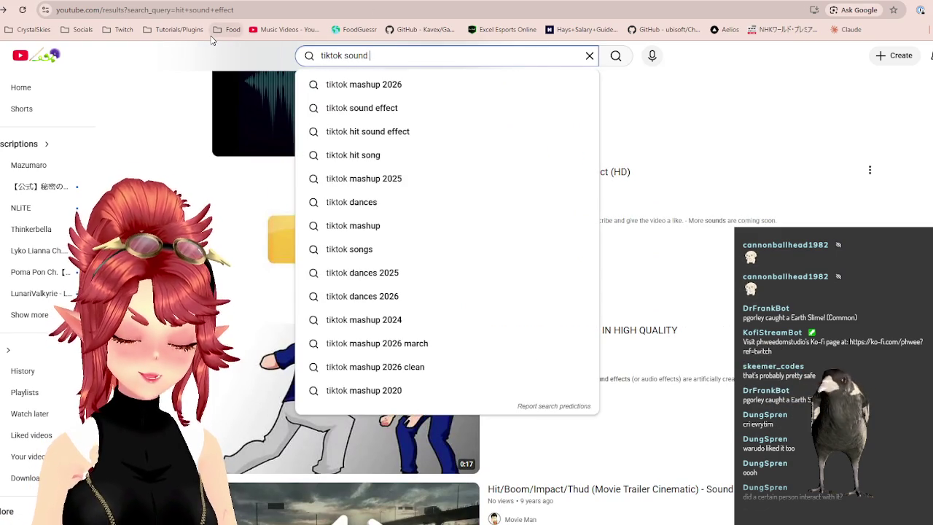
pyautogui.write('effect')
pyautogui.press('Return')
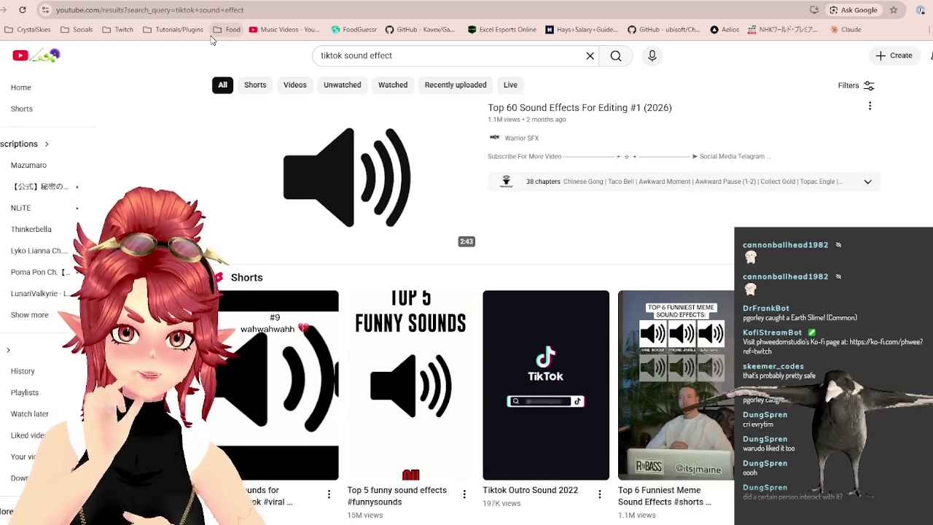
pyautogui.moveTo(345, 175)
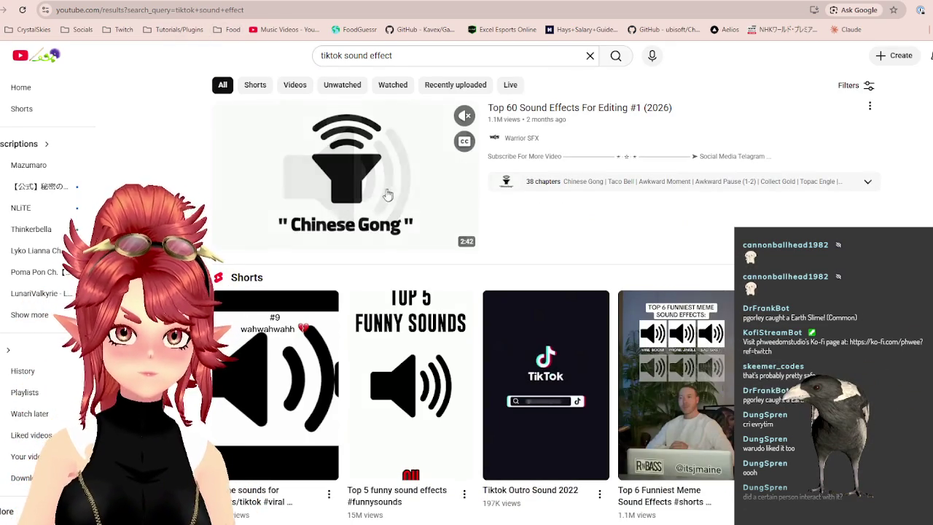
pyautogui.scroll(-4, 372, 291)
pyautogui.scroll(-4, 381, 308)
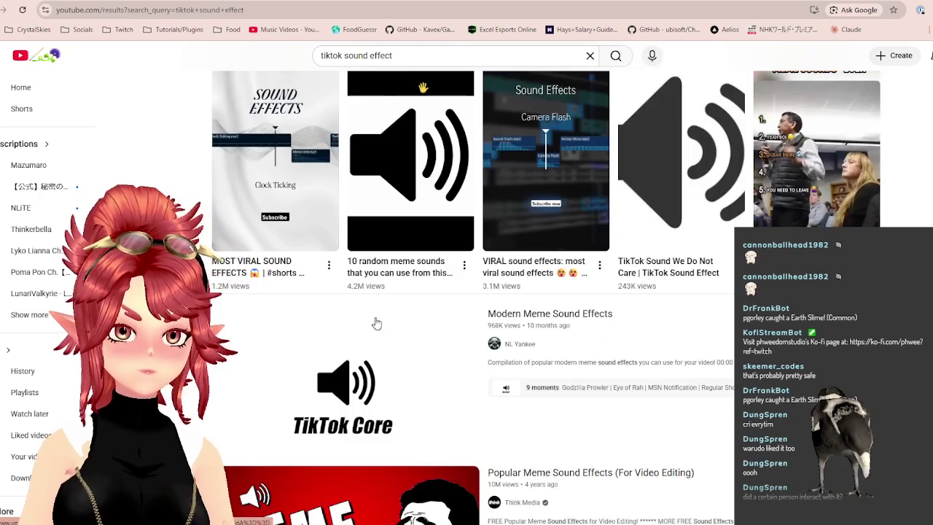
pyautogui.scroll(-4, 371, 323)
pyautogui.scroll(2, 370, 323)
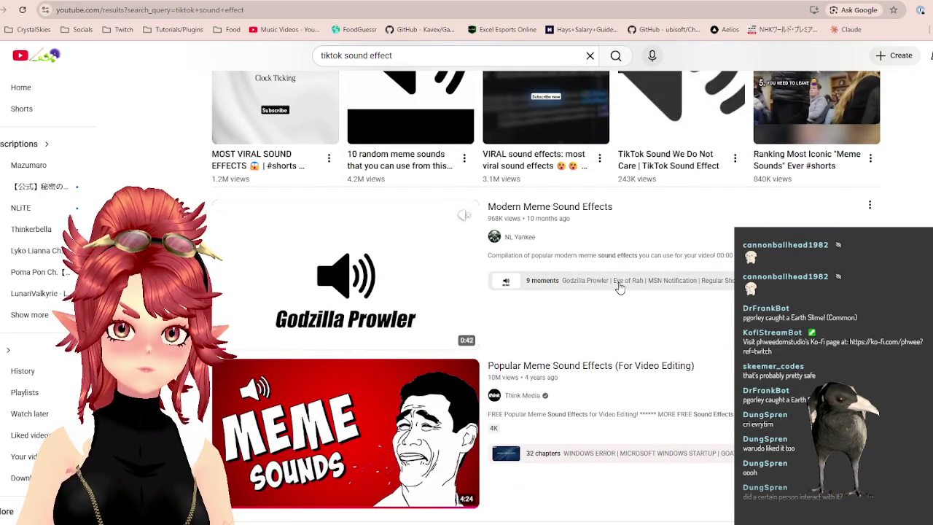
pyautogui.scroll(-3, 605, 306)
pyautogui.scroll(-2, 597, 306)
pyautogui.scroll(-3, 583, 307)
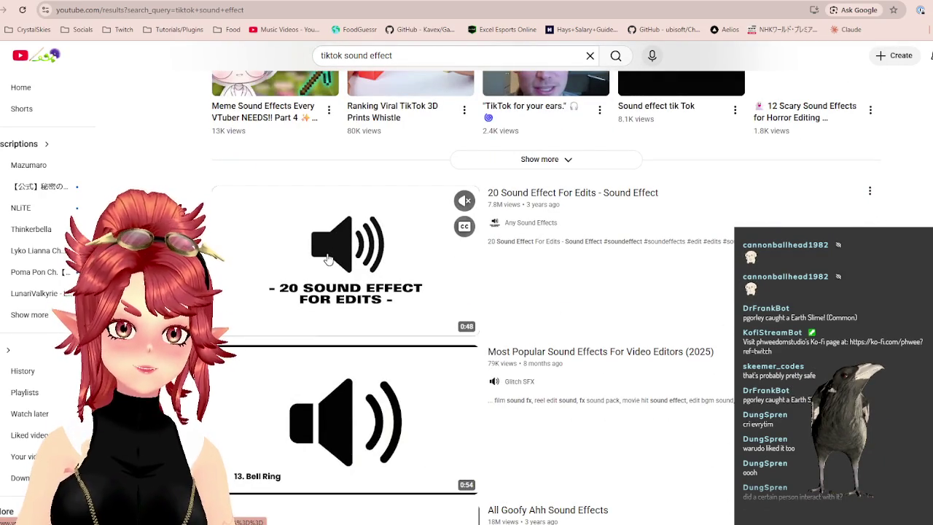
pyautogui.click(327, 259)
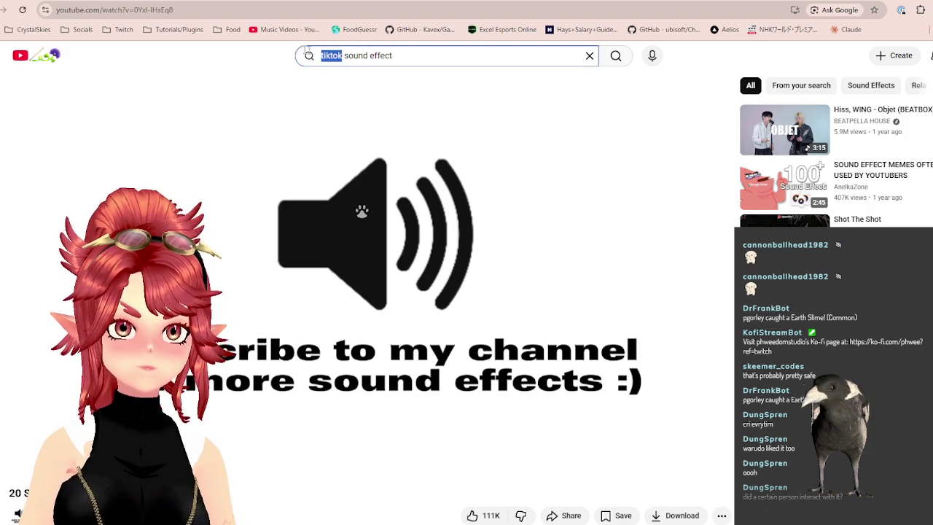
# Search for 'woosh sound effect', open the first result and replay its whoosh sound
pyautogui.doubleClick(320, 55)
pyautogui.write('woosh')
pyautogui.press('Return')
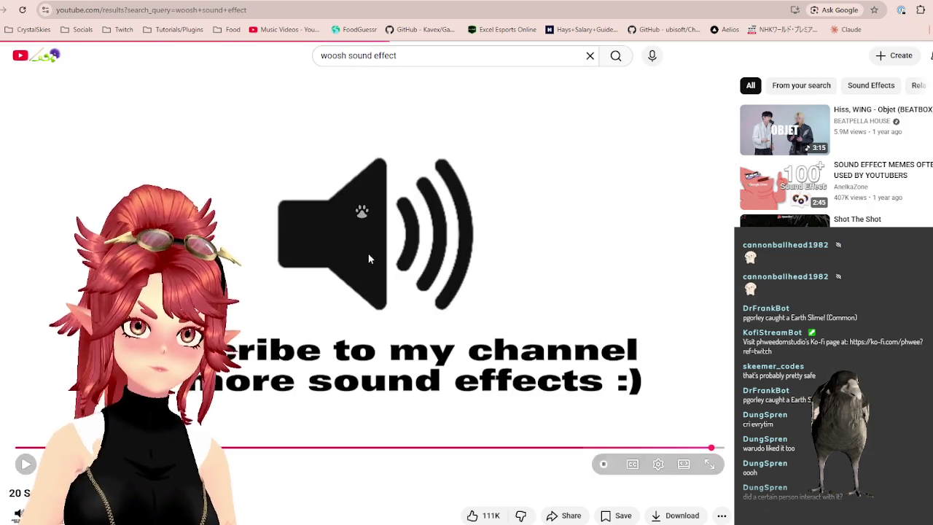
pyautogui.click(330, 233)
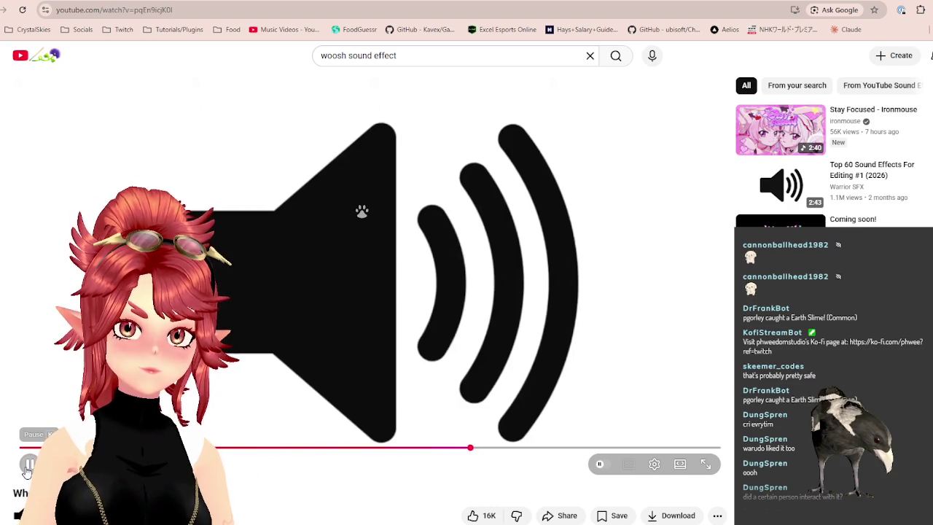
pyautogui.click(30, 461)
pyautogui.click(31, 461)
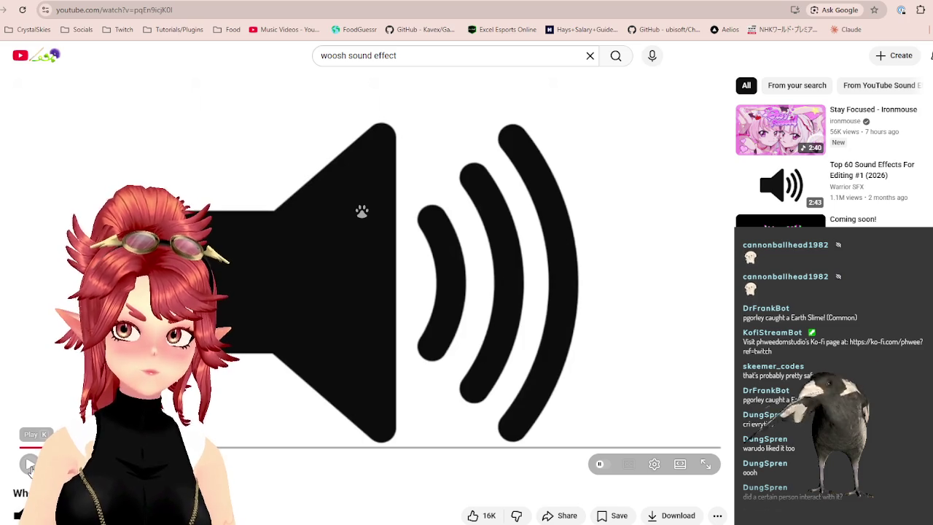
pyautogui.click(29, 463)
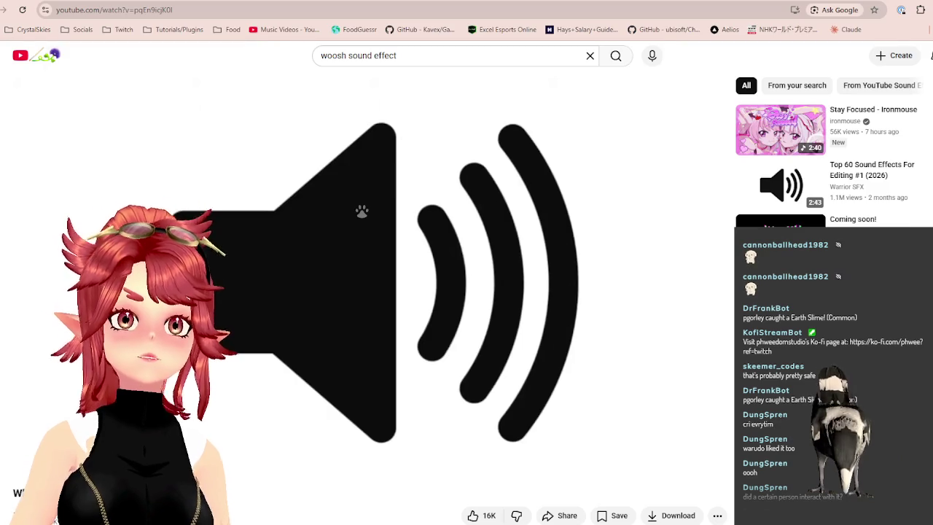
pyautogui.hotkey('alt', 'Tab')
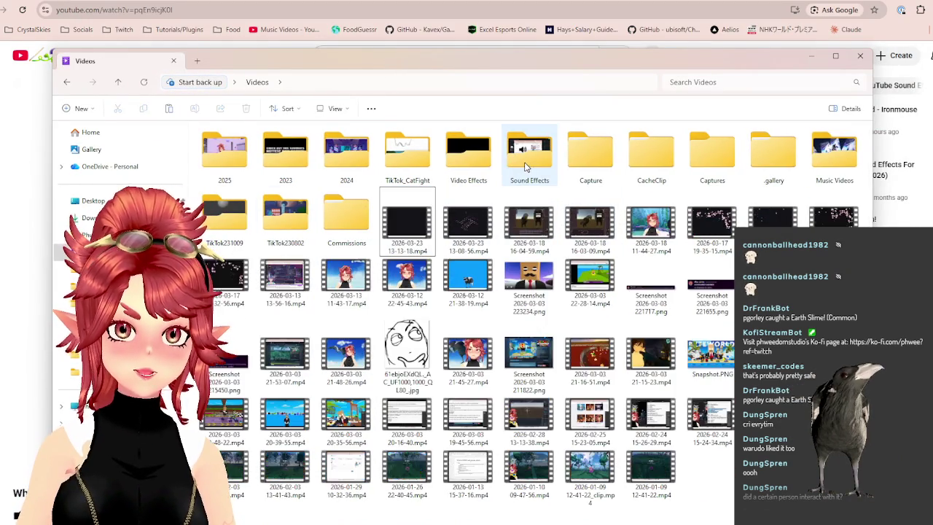
pyautogui.doubleClick(518, 152)
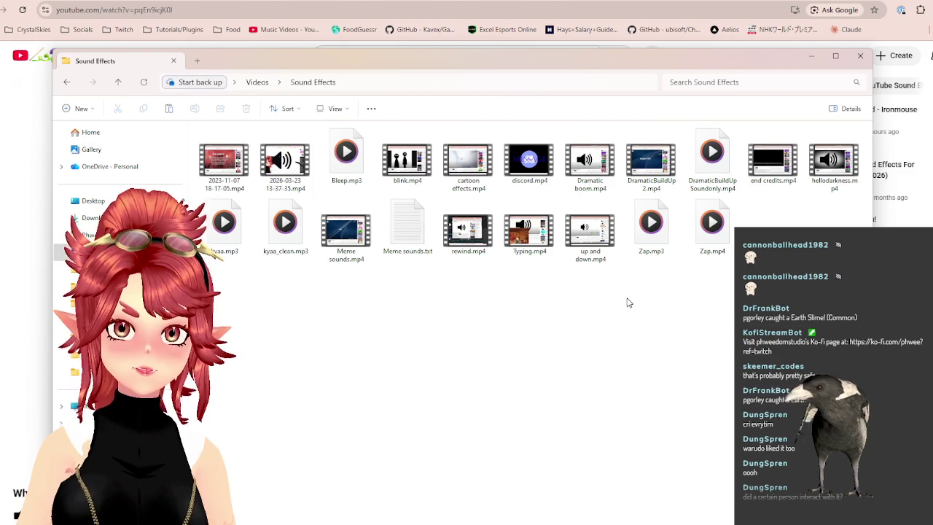
pyautogui.click(288, 169)
pyautogui.doubleClick(288, 169)
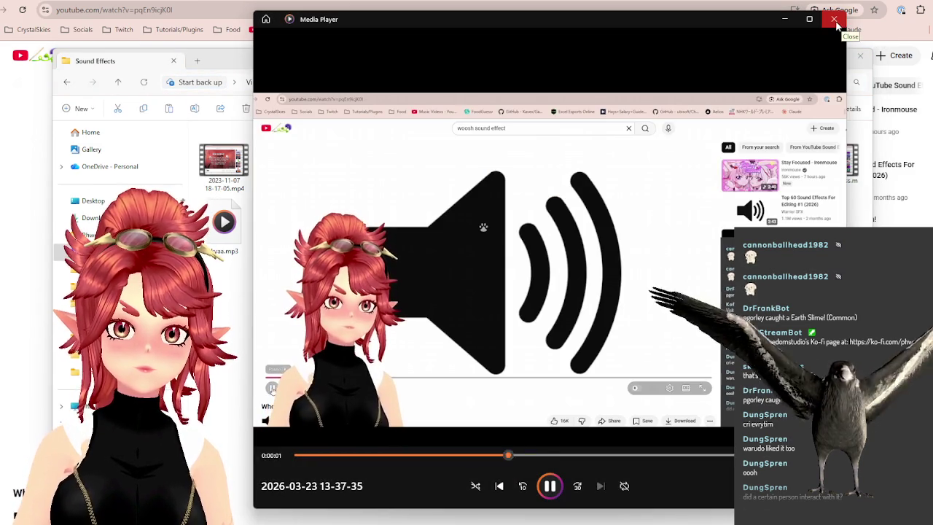
pyautogui.click(834, 19)
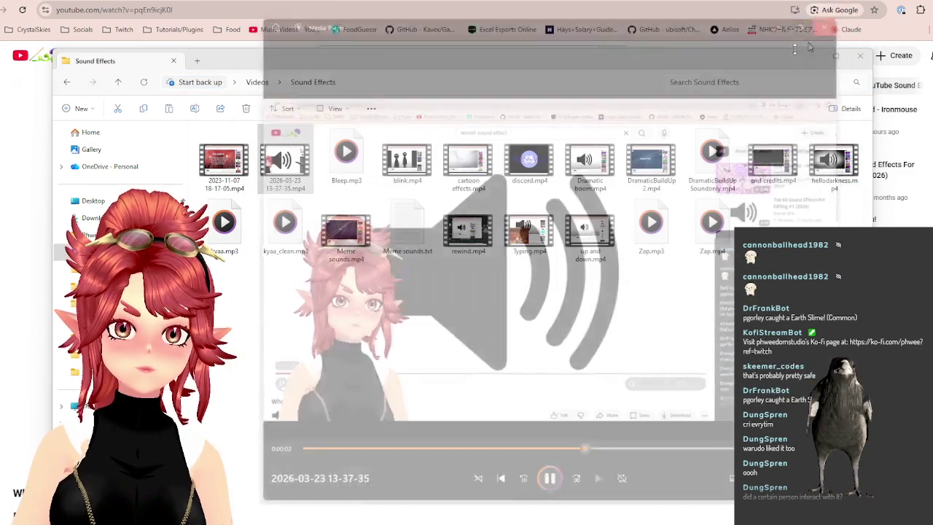
# Rename the recording to 'small woosh'
pyautogui.click(284, 188)
pyautogui.write('small woosh')
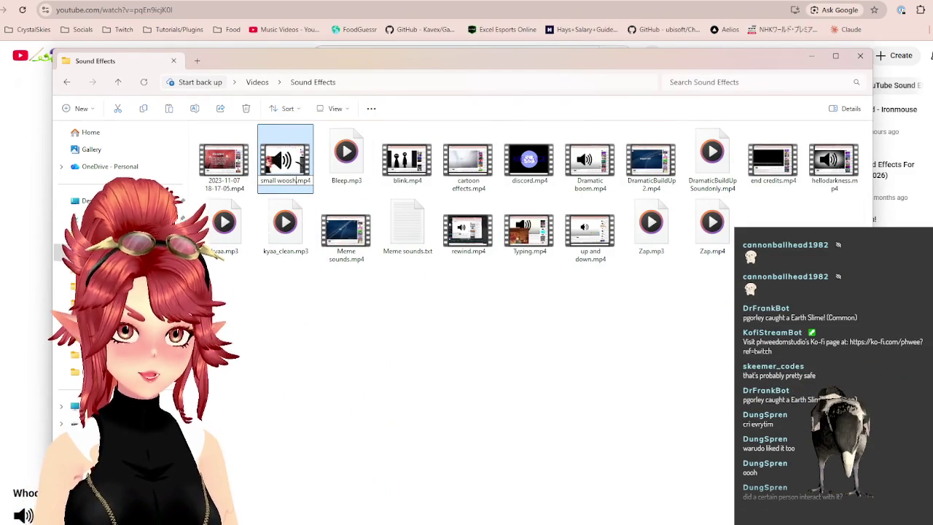
pyautogui.press('Return')
pyautogui.hotkey('alt', 'Tab')
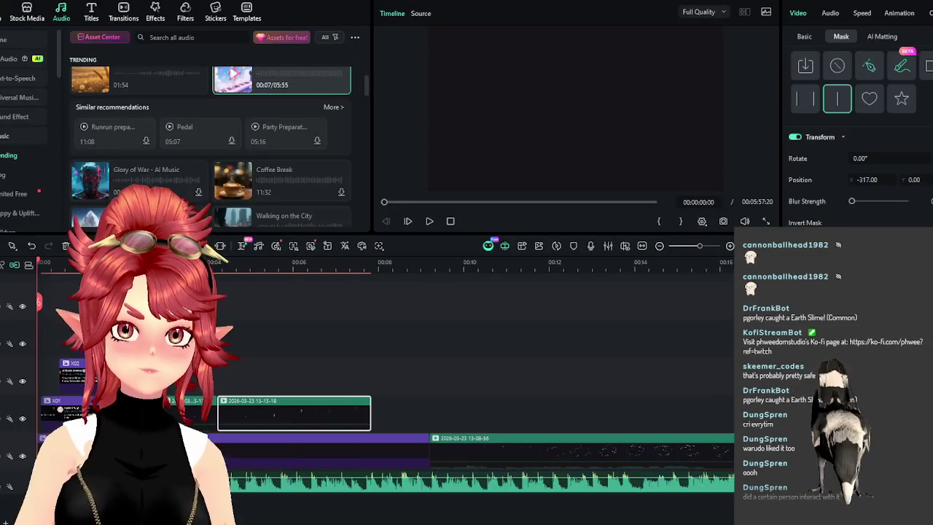
# Drop small woosh.mp4 onto the timeline, shift it later, and detach its audio
pyautogui.hotkey('alt', 'Tab')
pyautogui.moveTo(400, 66); pyautogui.dragTo(722, 39)
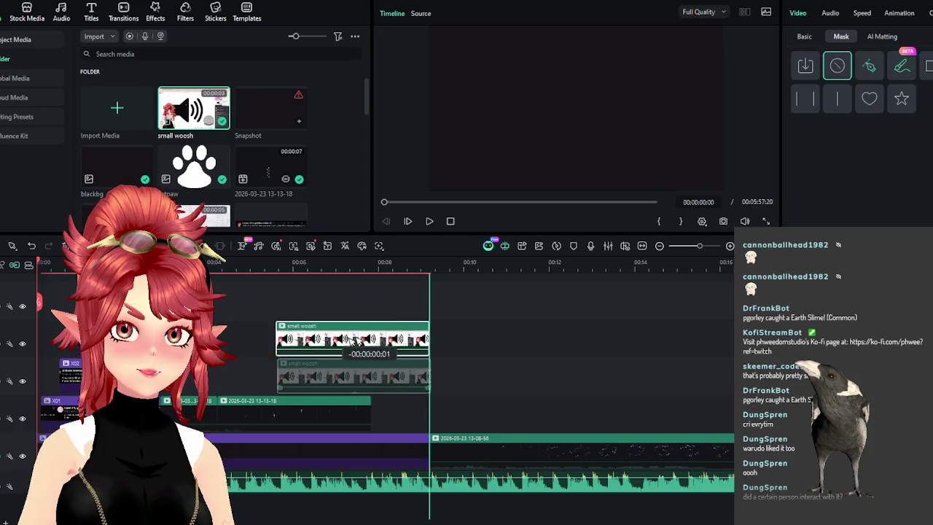
pyautogui.moveTo(792, 207); pyautogui.dragTo(379, 339)
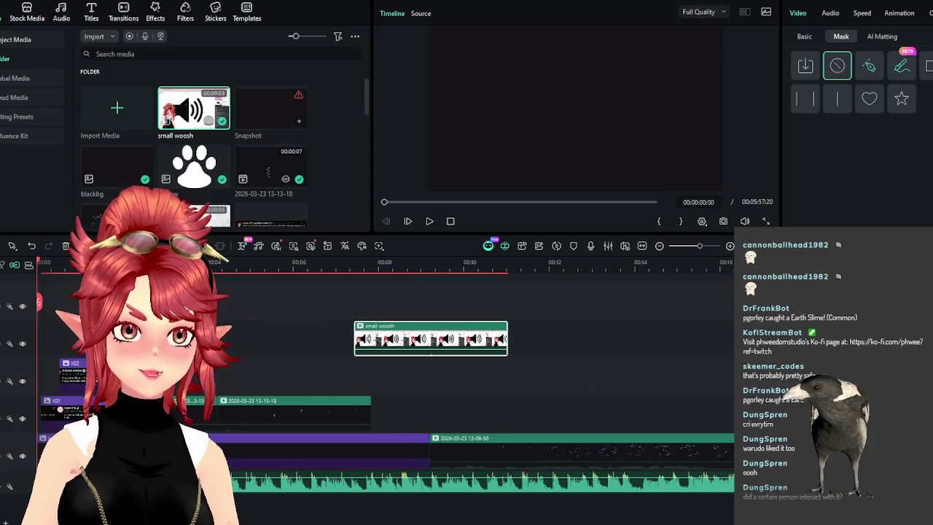
pyautogui.moveTo(427, 332); pyautogui.dragTo(459, 334)
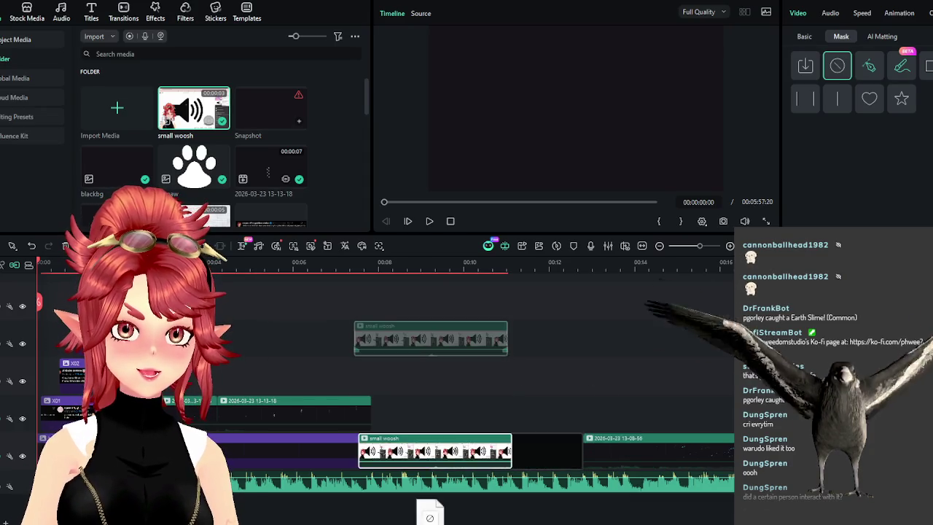
pyautogui.rightClick(456, 334)
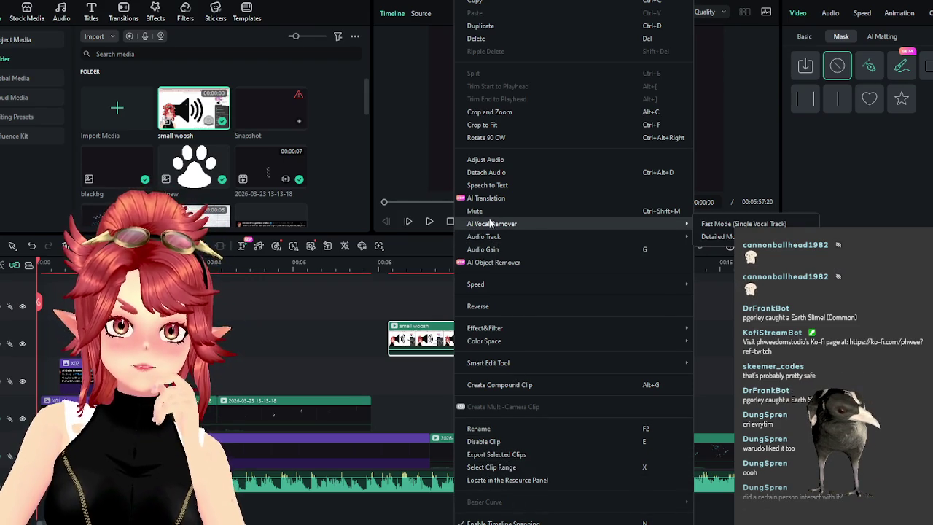
pyautogui.click(486, 172)
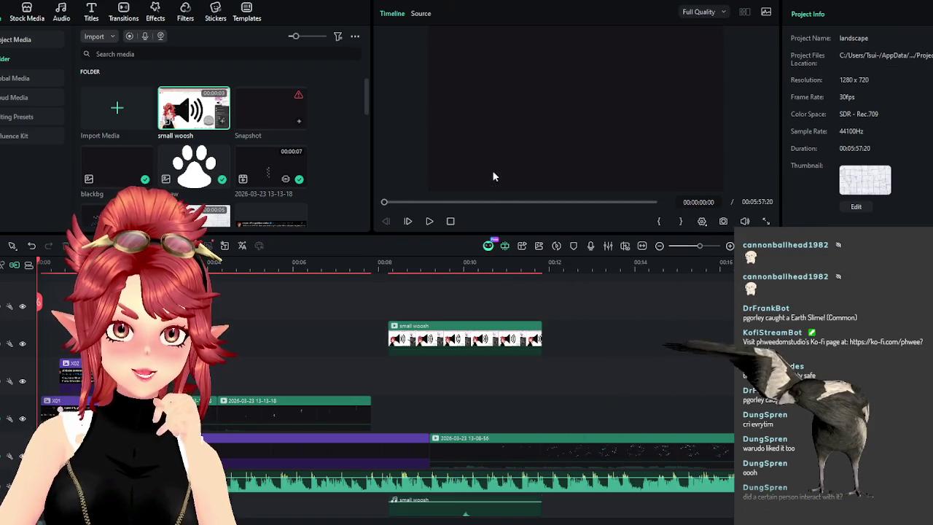
# Trim the start of the detached small woosh audio and play to hear its timing
pyautogui.click(446, 348)
pyautogui.click(450, 414)
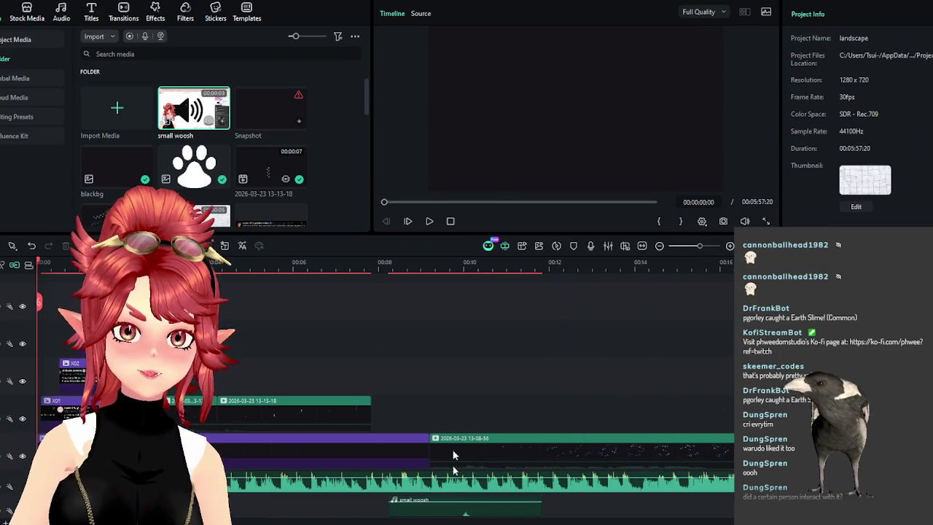
pyautogui.click(401, 514)
pyautogui.moveTo(388, 508)
pyautogui.mouseDown()
pyautogui.moveTo(448, 508)
pyautogui.moveTo(478, 494)
pyautogui.mouseUp()
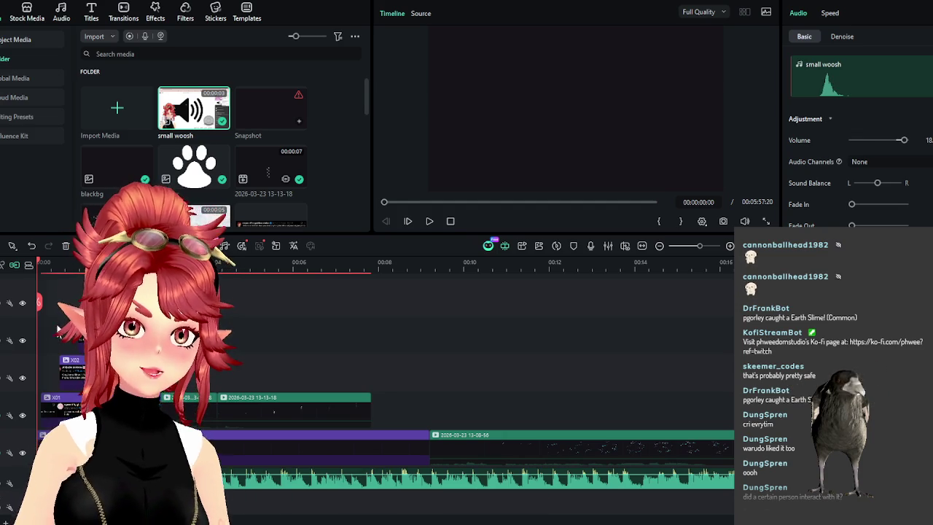
pyautogui.click(429, 221)
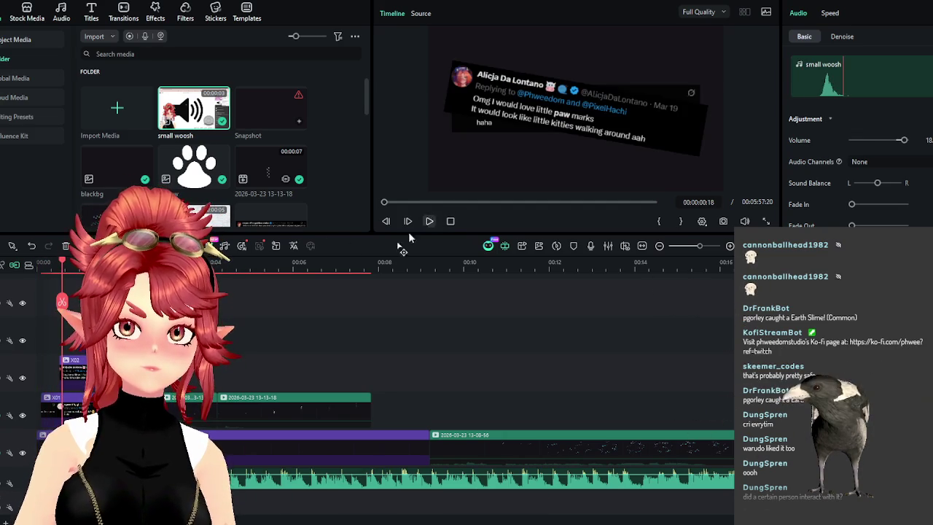
pyautogui.scroll(3, 467, 350)
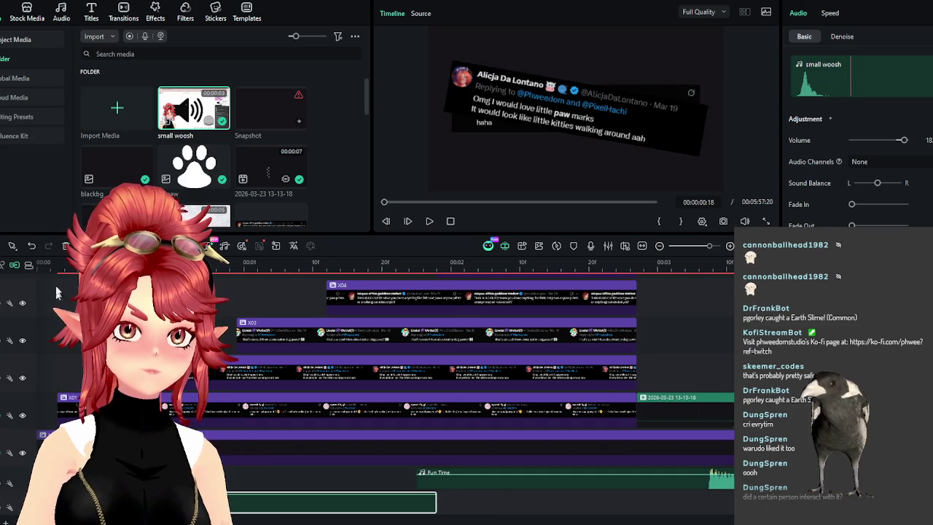
# Play the edit from the beginning, shorten the bottom green audio clip, then undo the last change
pyautogui.click(58, 264)
pyautogui.moveTo(58, 263); pyautogui.dragTo(38, 263)
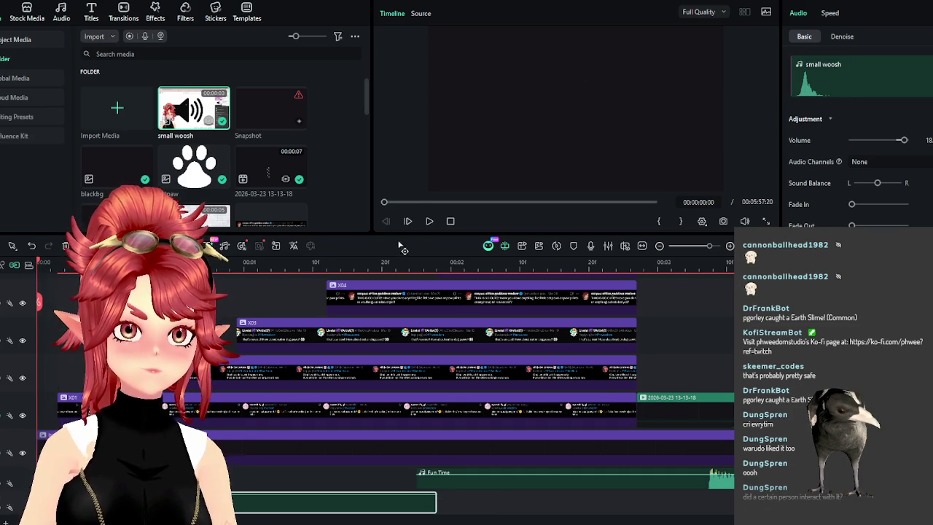
pyautogui.click(430, 221)
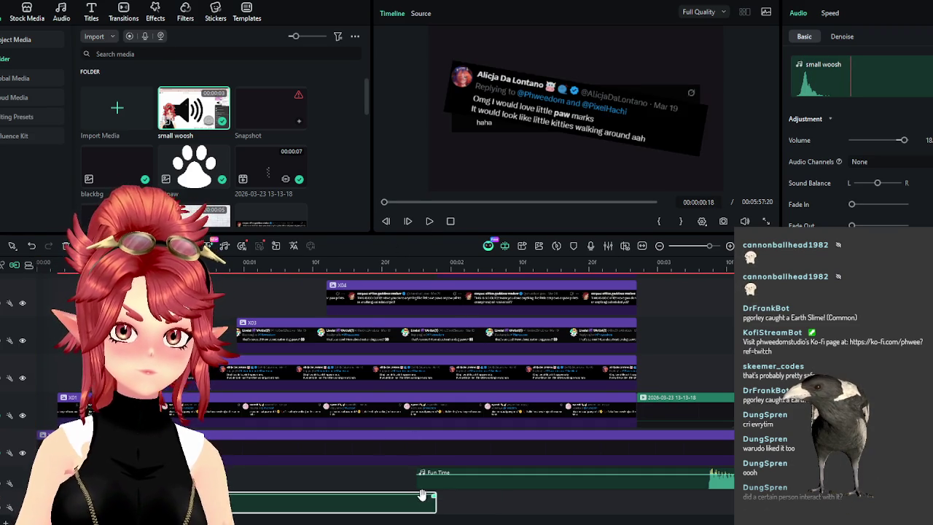
pyautogui.moveTo(433, 505); pyautogui.dragTo(229, 505)
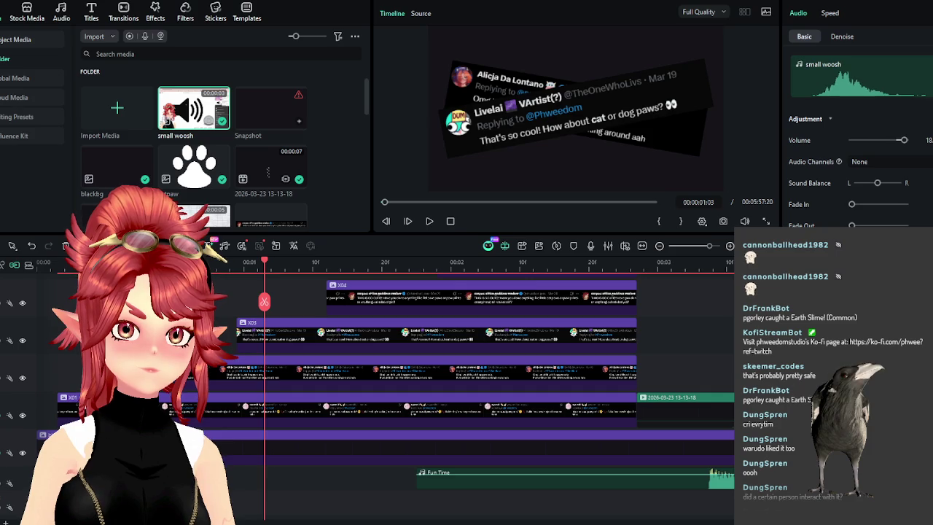
pyautogui.hotkey('ctrl', 'z')
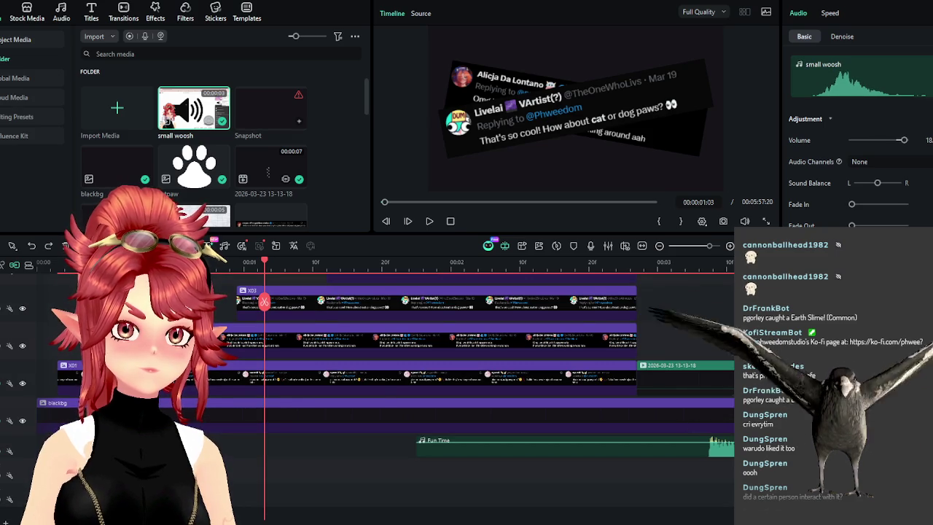
# Restore the X04 overlay clip and play the edit from the start
pyautogui.hotkey('ctrl', 'y')
pyautogui.press('Home')
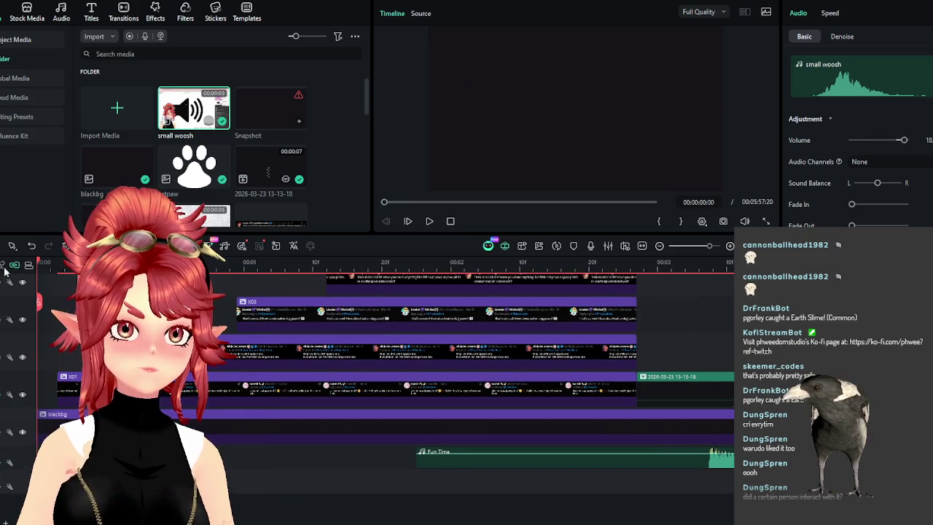
pyautogui.press('space')
# Place small woosh on the bottom audio track and paste a second copy earlier to match the overlay
pyautogui.moveTo(291, 483)
pyautogui.mouseDown()
pyautogui.moveTo(263, 498)
pyautogui.moveTo(261, 490)
pyautogui.mouseUp()
pyautogui.hotkey('ctrl', 'v')
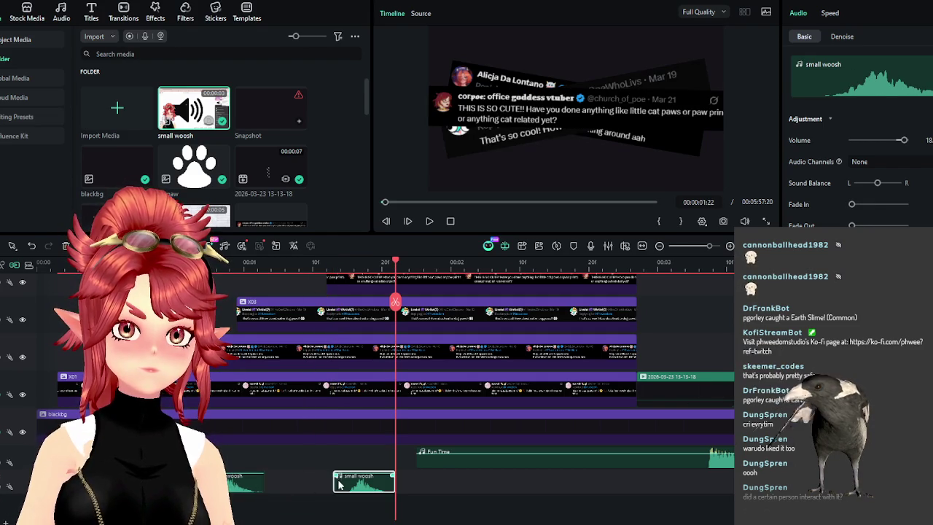
pyautogui.moveTo(334, 485); pyautogui.dragTo(294, 485)
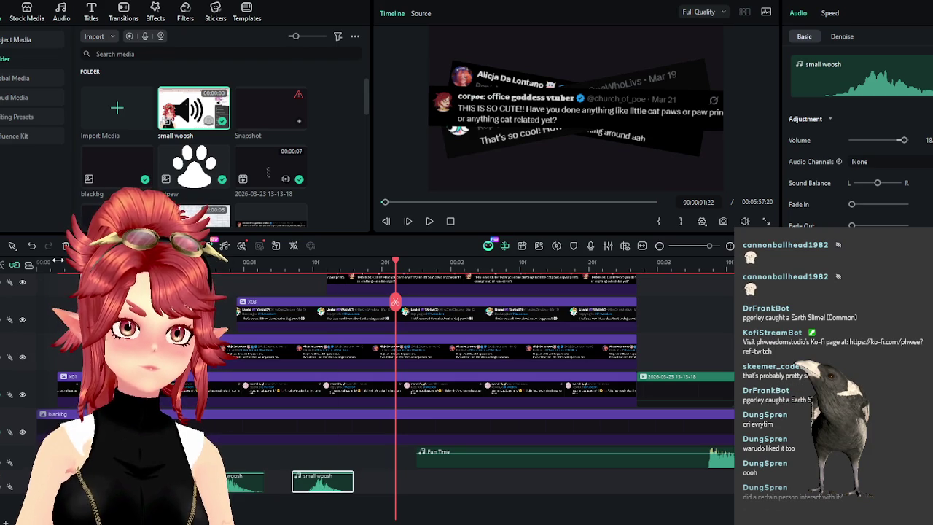
pyautogui.press('Home')
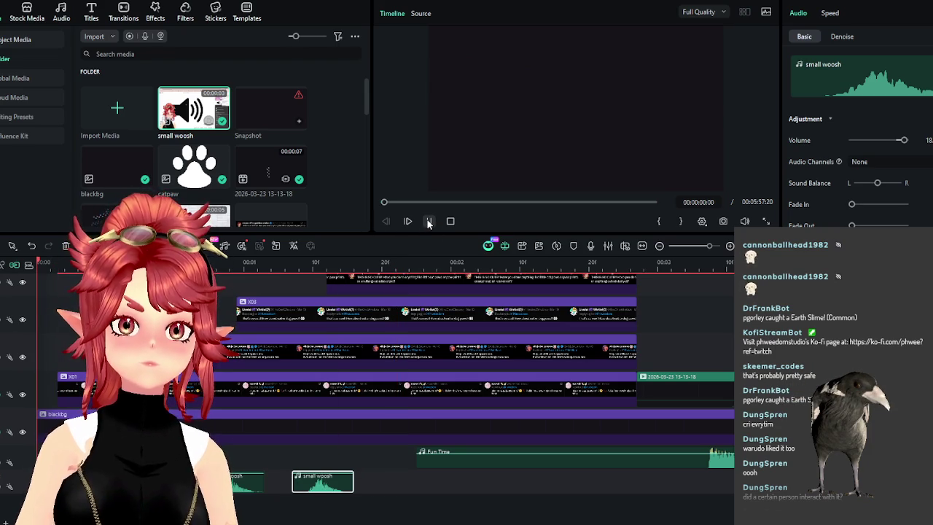
pyautogui.click(429, 222)
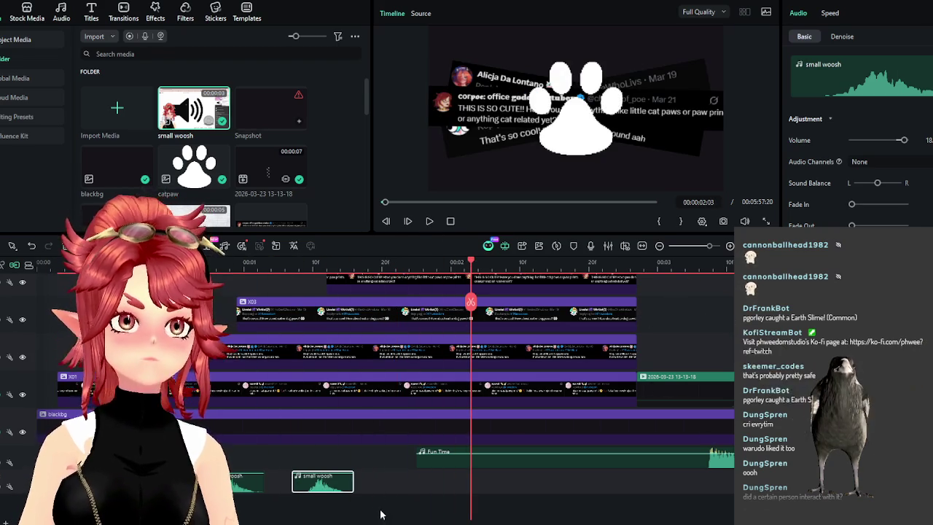
pyautogui.hotkey('alt', 'Tab')
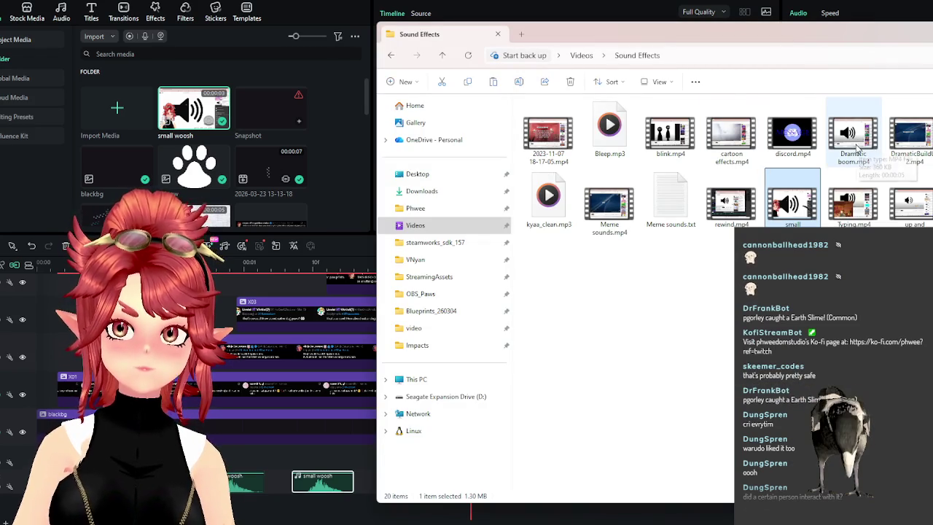
# Preview DramaticBuildUp2.mp4 and Dramatic boom.mp4 in the media player
pyautogui.doubleClick(918, 140)
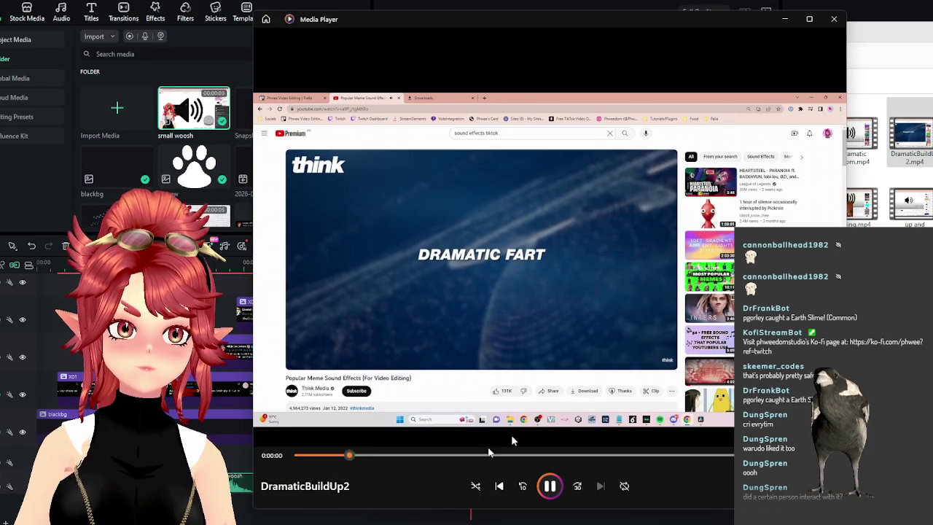
pyautogui.click(833, 19)
pyautogui.click(854, 150)
pyautogui.doubleClick(854, 149)
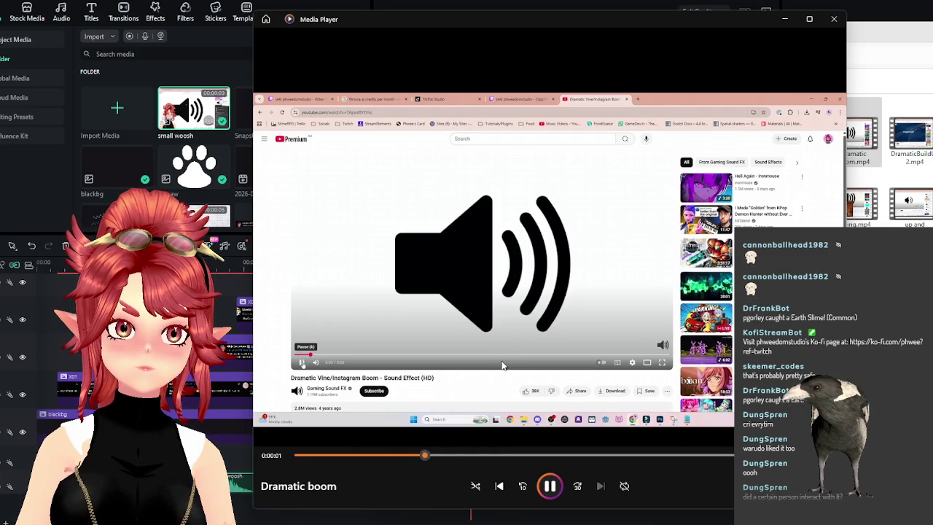
pyautogui.click(833, 20)
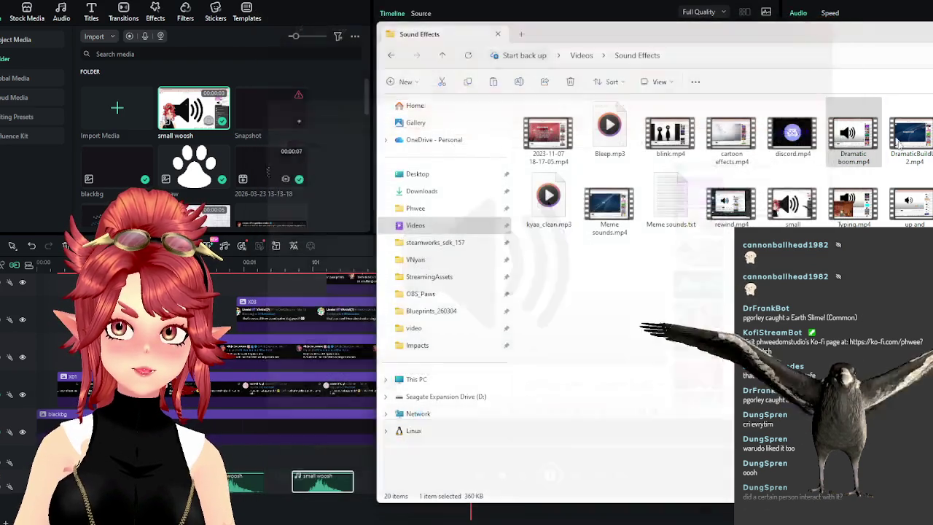
# Bring DramaticBuildUpSoundonly.mp4 onto the timeline and lower its volume
pyautogui.moveTo(880, 34); pyautogui.dragTo(647, 16)
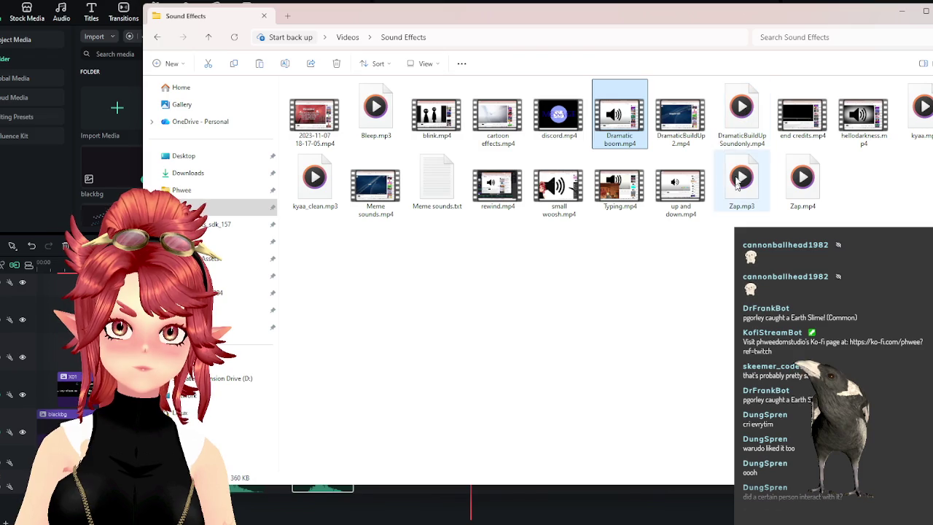
pyautogui.click(742, 120)
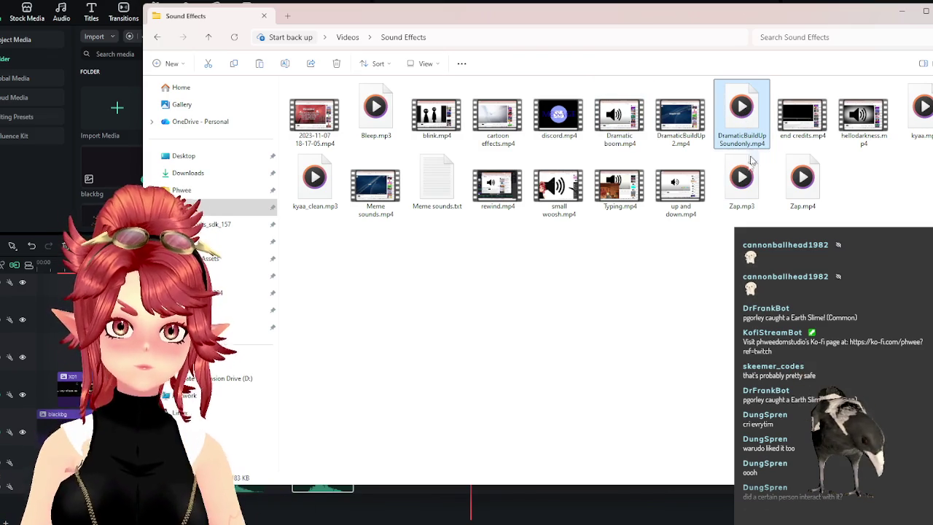
pyautogui.moveTo(742, 138)
pyautogui.mouseDown()
pyautogui.moveTo(357, 514)
pyautogui.moveTo(385, 487)
pyautogui.mouseUp()
pyautogui.moveTo(441, 477); pyautogui.dragTo(514, 507)
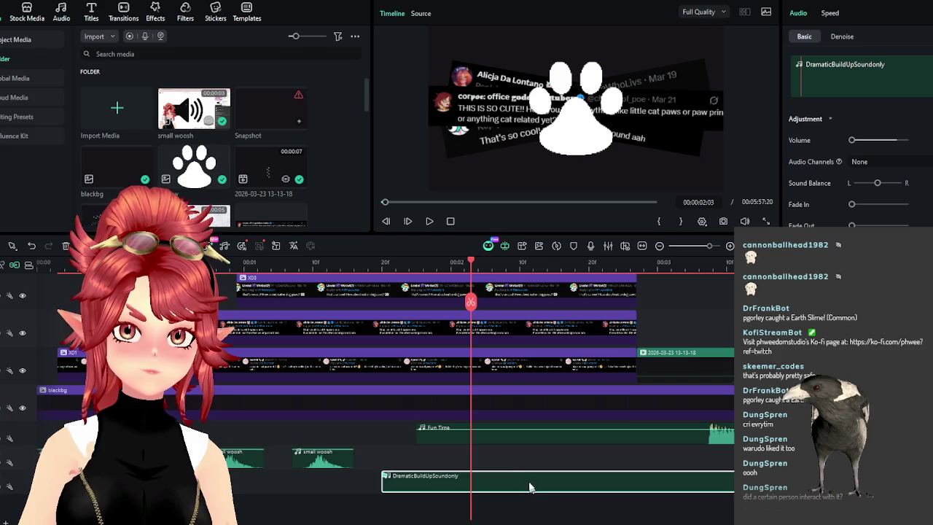
# Undo the volume change and move the build-up sound earlier on its track
pyautogui.hotkey('ctrl', 'z')
pyautogui.moveTo(532, 477); pyautogui.dragTo(375, 480)
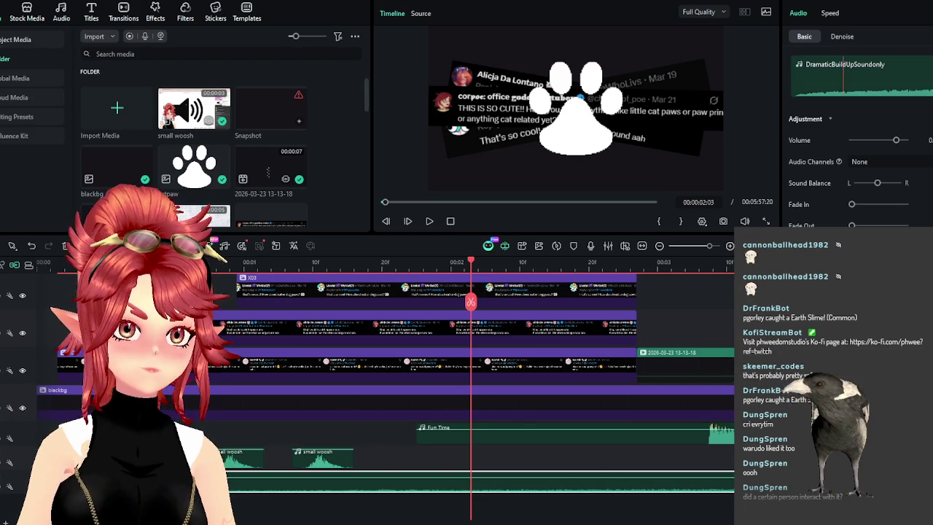
pyautogui.moveTo(466, 487); pyautogui.dragTo(234, 487)
pyautogui.scroll(-1, 549, 456)
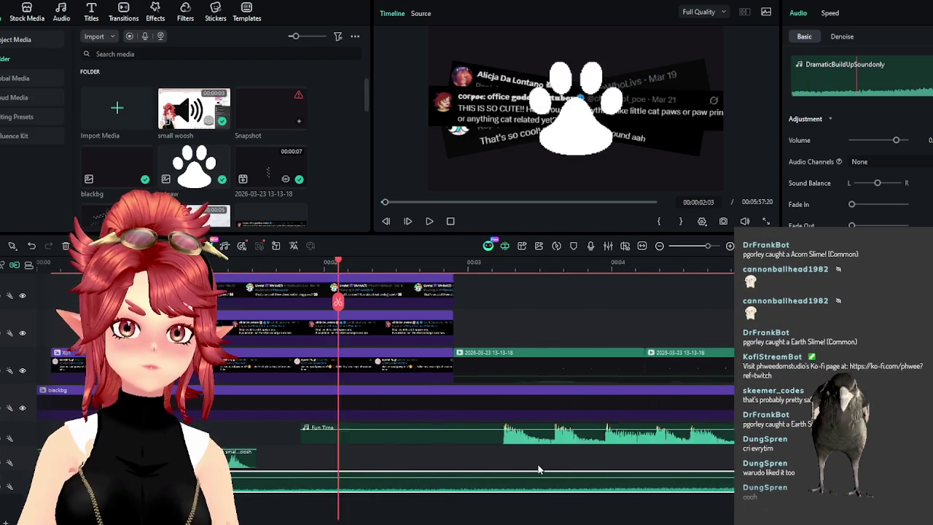
pyautogui.scroll(-1, 490, 482)
pyautogui.scroll(-1, 437, 466)
pyautogui.scroll(-1, 382, 453)
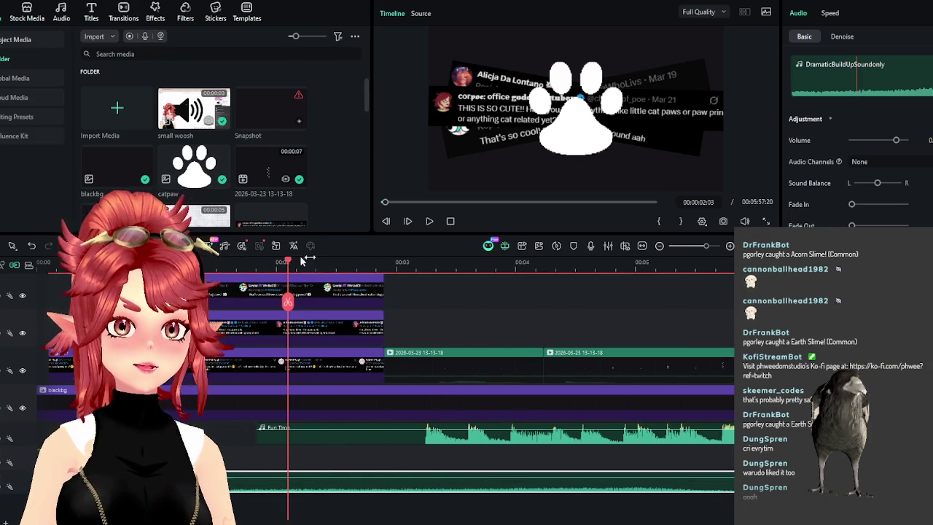
# Play to check the paw moment and shift the build-up sound earlier to sync
pyautogui.click(450, 221)
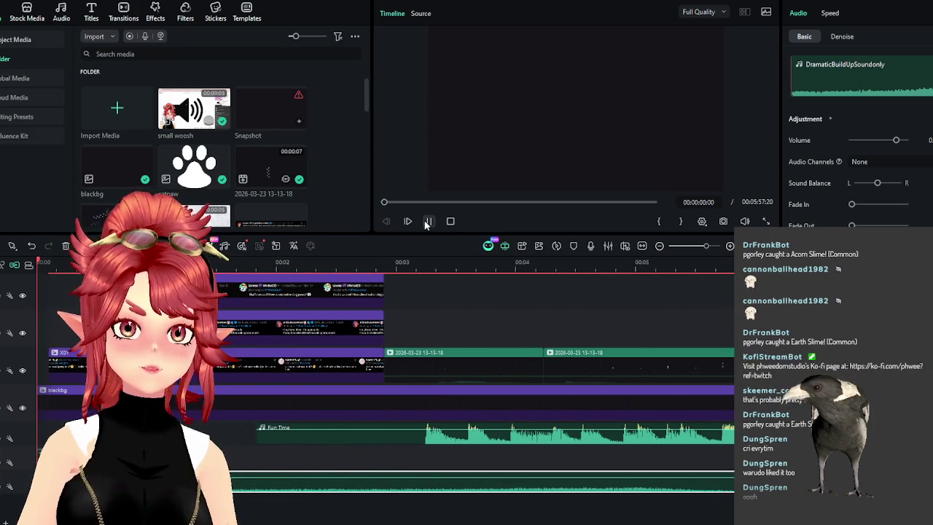
pyautogui.click(429, 220)
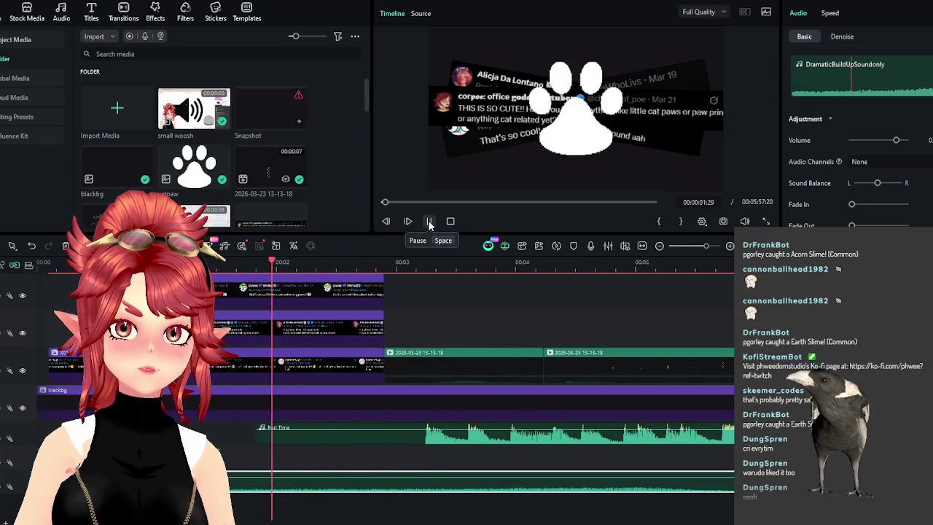
pyautogui.click(429, 221)
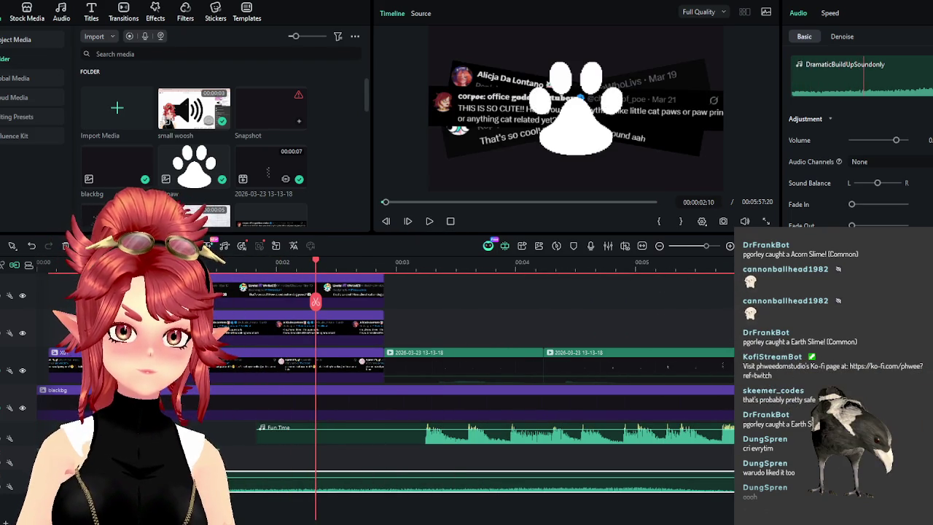
pyautogui.moveTo(339, 483)
pyautogui.mouseDown()
pyautogui.moveTo(230, 467)
pyautogui.moveTo(229, 479)
pyautogui.mouseUp()
pyautogui.moveTo(315, 260); pyautogui.dragTo(14, 265)
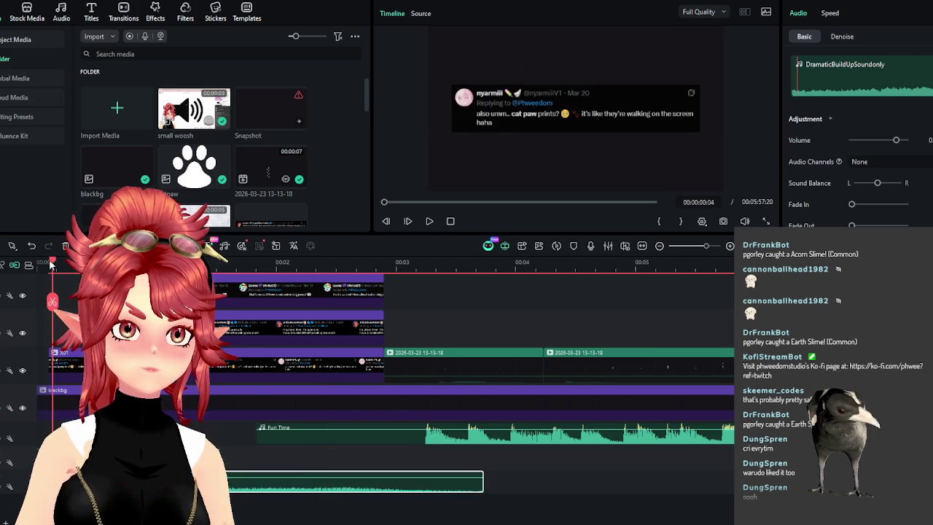
pyautogui.click(430, 222)
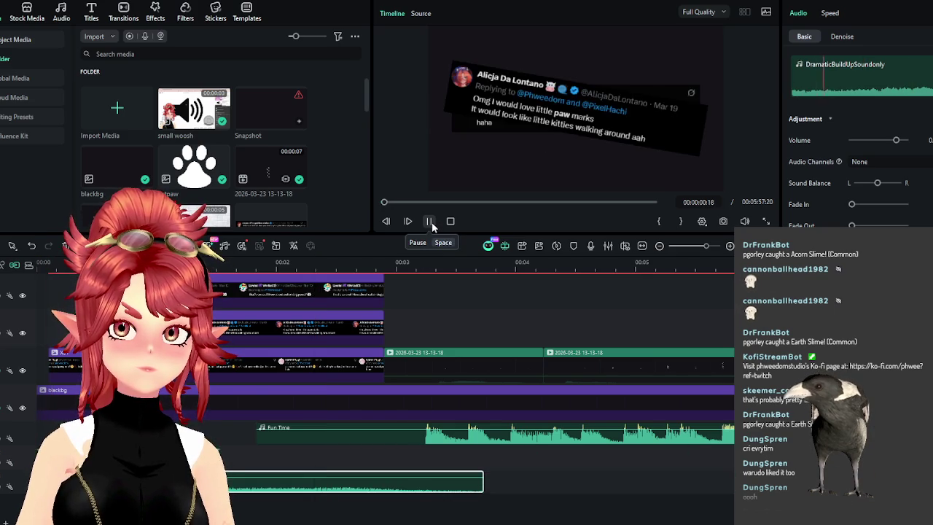
pyautogui.click(430, 222)
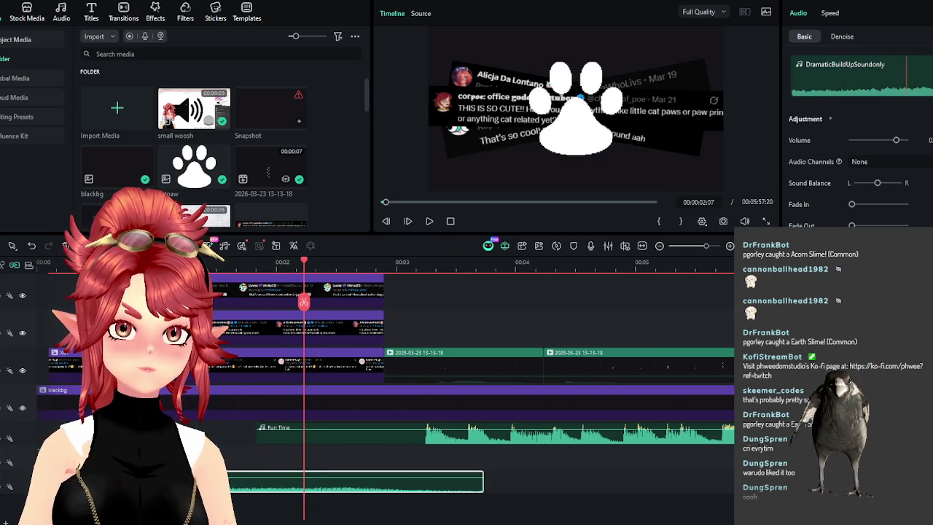
# Replay from the start and trim the build-up sound to end at 00:00:02:26
pyautogui.click(106, 262)
pyautogui.press('Home')
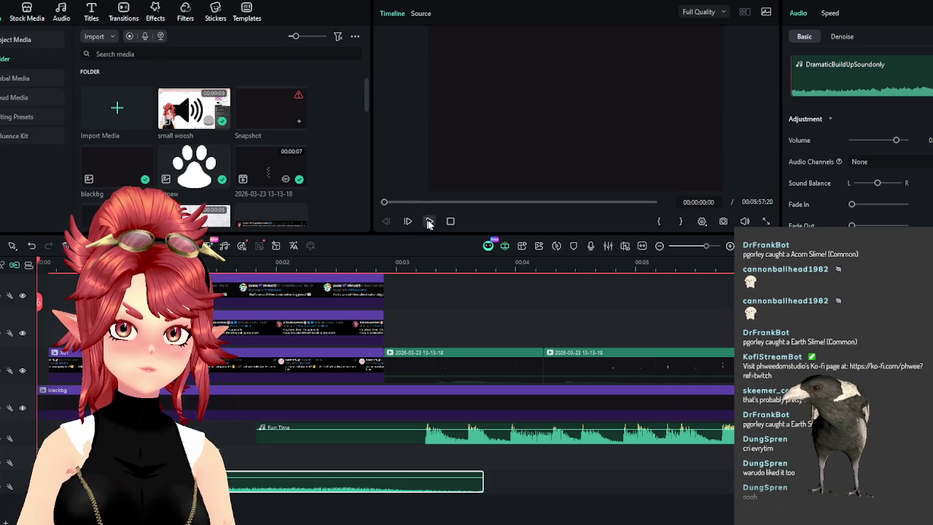
pyautogui.click(429, 222)
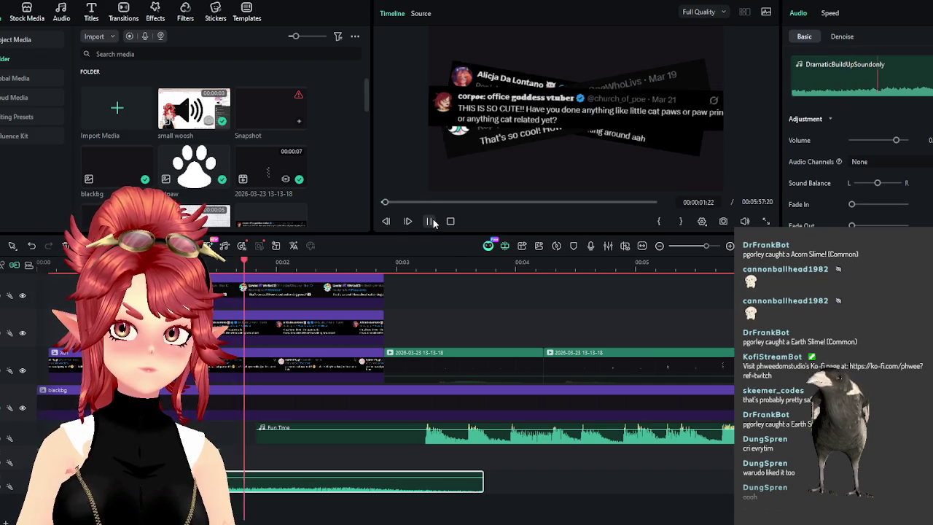
pyautogui.click(430, 221)
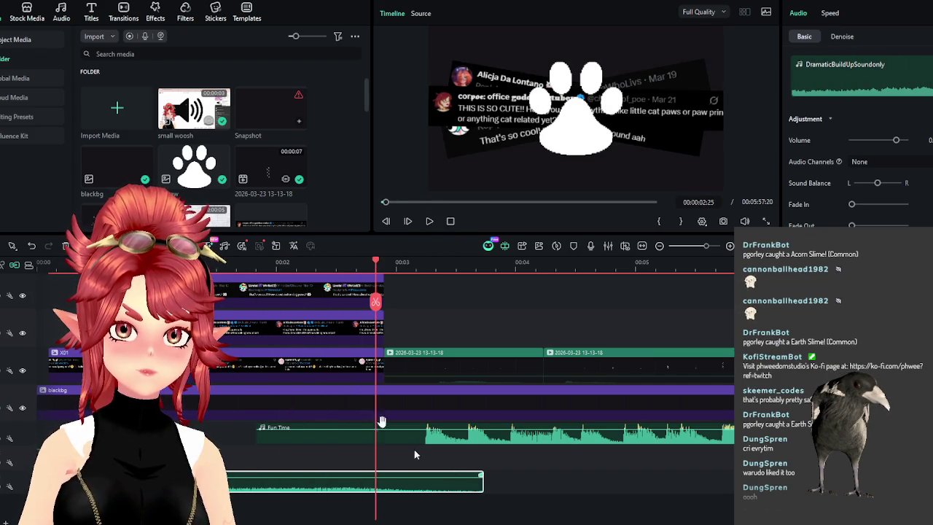
pyautogui.click(431, 221)
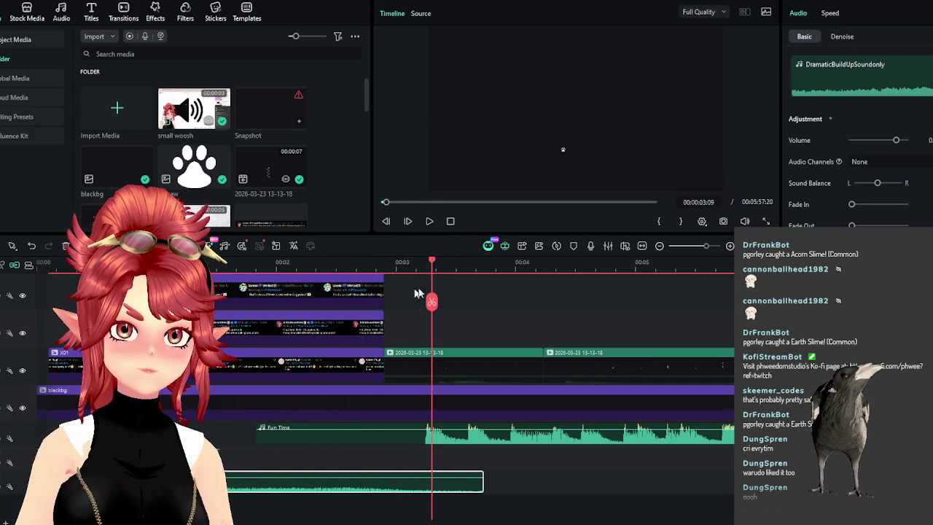
pyautogui.moveTo(480, 484); pyautogui.dragTo(387, 480)
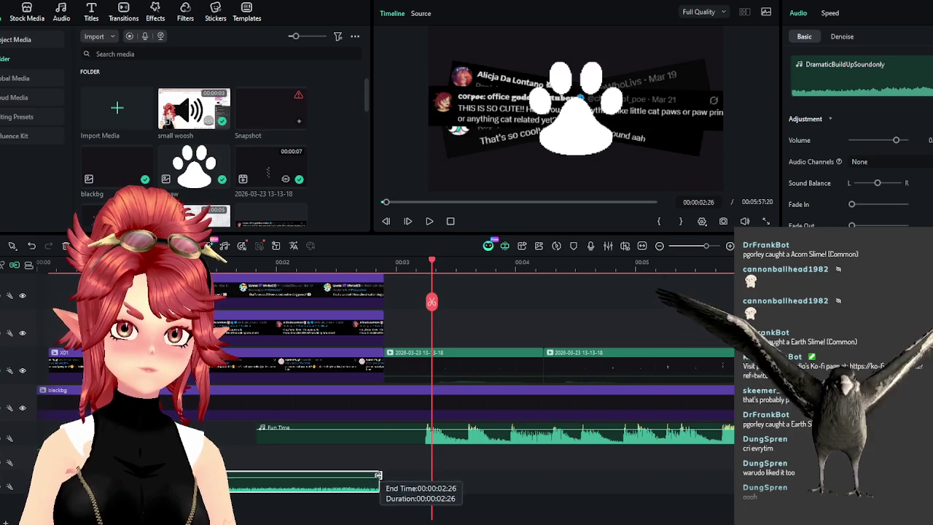
pyautogui.hotkey('alt', 'Tab')
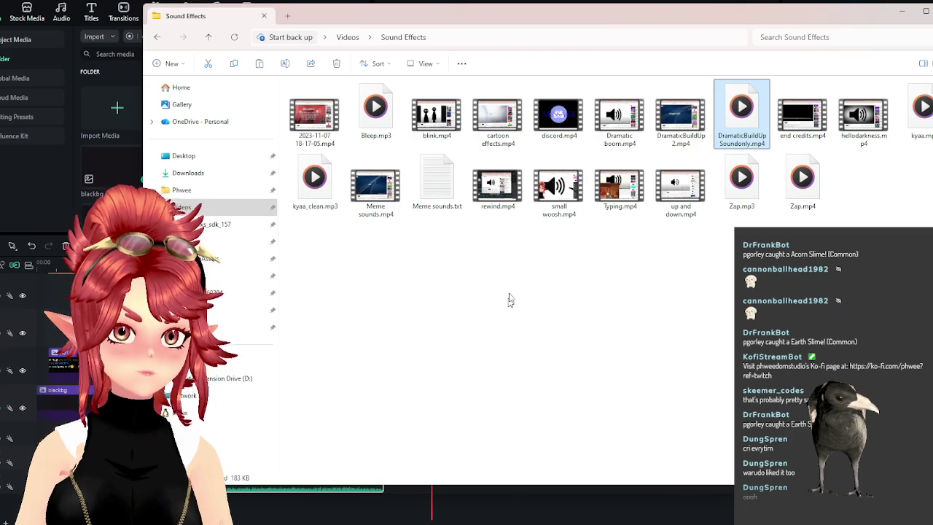
# Search YouTube for 'boom sound effect' and briefly preview the Cinematic Boom video
pyautogui.click(586, 520)
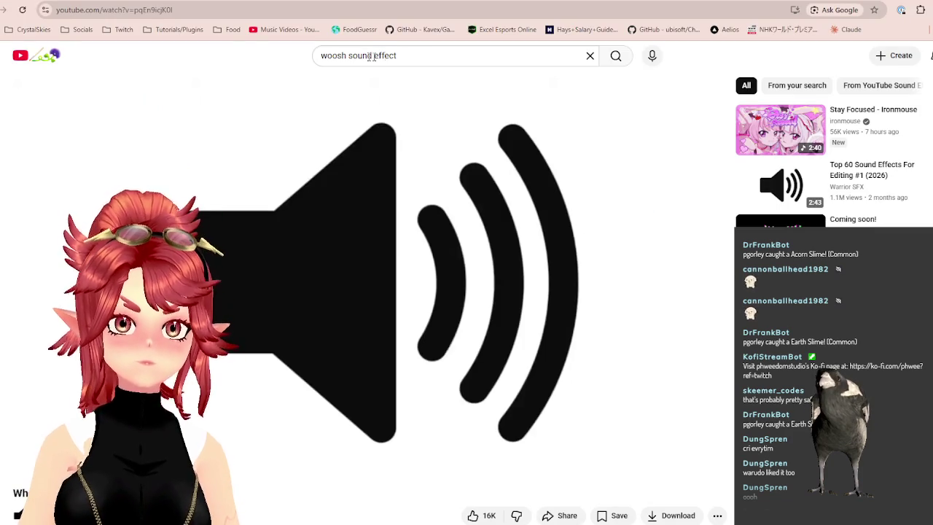
pyautogui.doubleClick(336, 55)
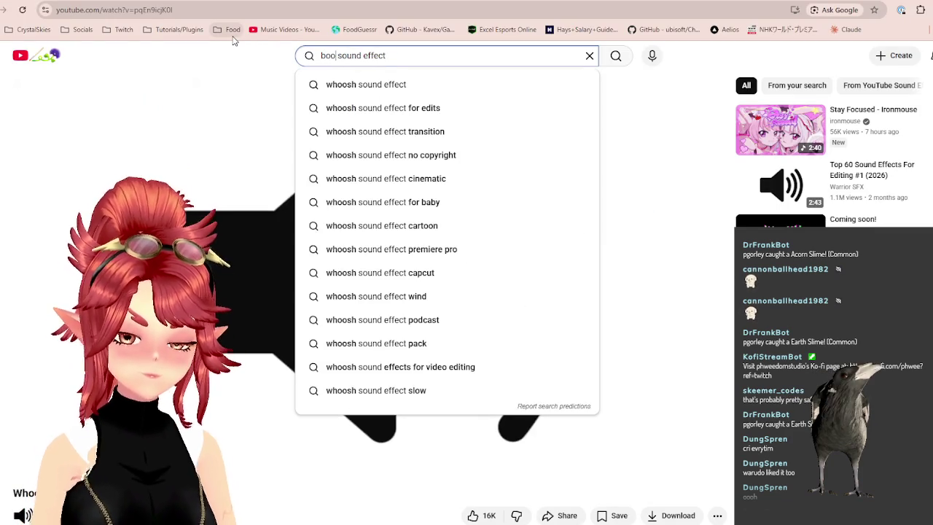
pyautogui.write('m')
pyautogui.press('Return')
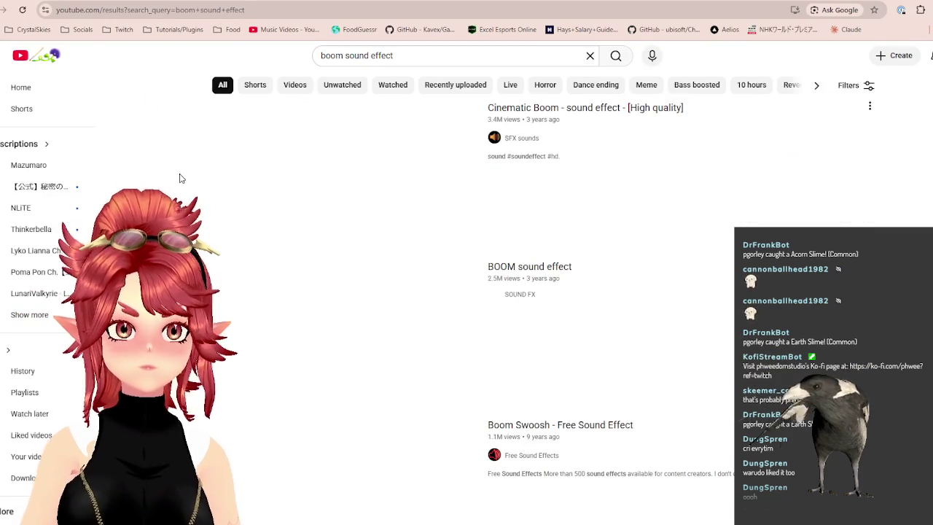
pyautogui.click(391, 184)
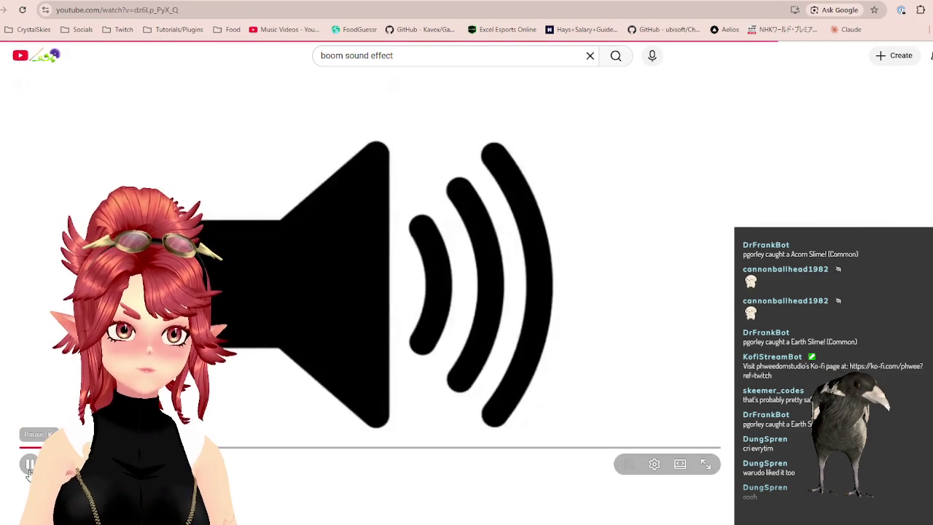
pyautogui.click(29, 467)
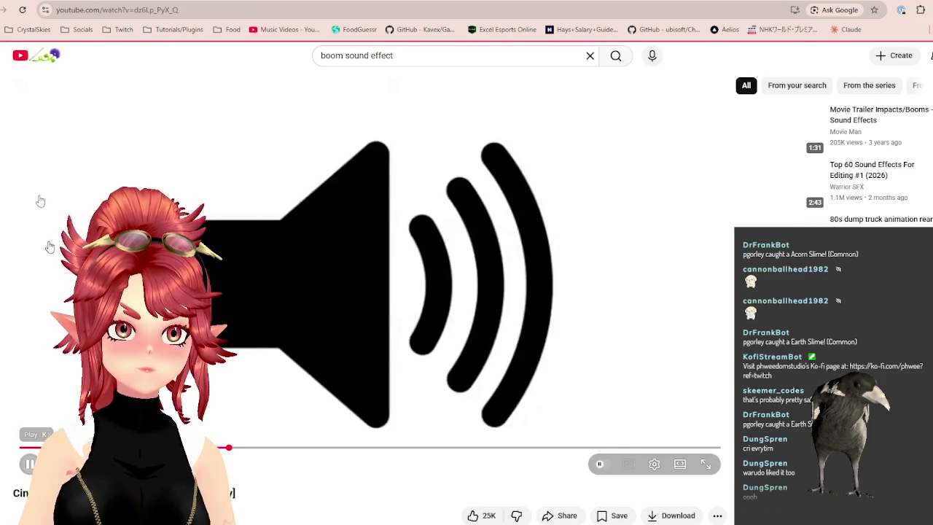
pyautogui.hotkey('alt', 'Left')
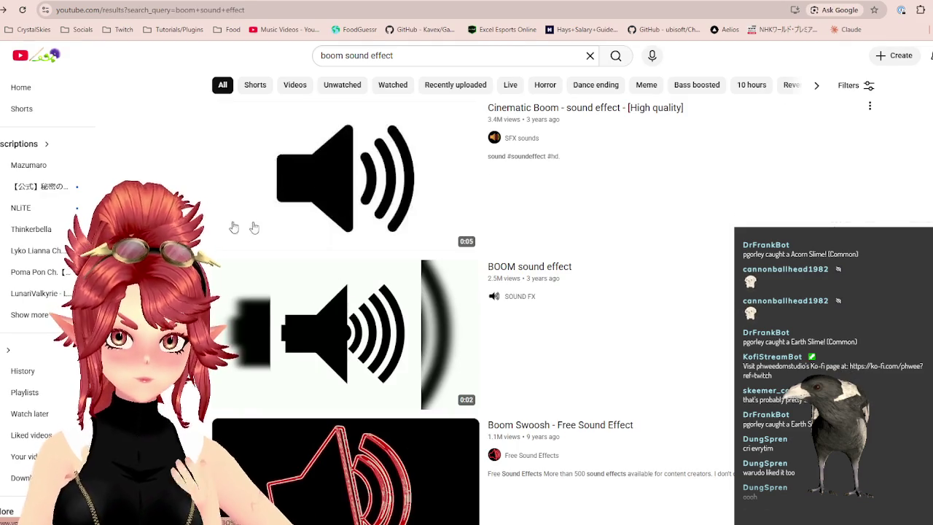
# Find and play the Vine Boom Sound Effect video in the boom results
pyautogui.scroll(-2, 225, 227)
pyautogui.scroll(-3, 573, 303)
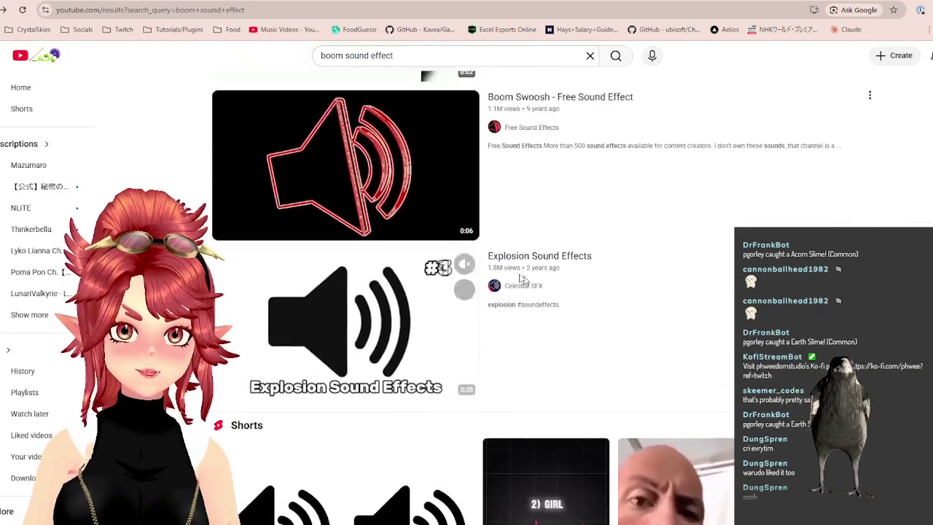
pyautogui.scroll(5, 556, 303)
pyautogui.scroll(-3, 462, 270)
pyautogui.scroll(-5, 454, 340)
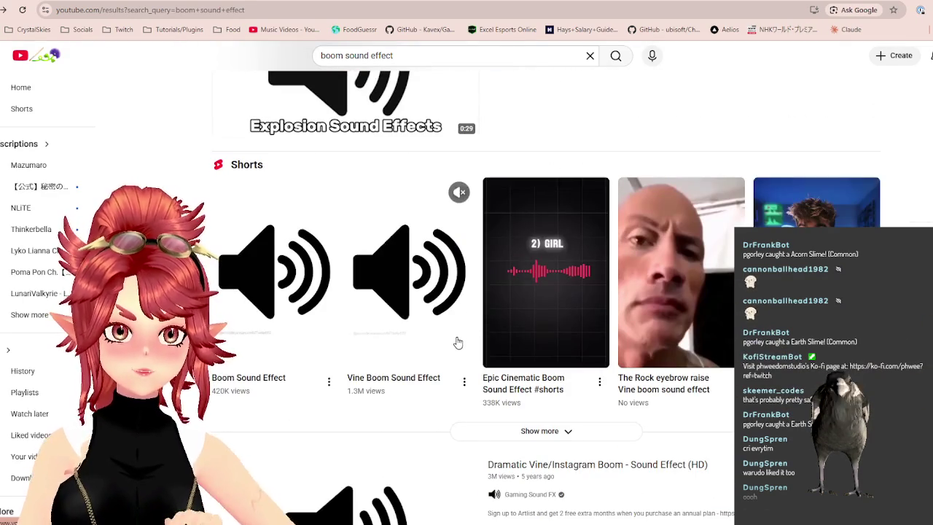
pyautogui.scroll(-2, 458, 343)
pyautogui.scroll(-3, 459, 346)
pyautogui.scroll(-2, 462, 348)
pyautogui.scroll(-3, 460, 346)
pyautogui.scroll(2, 437, 306)
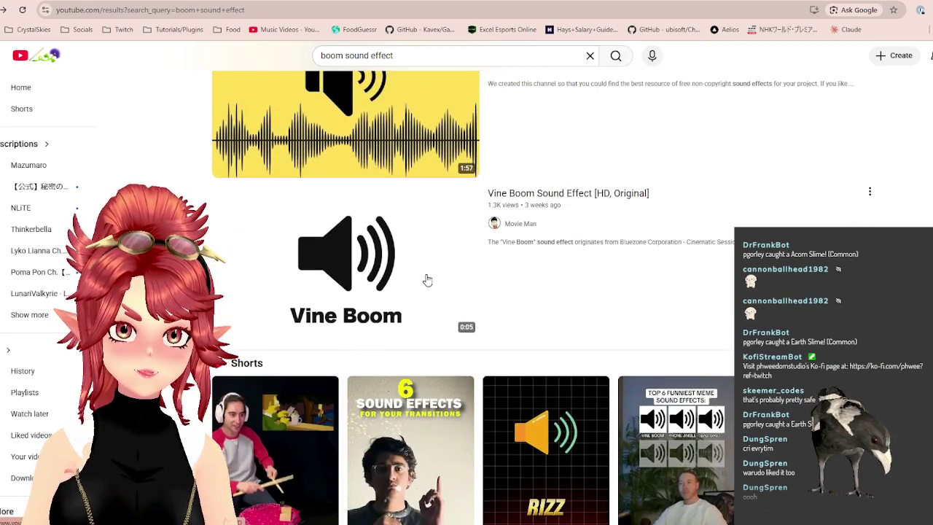
pyautogui.click(373, 258)
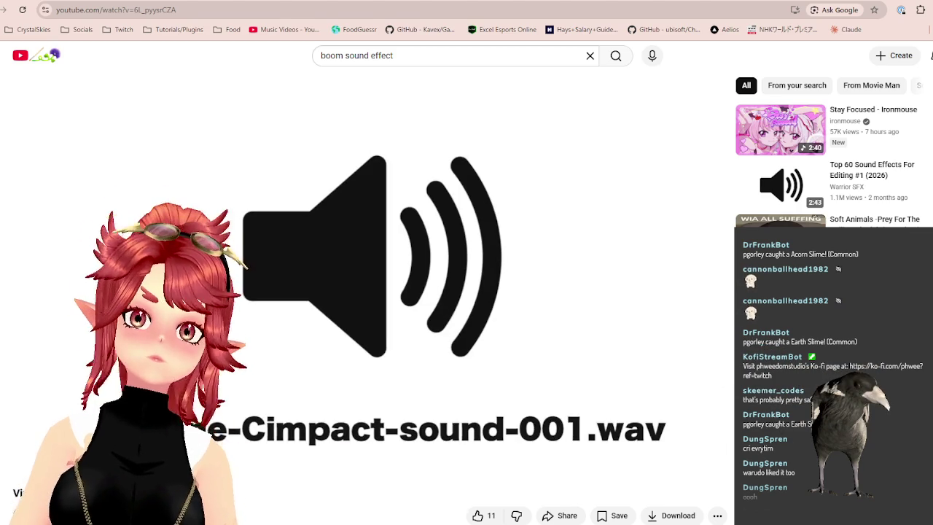
pyautogui.hotkey('alt', 'Tab')
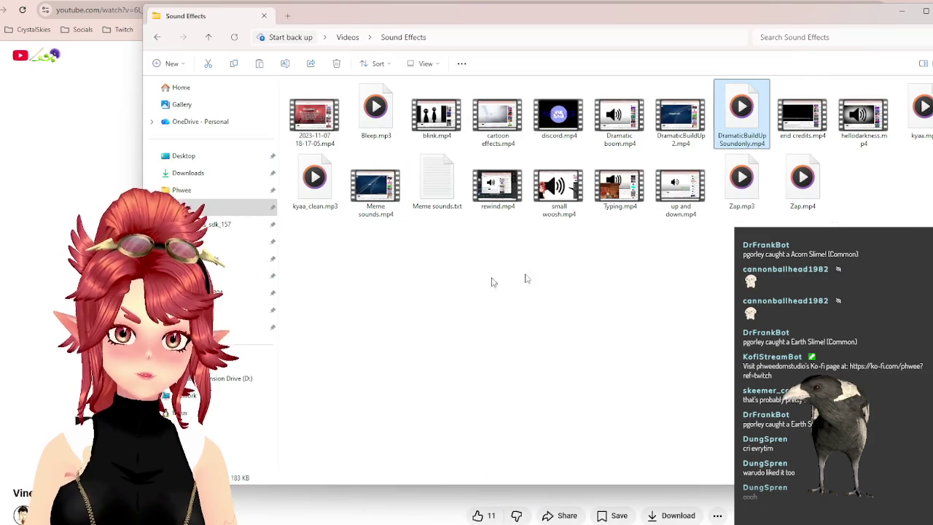
# Rename the newest recording in Videos to boom.mp4 and move it into Sound Effects
pyautogui.click(188, 208)
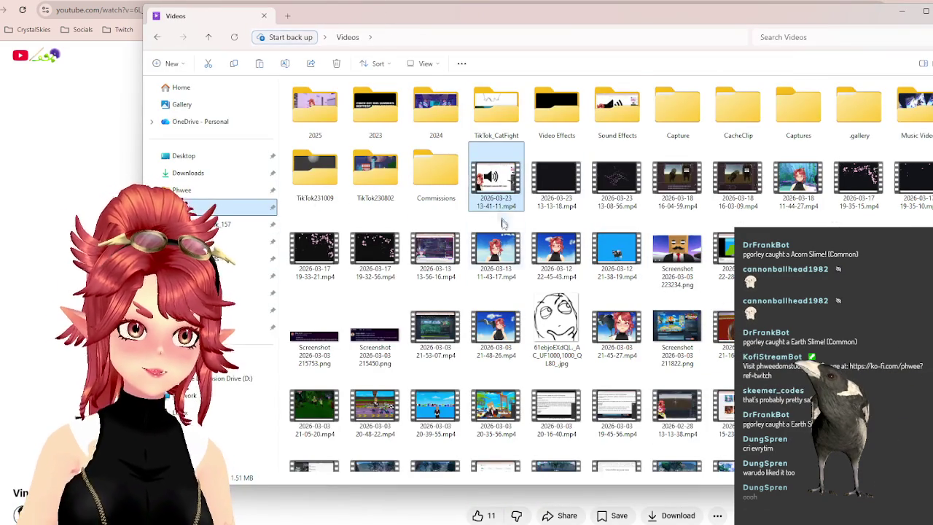
pyautogui.click(497, 211)
pyautogui.click(494, 199)
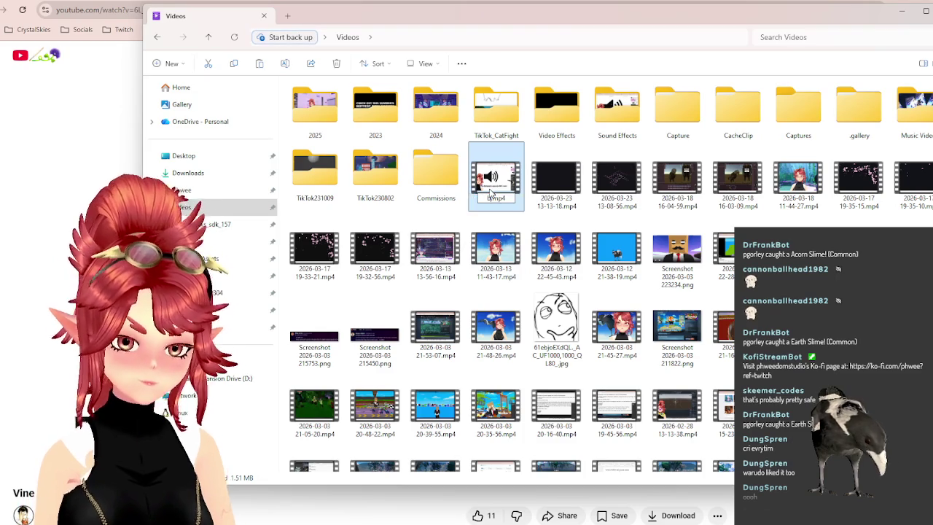
pyautogui.moveTo(491, 193)
pyautogui.mouseDown()
pyautogui.moveTo(638, 175)
pyautogui.moveTo(618, 110)
pyautogui.mouseUp()
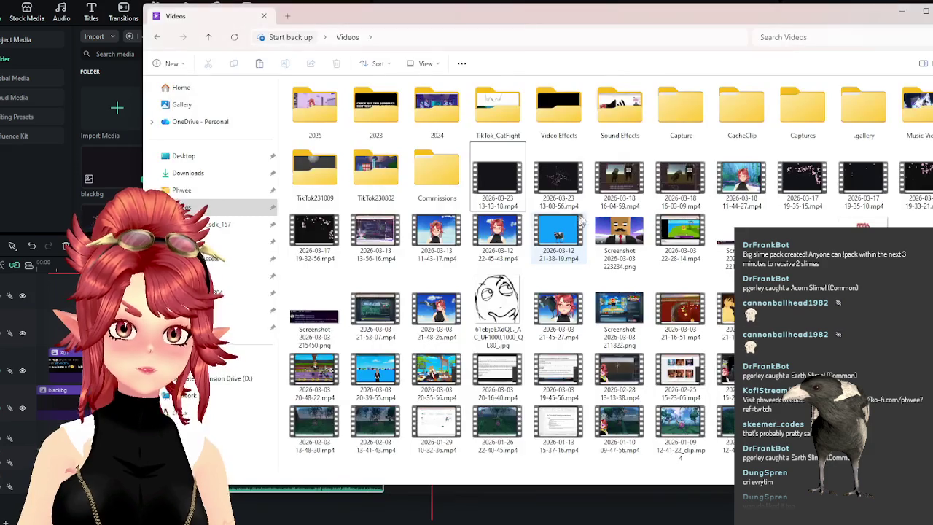
# Add boom.mp4 from the Sound Effects folder to the Filmora timeline, keeping the clip
pyautogui.doubleClick(603, 129)
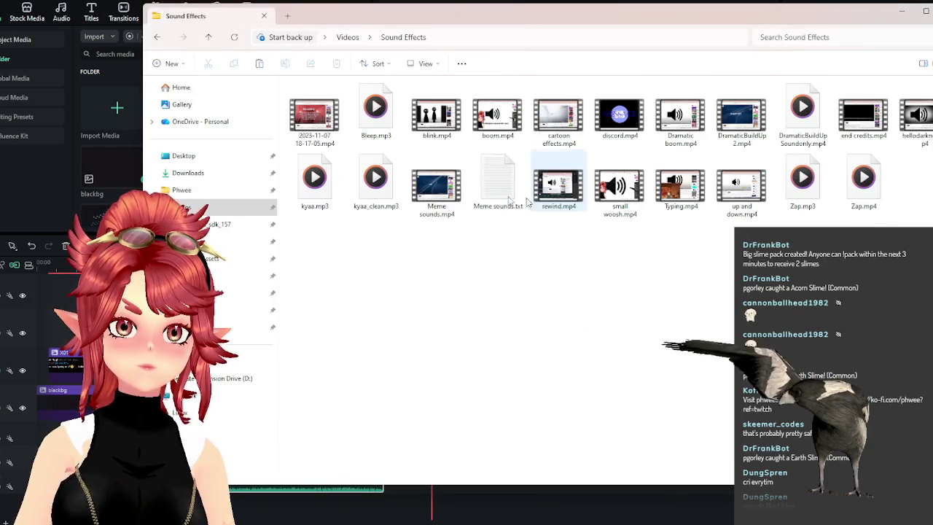
pyautogui.moveTo(496, 115)
pyautogui.mouseDown()
pyautogui.moveTo(436, 496)
pyautogui.moveTo(466, 328)
pyautogui.mouseUp()
pyautogui.click(548, 273)
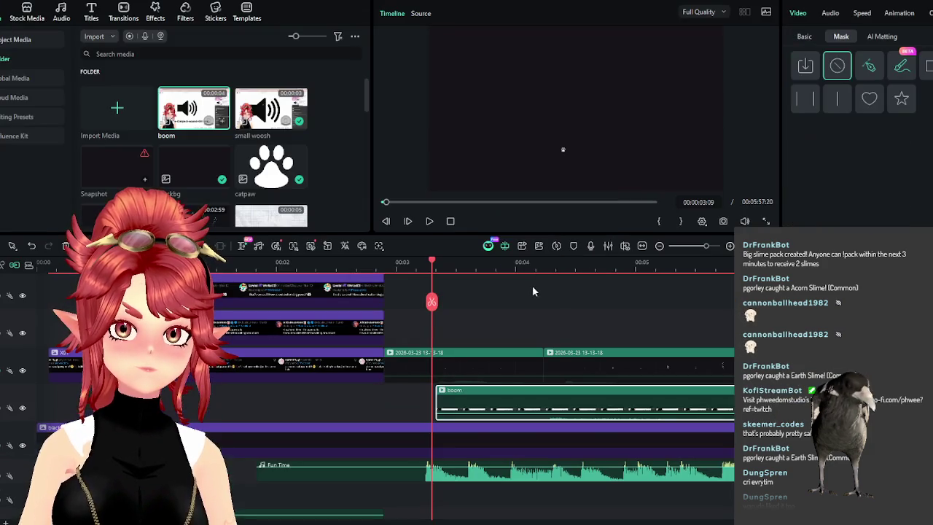
# Move the boom clip up a track, detach its audio, and delete the video part
pyautogui.moveTo(466, 399); pyautogui.dragTo(430, 324)
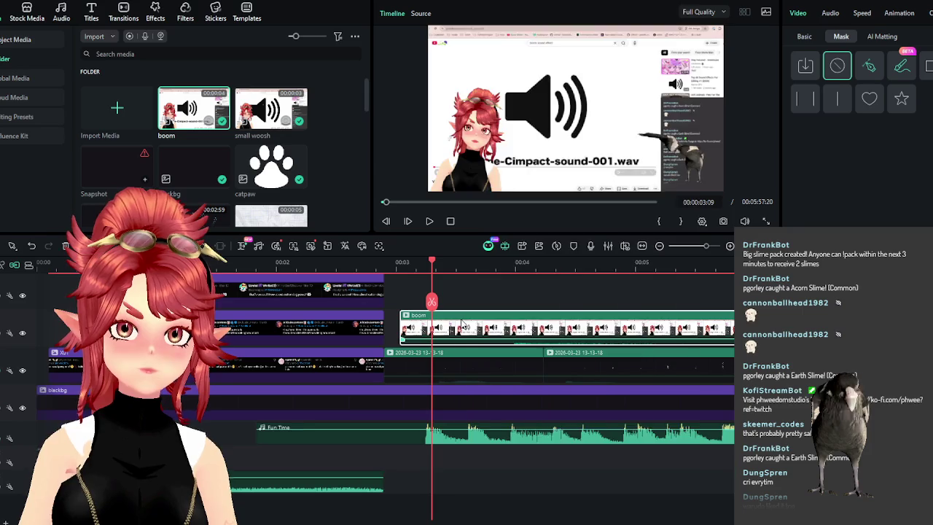
pyautogui.rightClick(462, 321)
pyautogui.click(504, 174)
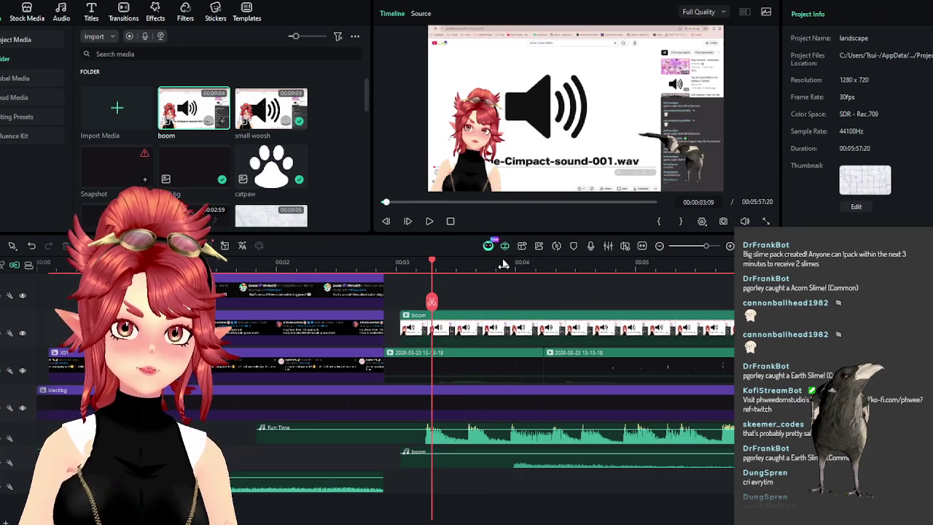
pyautogui.click(480, 325)
pyautogui.press('Delete')
# Trim the start of the boom audio and play back to hear its timing
pyautogui.moveTo(403, 456)
pyautogui.mouseDown()
pyautogui.moveTo(513, 474)
pyautogui.moveTo(294, 456)
pyautogui.mouseUp()
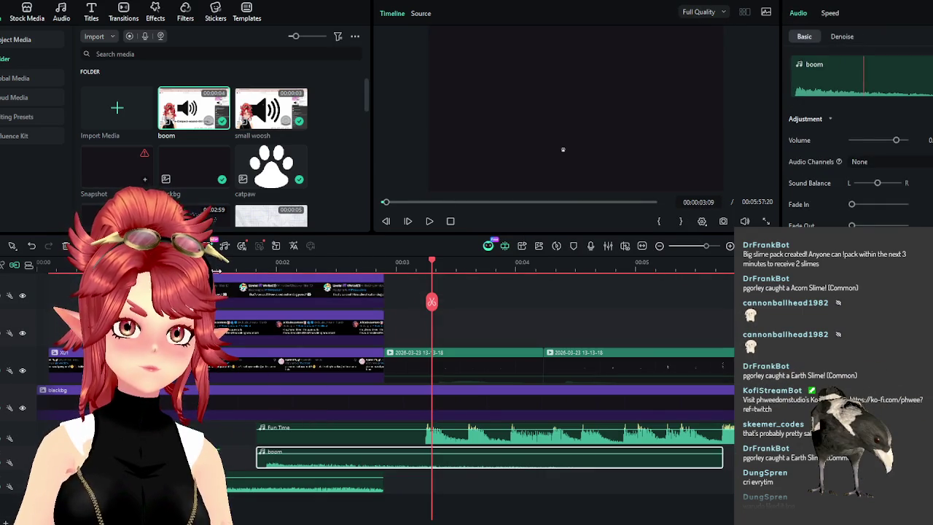
pyautogui.click(217, 268)
pyautogui.press('space')
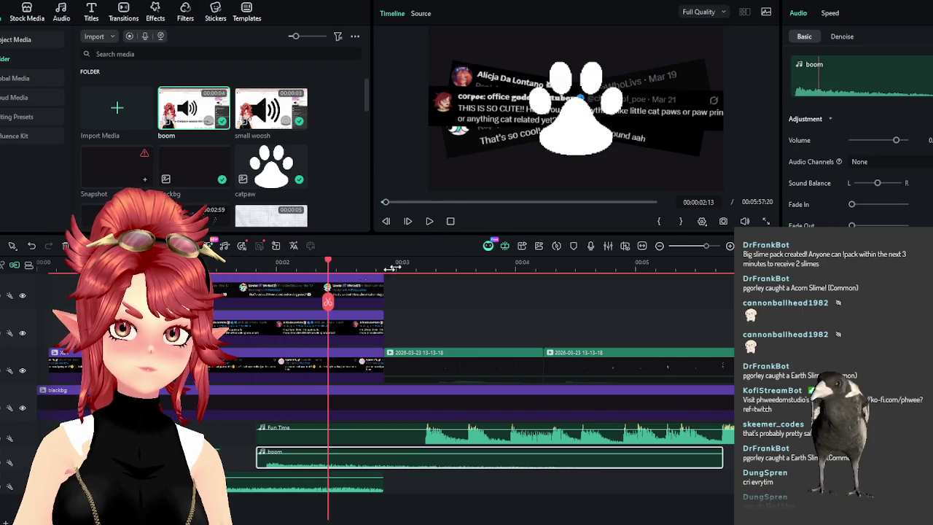
pyautogui.scroll(2, 313, 263)
pyautogui.scroll(1, 342, 266)
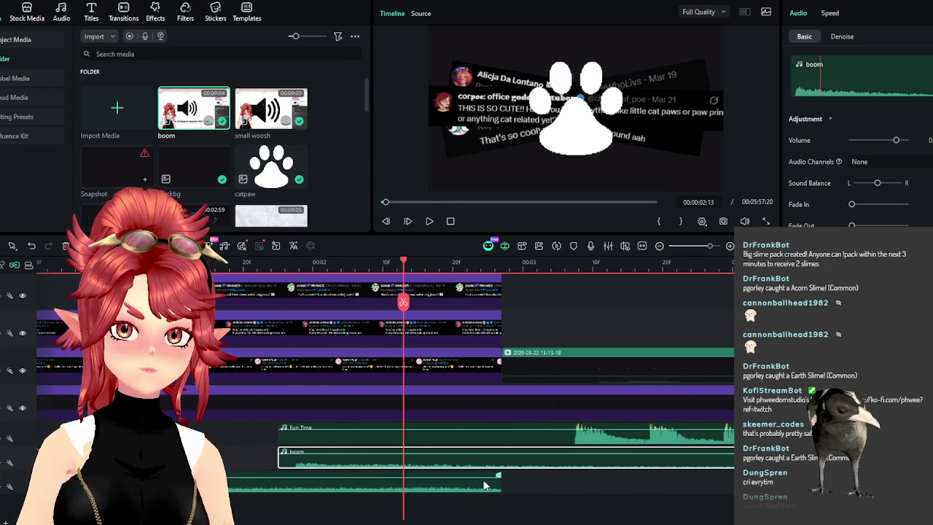
# Shorten the DramaticBuildUpSoundonly clip and play the paw entrance with its sounds
pyautogui.moveTo(498, 486); pyautogui.dragTo(289, 486)
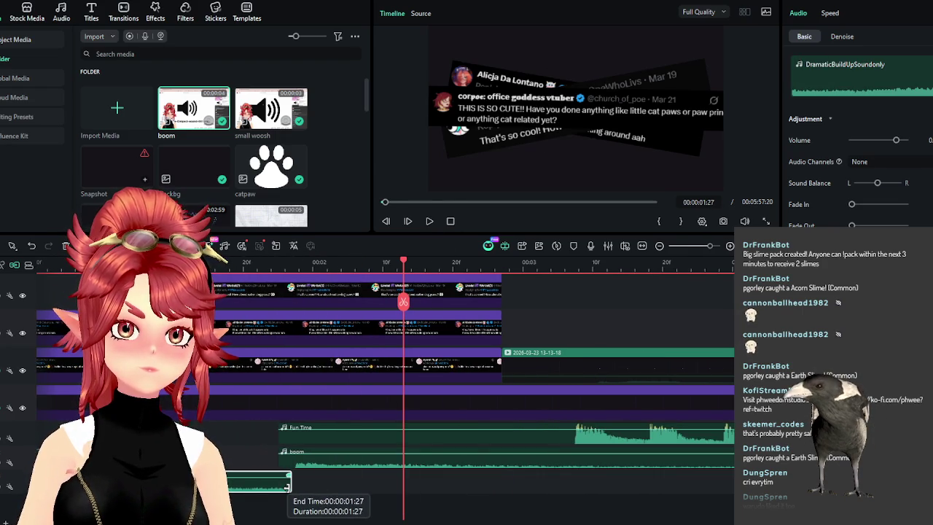
pyautogui.click(250, 263)
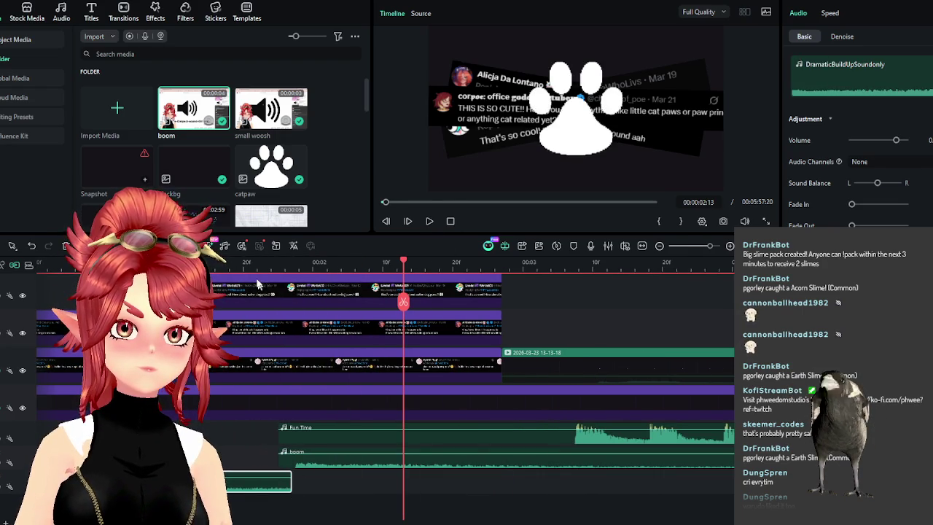
pyautogui.click(430, 221)
pyautogui.click(430, 222)
# Raise the boom clip's volume to 16.70 dB and replay the paw moment
pyautogui.click(351, 452)
pyautogui.moveTo(351, 452); pyautogui.dragTo(351, 447)
pyautogui.click(256, 268)
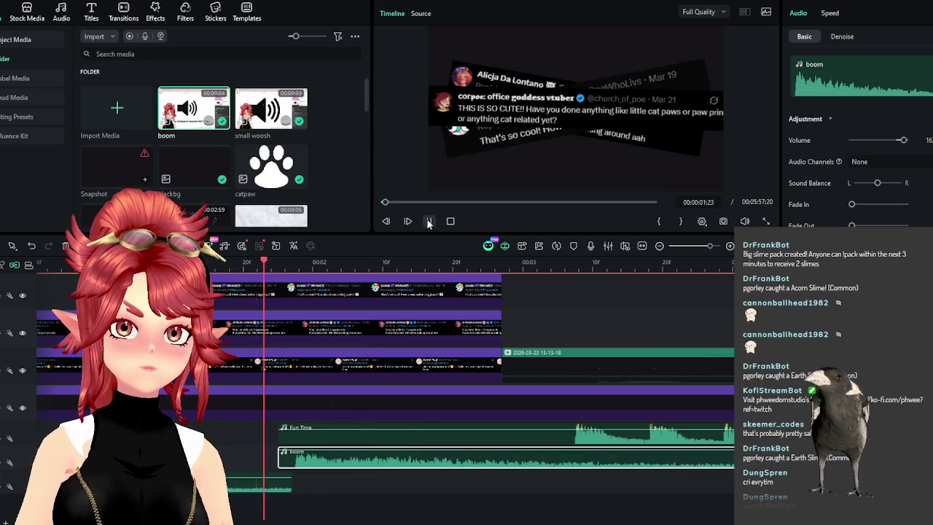
pyautogui.click(430, 222)
# Trim the build-up clip's end a little further and replay, stepping through frames
pyautogui.moveTo(292, 484); pyautogui.dragTo(298, 484)
pyautogui.click(252, 267)
pyautogui.click(430, 222)
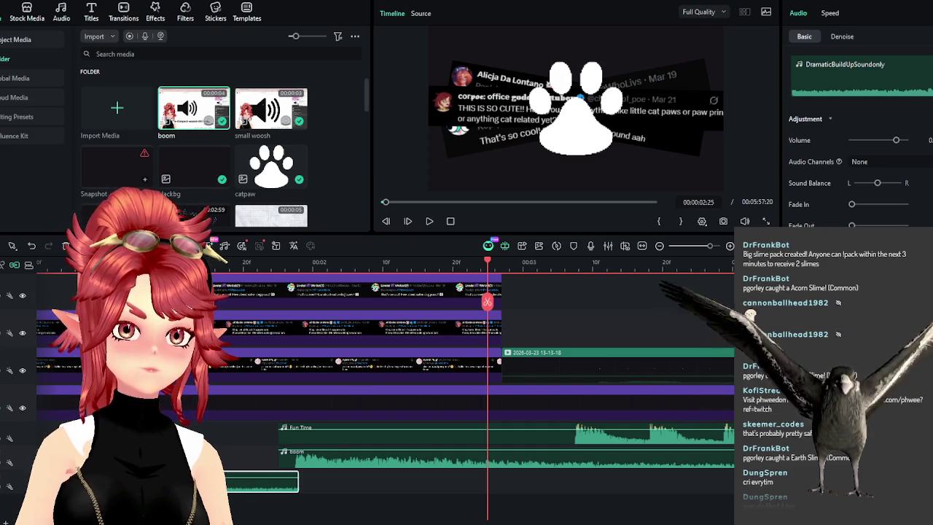
pyautogui.scroll(-1, 351, 392)
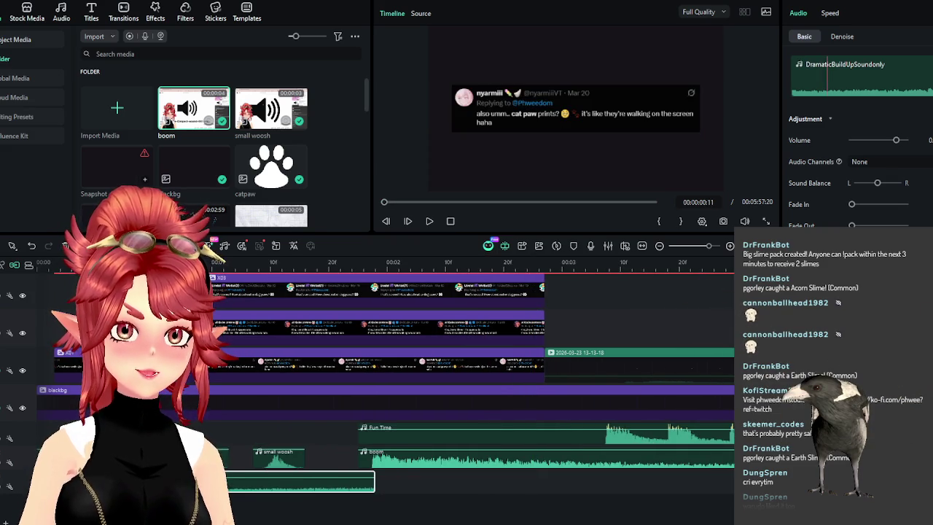
pyautogui.moveTo(240, 264); pyautogui.dragTo(345, 264)
pyautogui.press('Right')
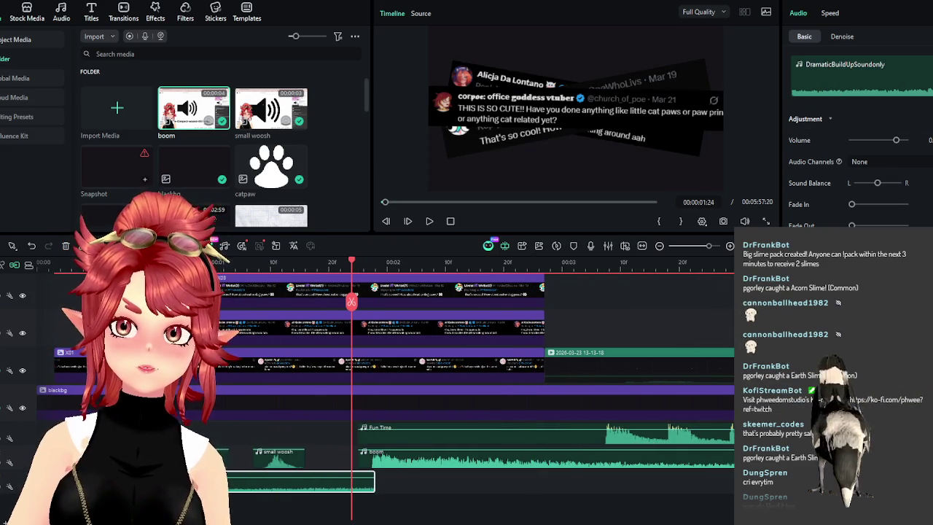
# Replay the opening from the start and from 00:00:02:16 to check sound timing
pyautogui.moveTo(325, 264); pyautogui.dragTo(20, 271)
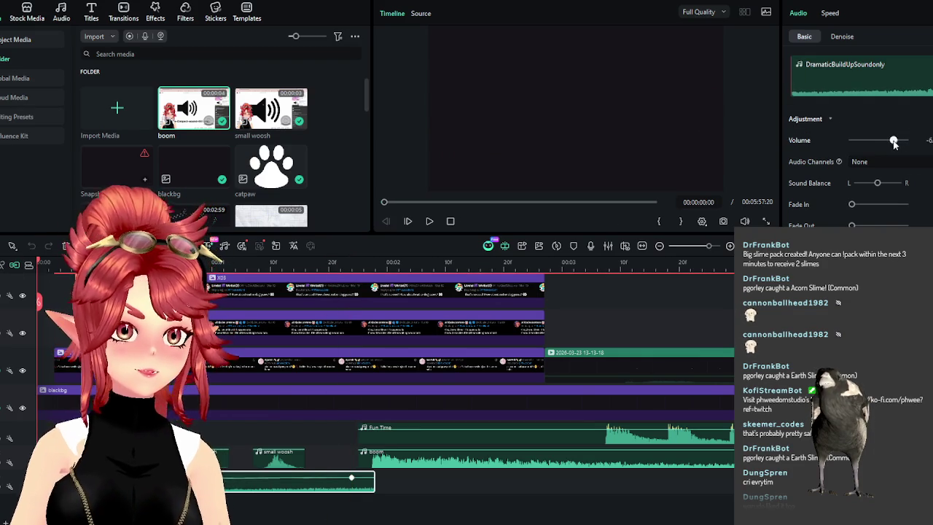
pyautogui.click(429, 222)
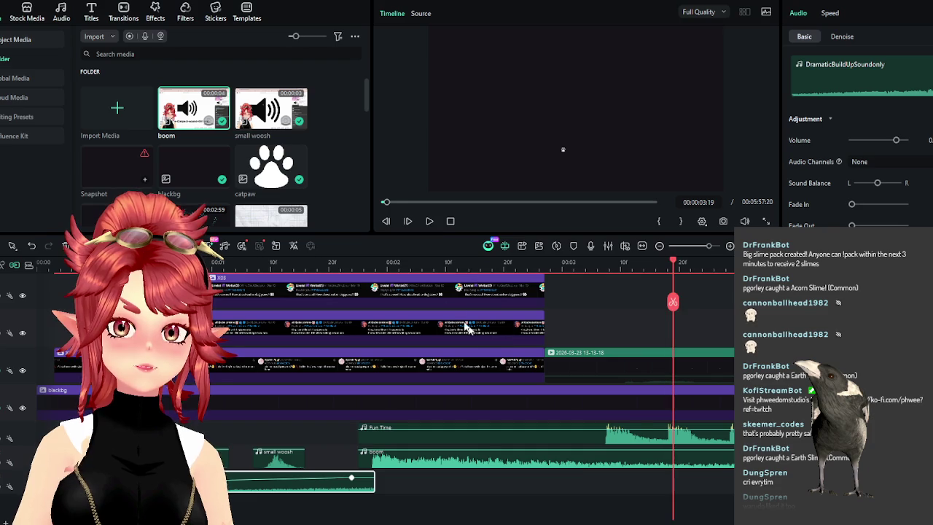
pyautogui.click(395, 261)
pyautogui.click(429, 222)
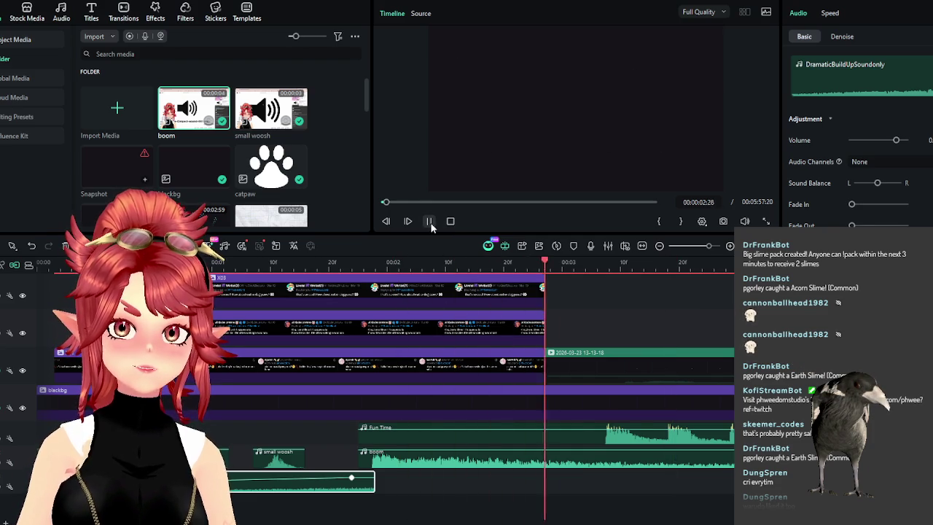
pyautogui.click(479, 261)
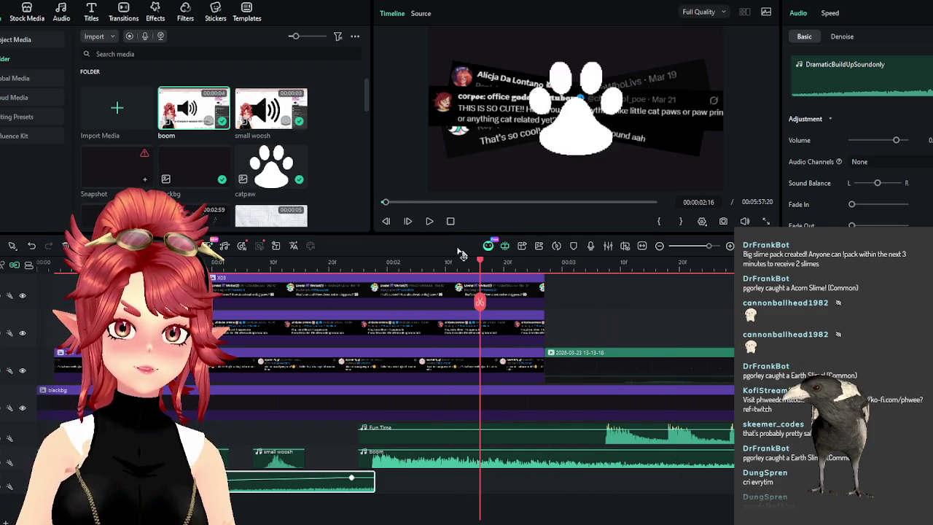
pyautogui.click(429, 222)
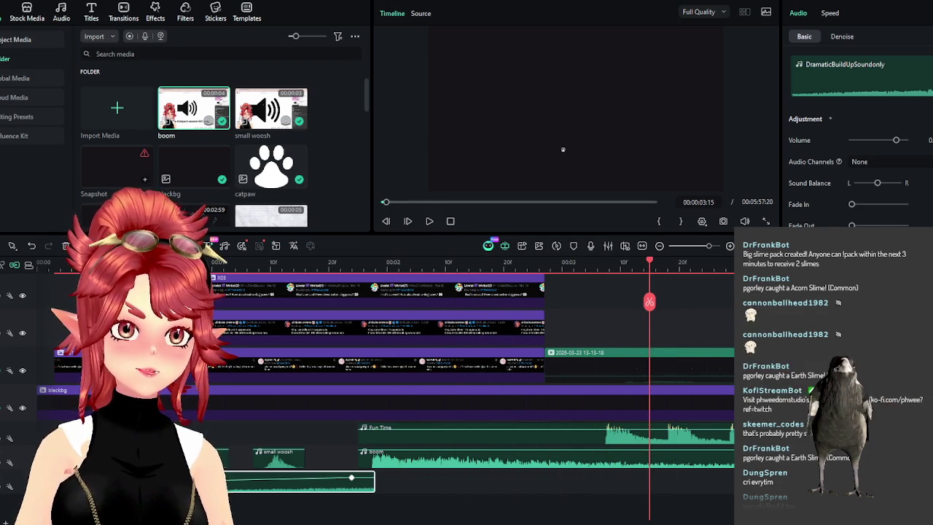
pyautogui.hscroll(3, 379, 408)
pyautogui.hscroll(2, 379, 409)
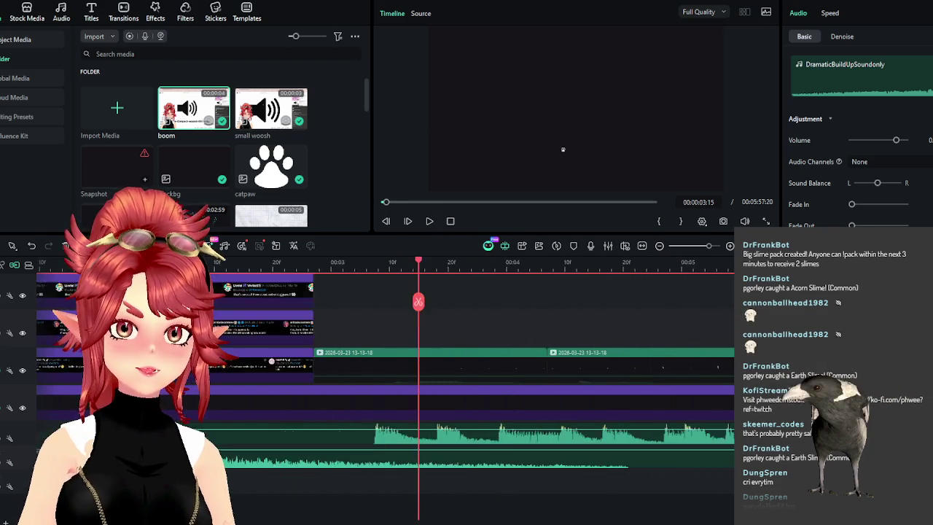
# Scale the paw-print overlay to 240 and position it at X 125, Y 300
pyautogui.click(431, 275)
pyautogui.click(449, 358)
pyautogui.click(804, 37)
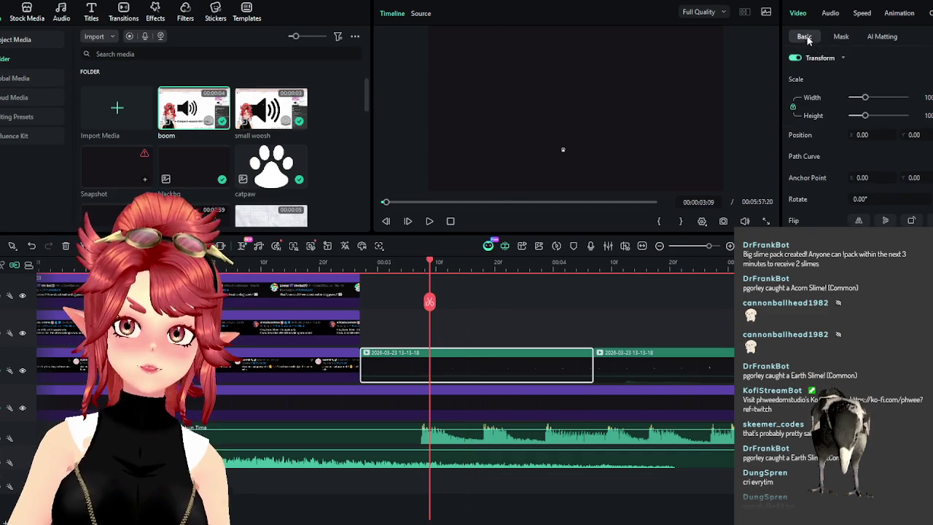
pyautogui.click(874, 97)
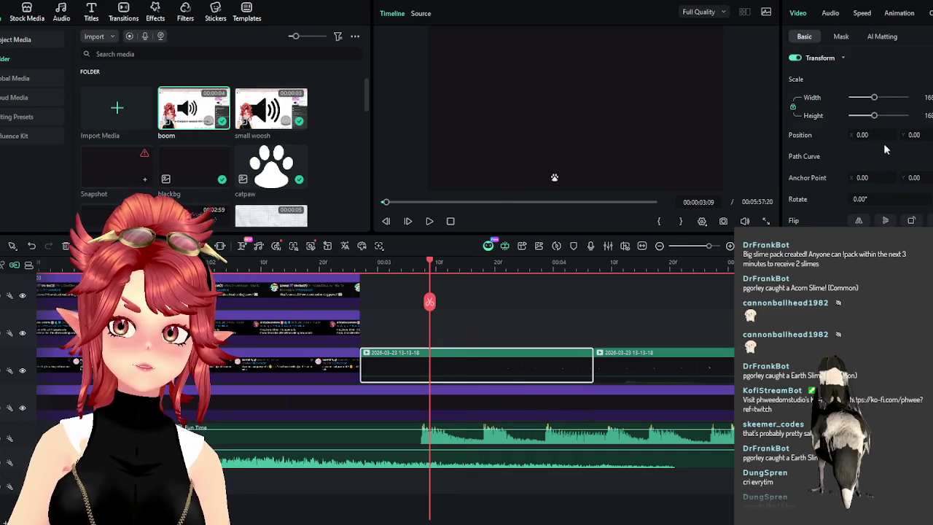
pyautogui.moveTo(864, 135); pyautogui.dragTo(889, 136)
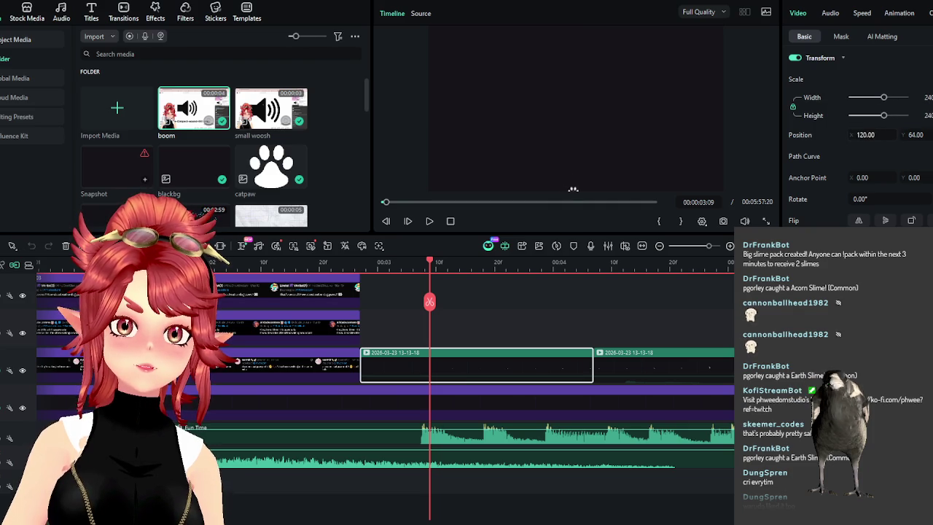
pyautogui.moveTo(574, 180); pyautogui.dragTo(572, 140)
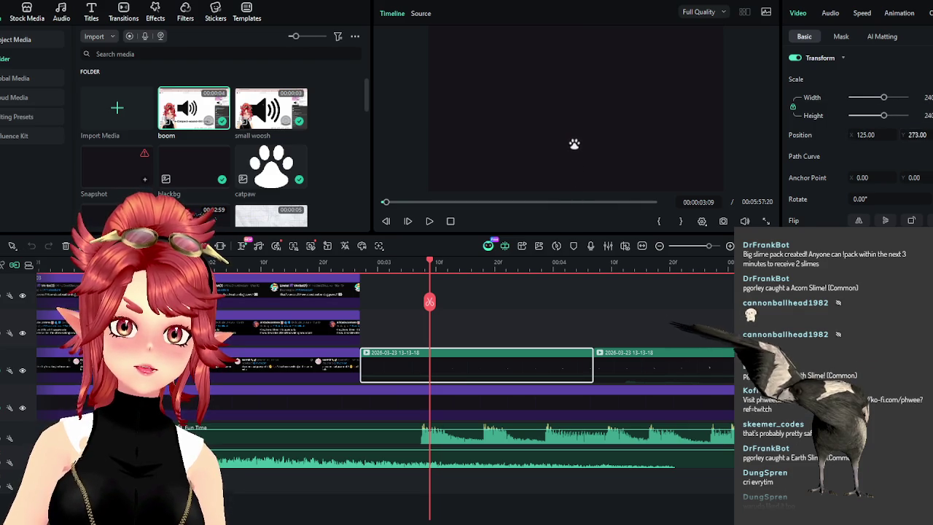
# Check the placement at 00:00:03:03 and delete the paw-print clip that follows
pyautogui.click(307, 264)
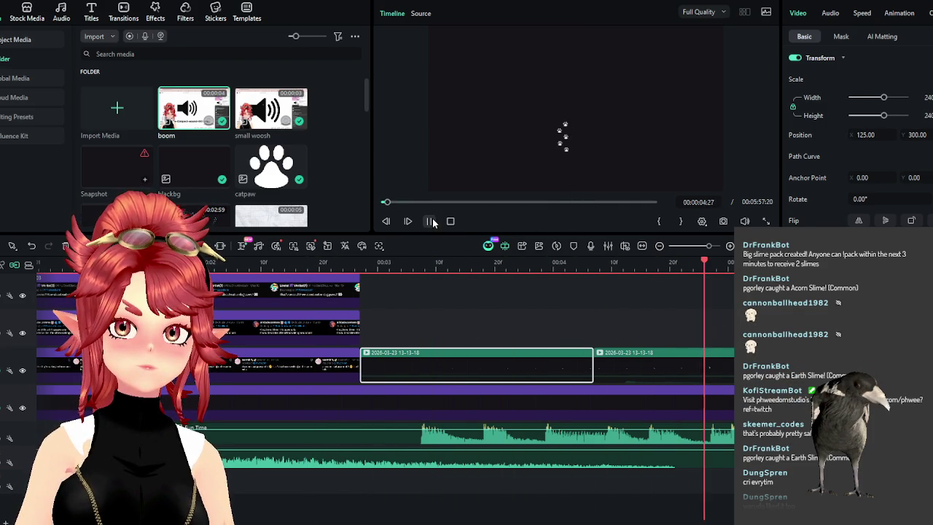
pyautogui.click(395, 265)
pyautogui.click(627, 365)
pyautogui.scroll(-2, 525, 379)
pyautogui.scroll(-2, 496, 383)
pyautogui.press('Delete')
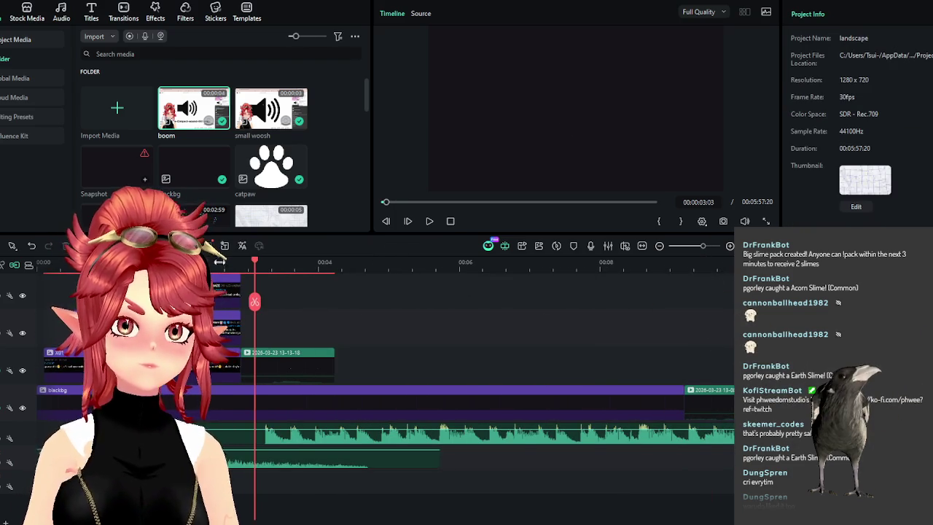
pyautogui.click(219, 259)
pyautogui.click(429, 223)
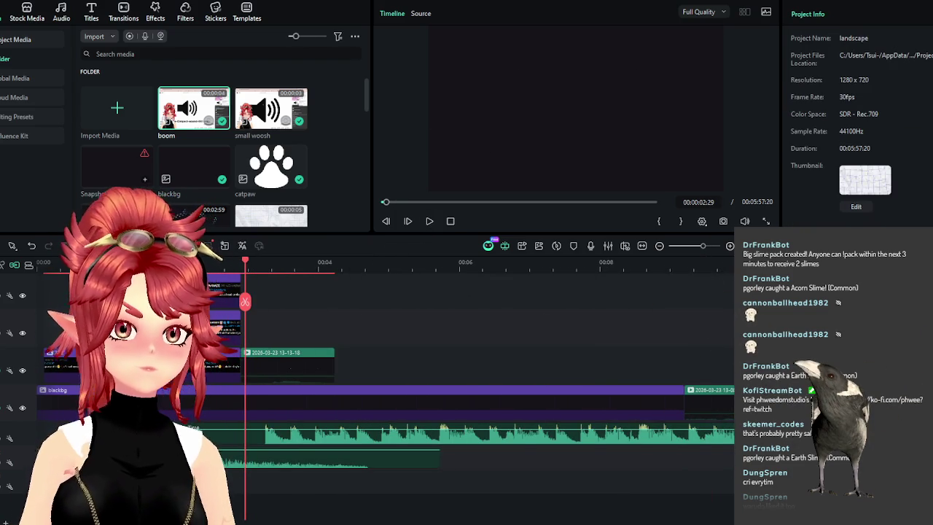
pyautogui.click(79, 262)
pyautogui.hotkey('ctrl', '=')
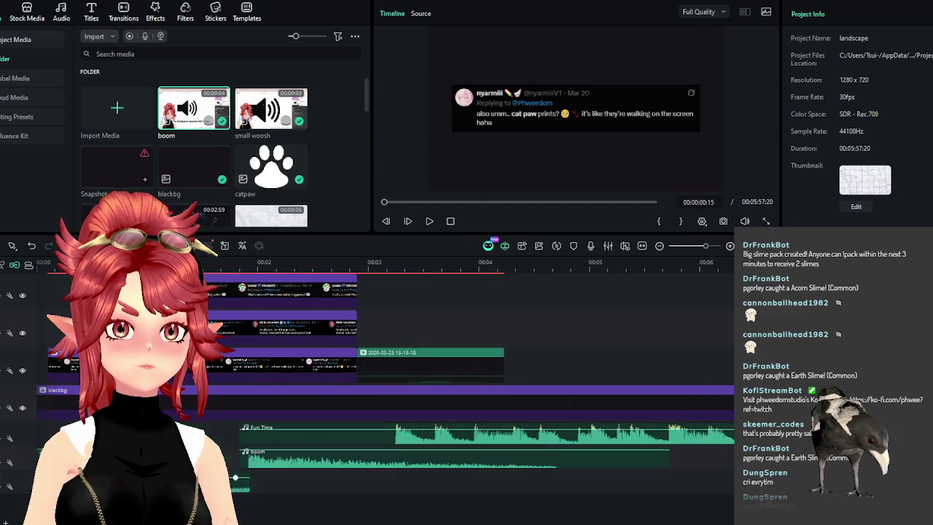
pyautogui.click(408, 221)
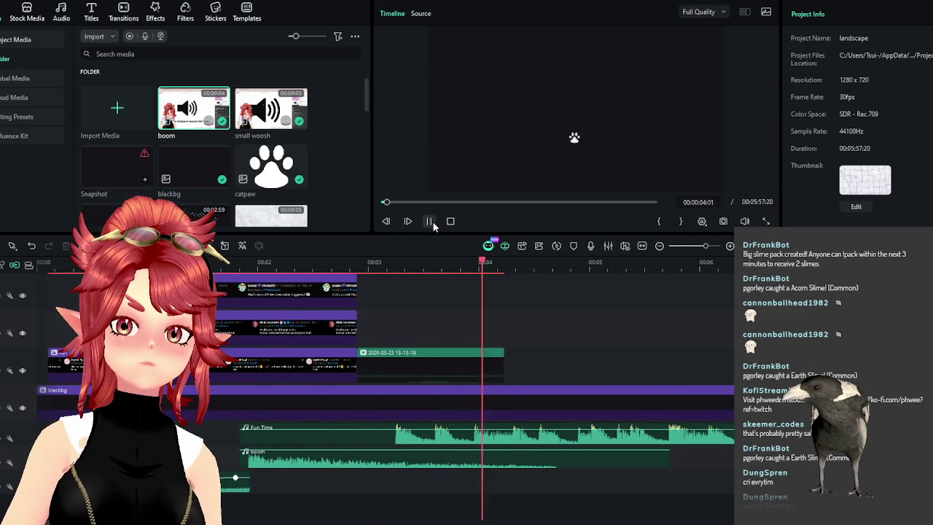
pyautogui.click(432, 220)
pyautogui.click(369, 269)
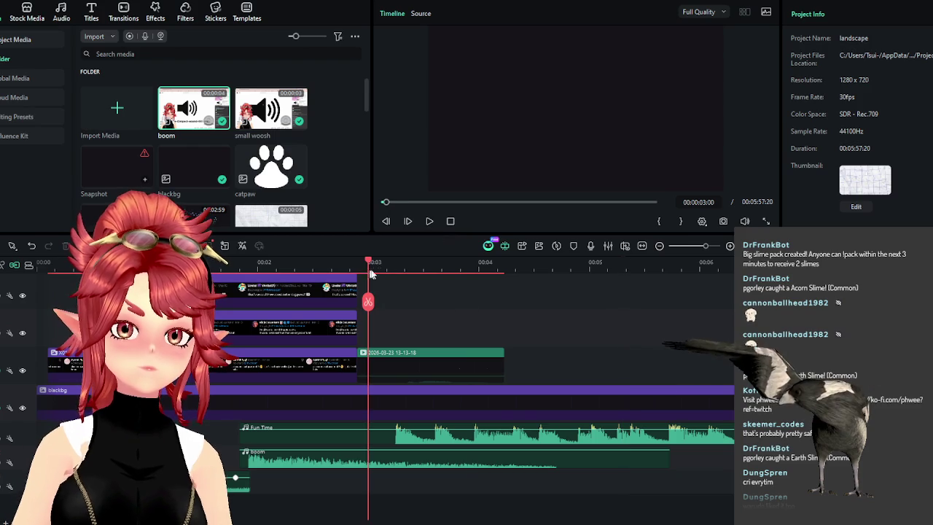
pyautogui.click(432, 218)
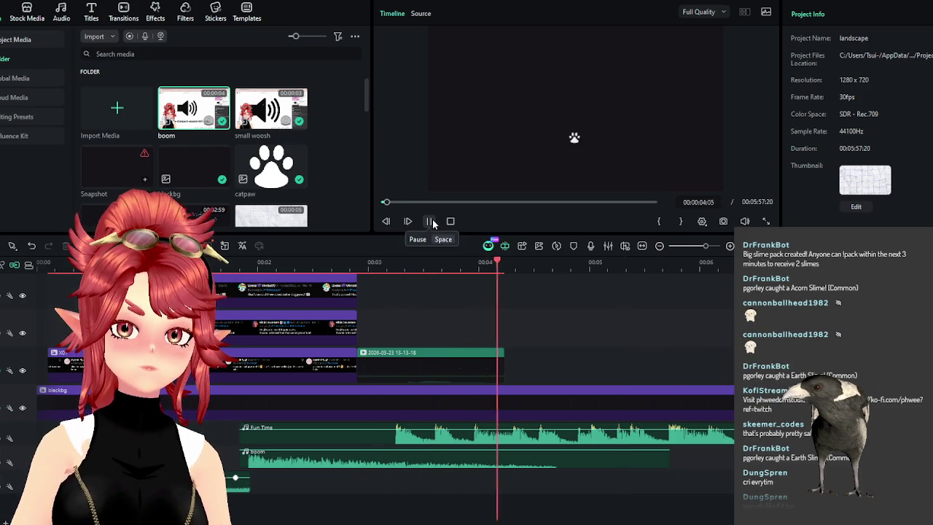
pyautogui.click(372, 264)
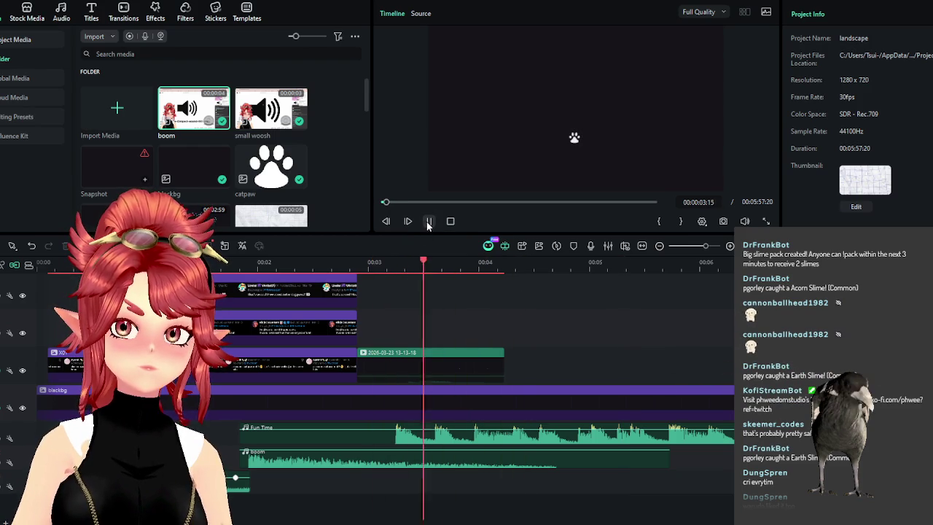
pyautogui.click(429, 222)
pyautogui.click(430, 222)
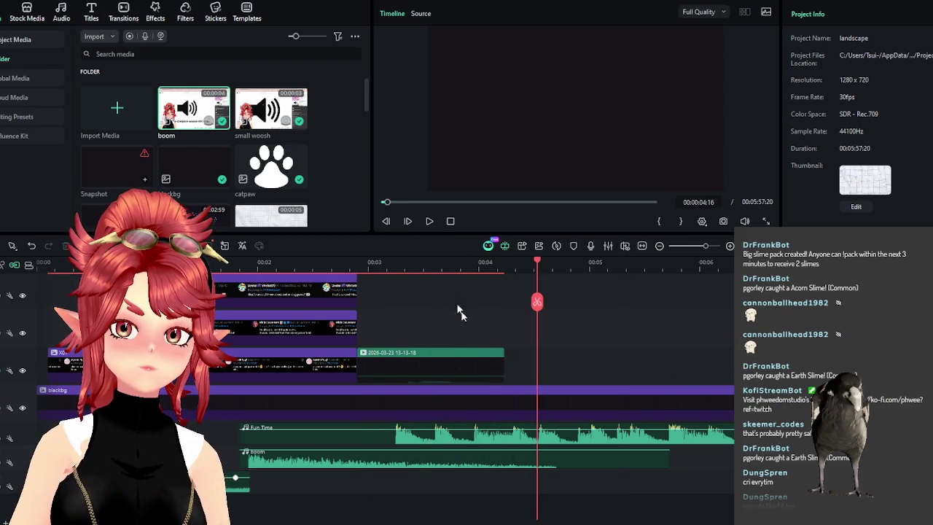
pyautogui.moveTo(502, 367); pyautogui.dragTo(533, 366)
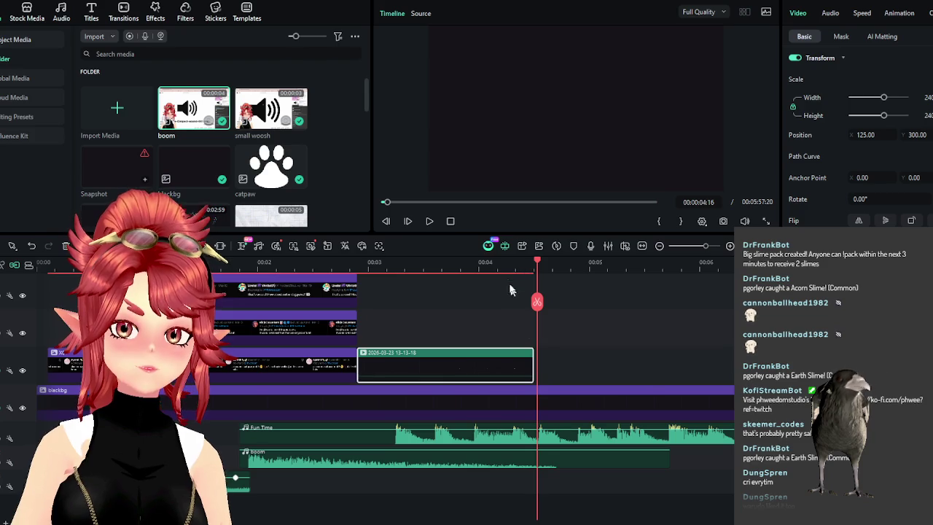
# Extend the paw clip to the playhead and butt the next paw clip against it at 00:00:04:16
pyautogui.hotkey('ctrl', 'z')
pyautogui.hotkey('ctrl', 'z')
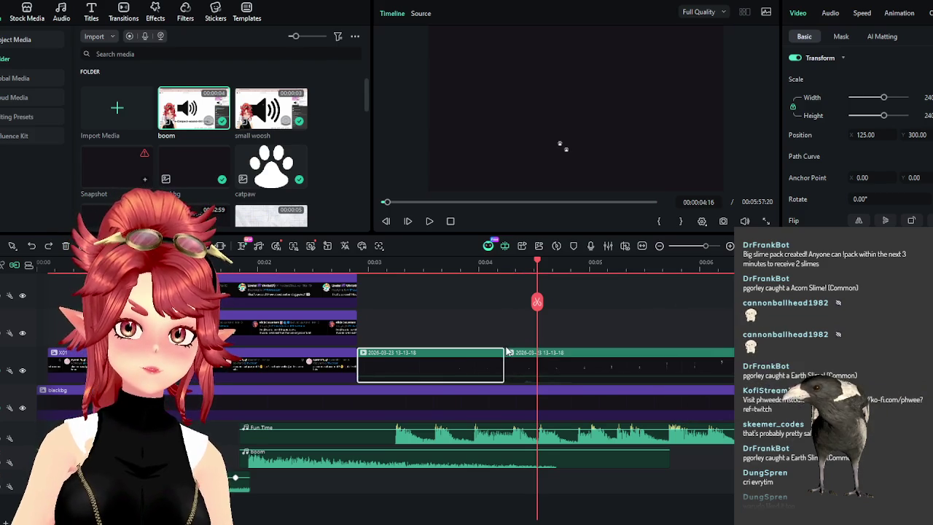
pyautogui.moveTo(500, 359)
pyautogui.mouseDown()
pyautogui.moveTo(537, 360)
pyautogui.moveTo(564, 393)
pyautogui.mouseUp()
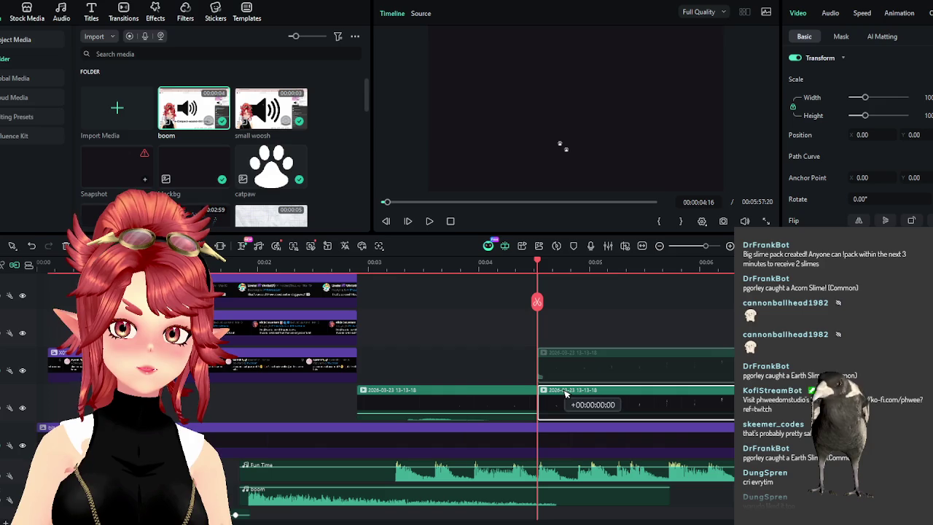
pyautogui.moveTo(473, 393); pyautogui.dragTo(473, 357)
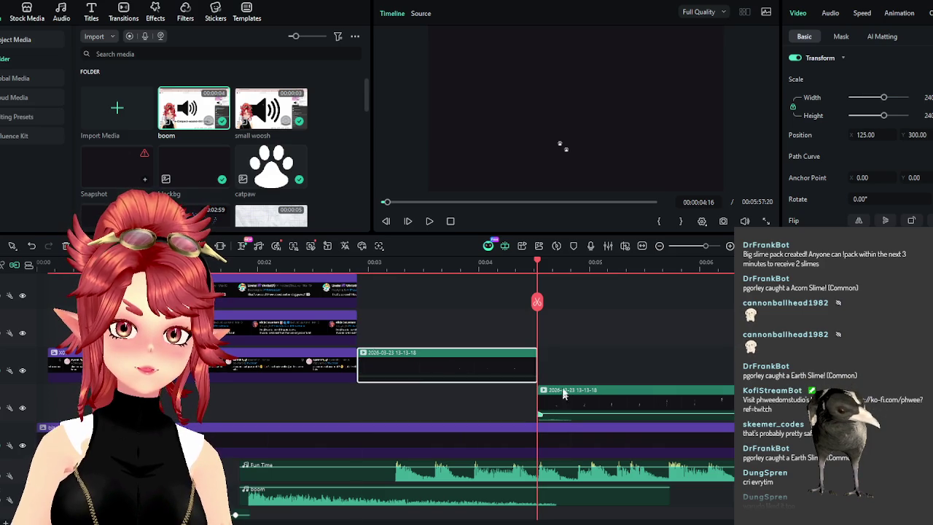
pyautogui.moveTo(563, 395); pyautogui.dragTo(562, 357)
pyautogui.click(429, 222)
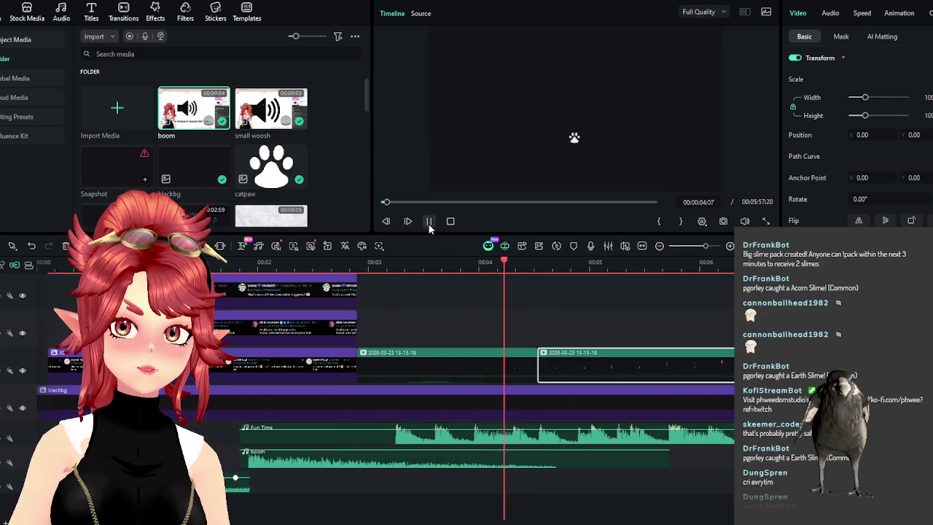
pyautogui.press('space')
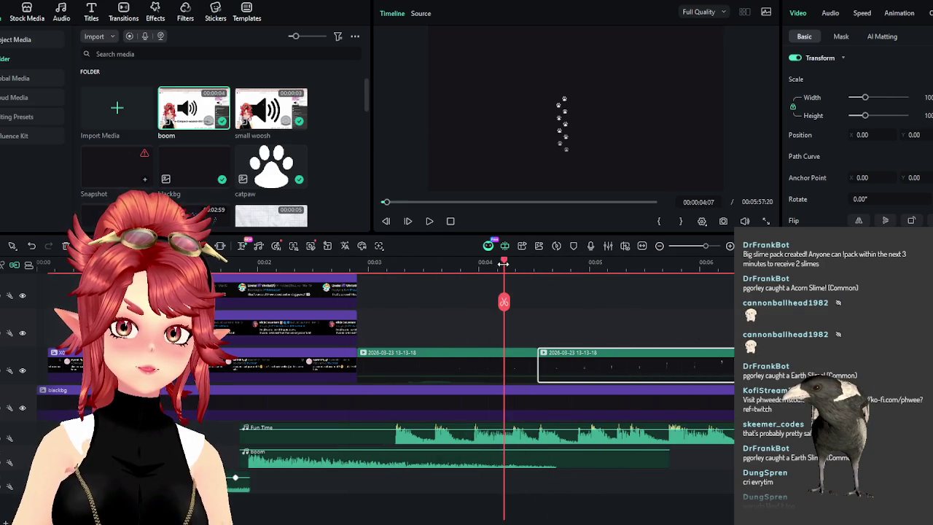
pyautogui.click(476, 365)
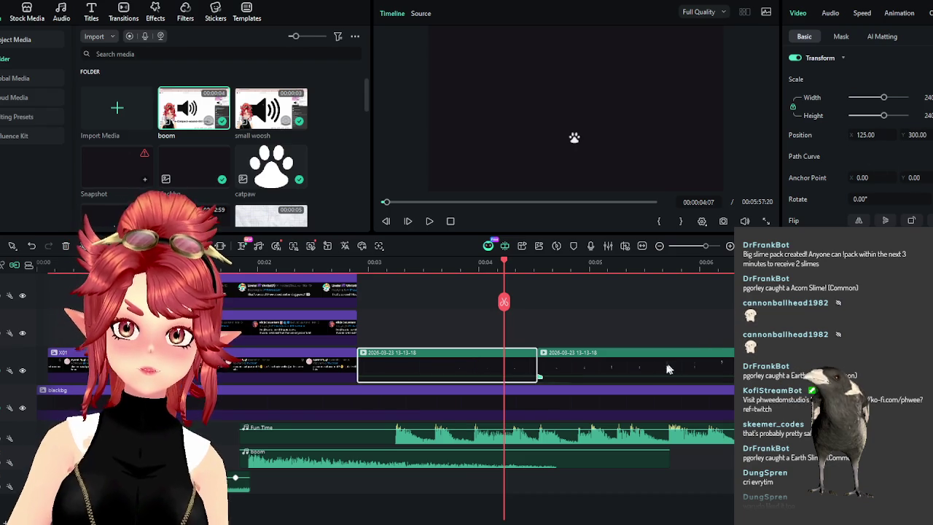
# Set the second paw-print clip's horizontal position to 125
pyautogui.click(641, 360)
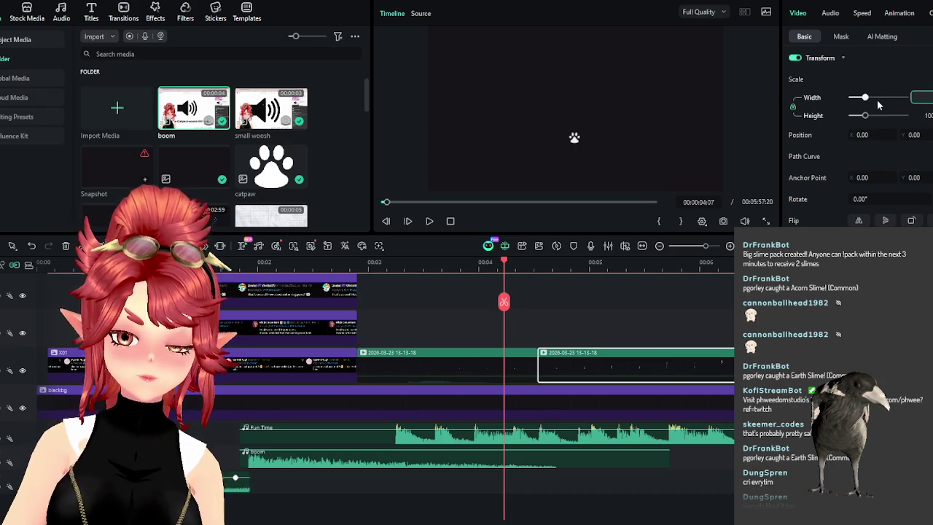
pyautogui.click(475, 353)
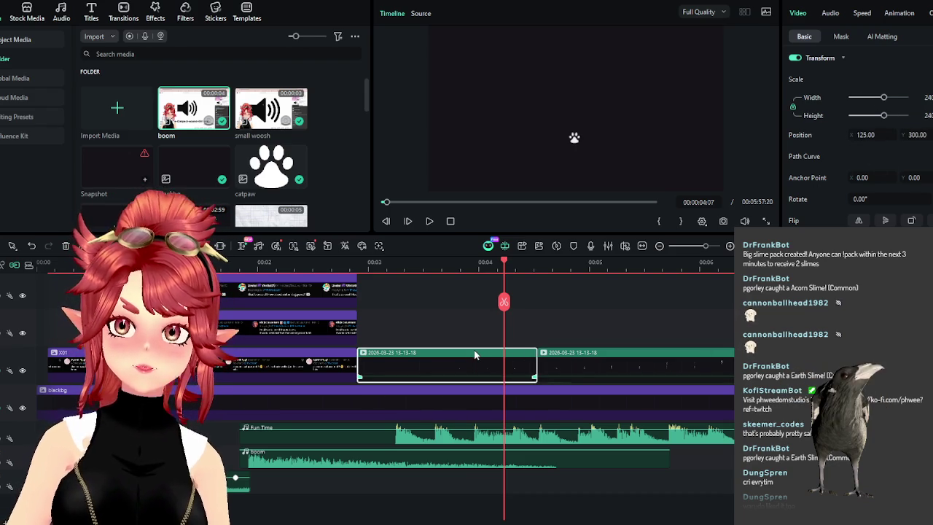
pyautogui.click(590, 368)
pyautogui.doubleClick(863, 135)
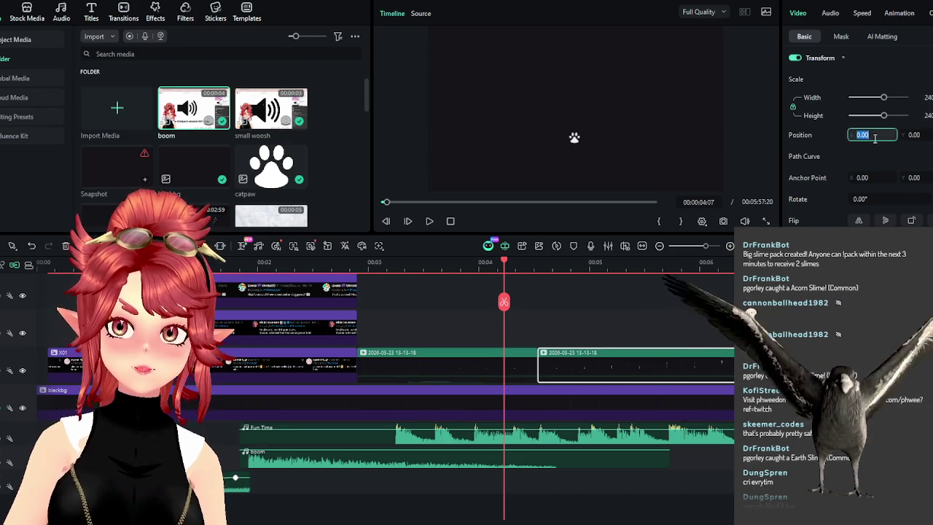
pyautogui.write('125')
pyautogui.press('Tab')
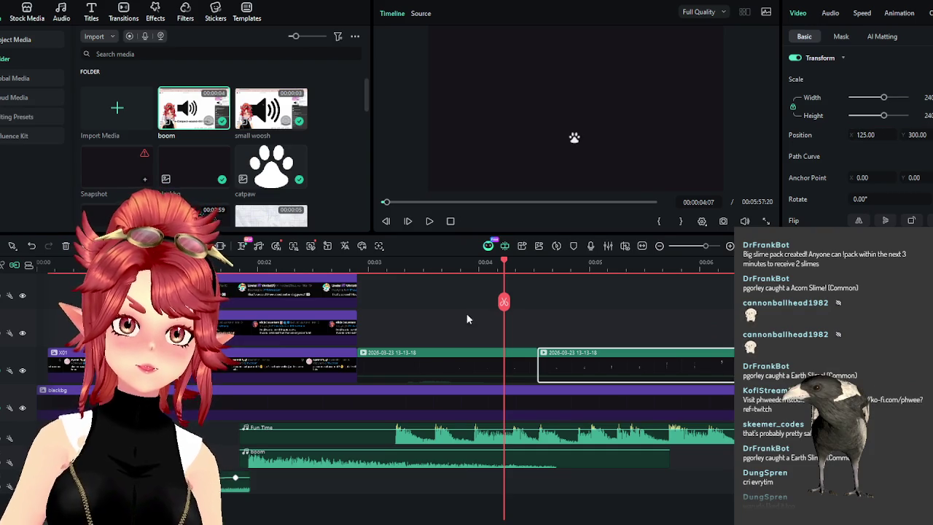
# Play the paw-print trail around 00:04:17 to check the new position
pyautogui.click(434, 261)
pyautogui.click(430, 221)
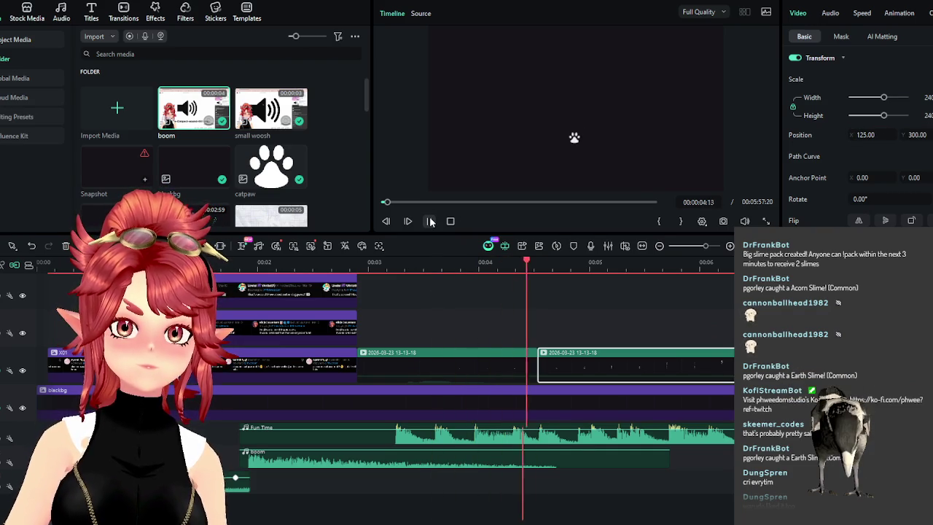
pyautogui.click(430, 220)
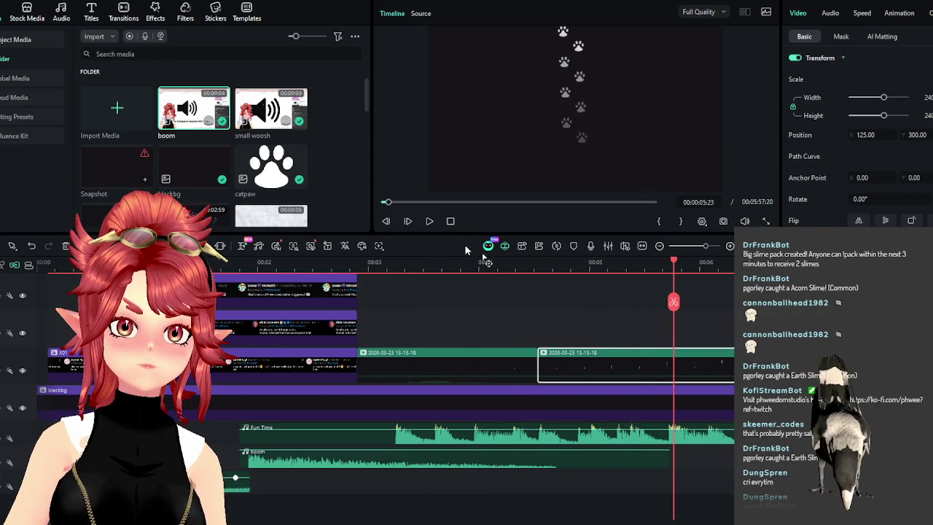
pyautogui.click(522, 263)
pyautogui.click(540, 267)
pyautogui.moveTo(540, 267); pyautogui.dragTo(549, 268)
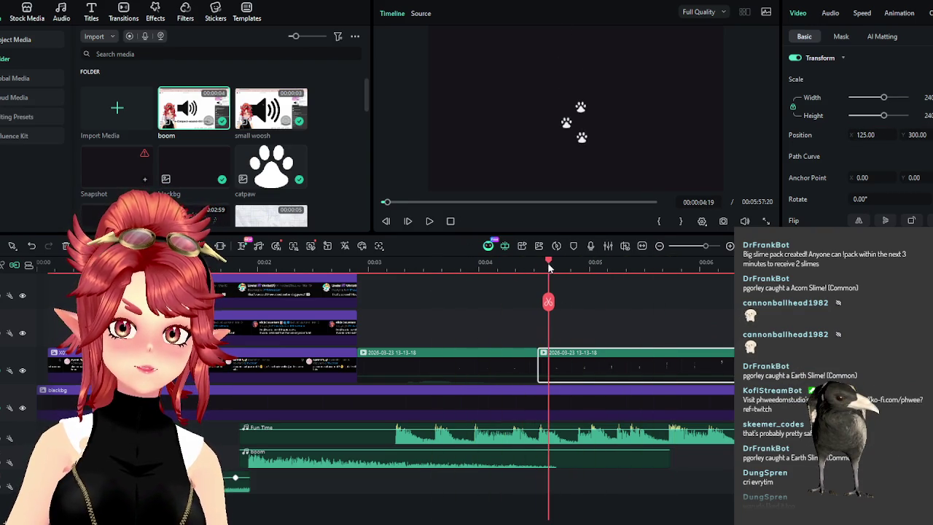
pyautogui.click(486, 268)
pyautogui.click(430, 221)
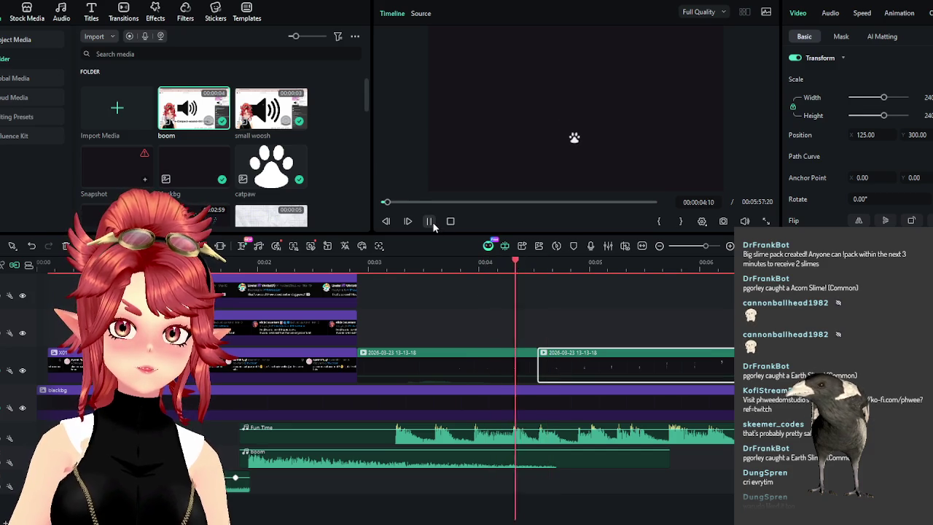
# Replay the trail from about 3 seconds and scrub through the prints to 00:04:02
pyautogui.click(382, 264)
pyautogui.click(408, 361)
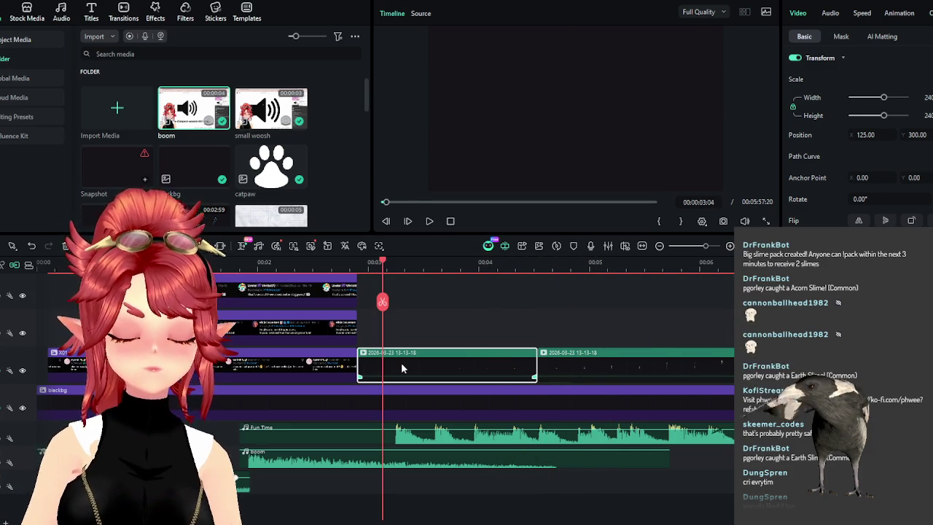
pyautogui.click(350, 266)
pyautogui.click(429, 221)
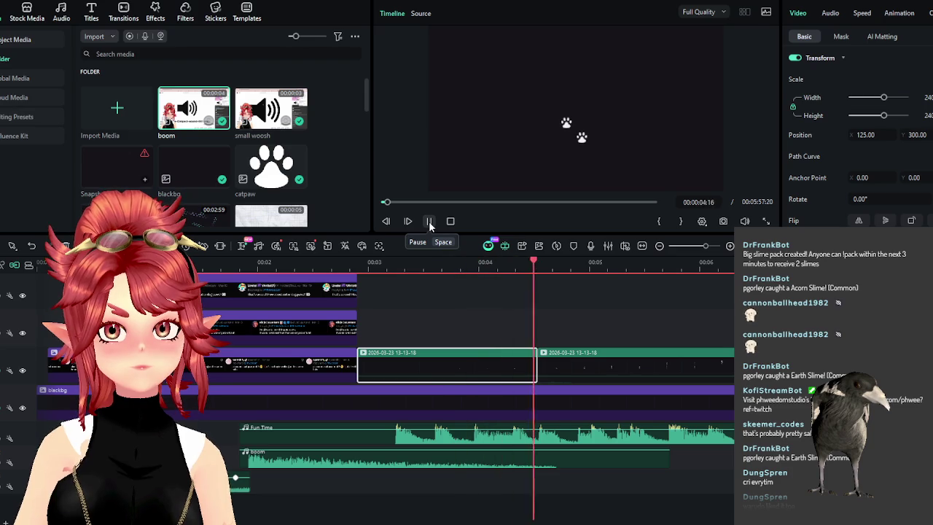
pyautogui.click(429, 221)
pyautogui.click(357, 266)
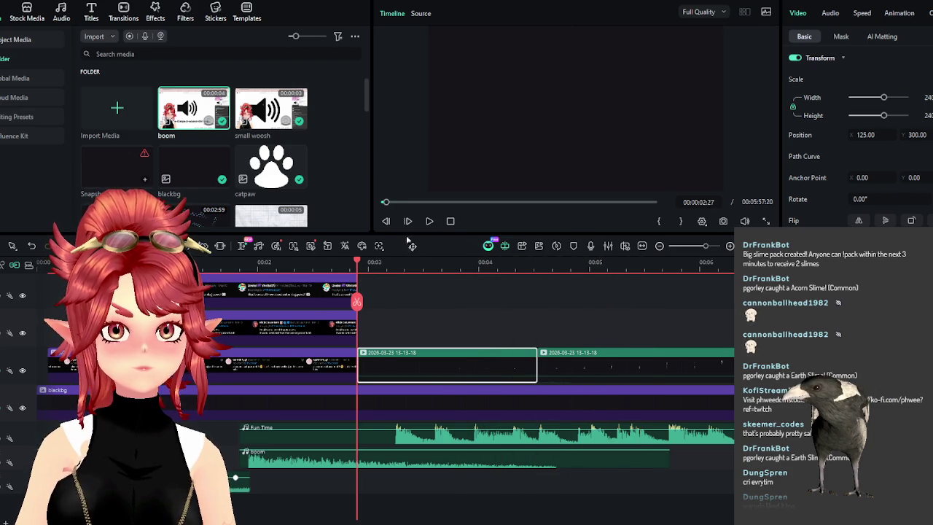
pyautogui.click(428, 224)
pyautogui.click(430, 224)
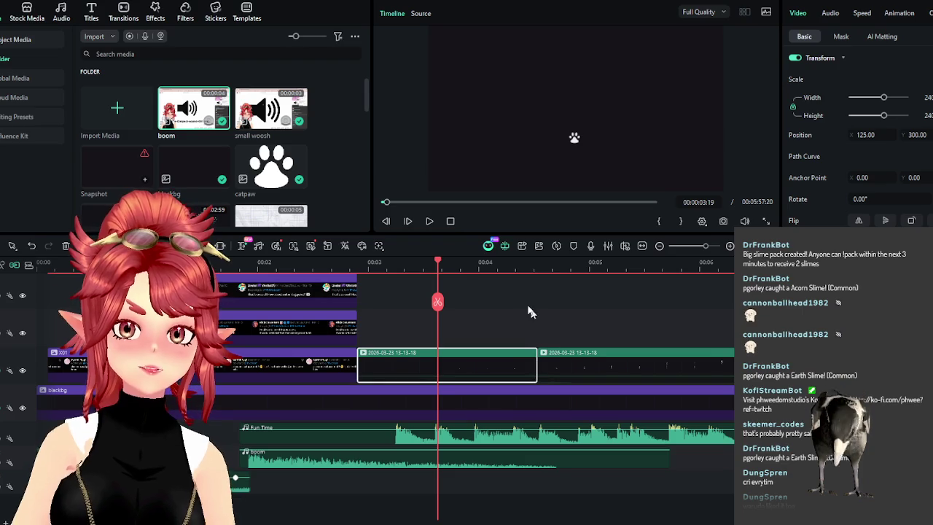
pyautogui.moveTo(439, 268); pyautogui.dragTo(485, 287)
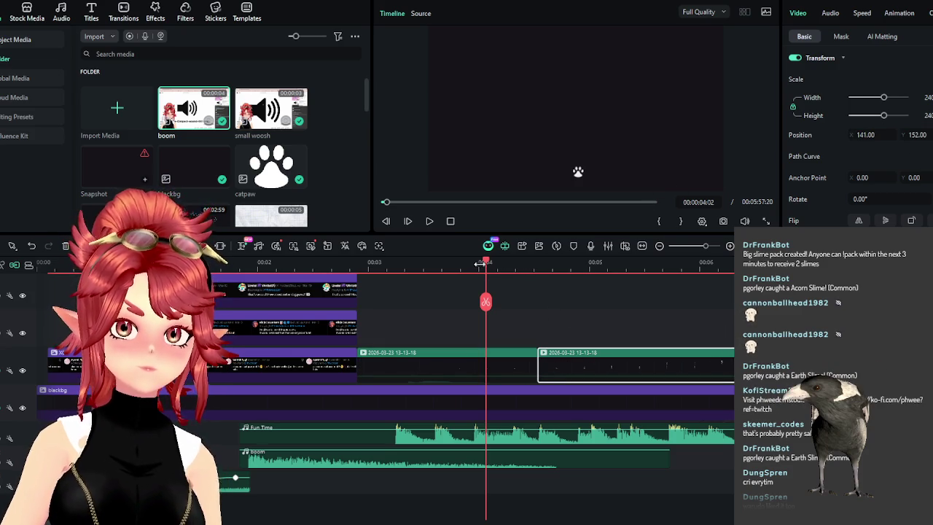
# Play the paw trail from 00:03:15 and scrub forward to 00:06:09 on the later clip
pyautogui.moveTo(488, 266)
pyautogui.mouseDown()
pyautogui.moveTo(575, 266)
pyautogui.moveTo(419, 292)
pyautogui.mouseUp()
pyautogui.press('space')
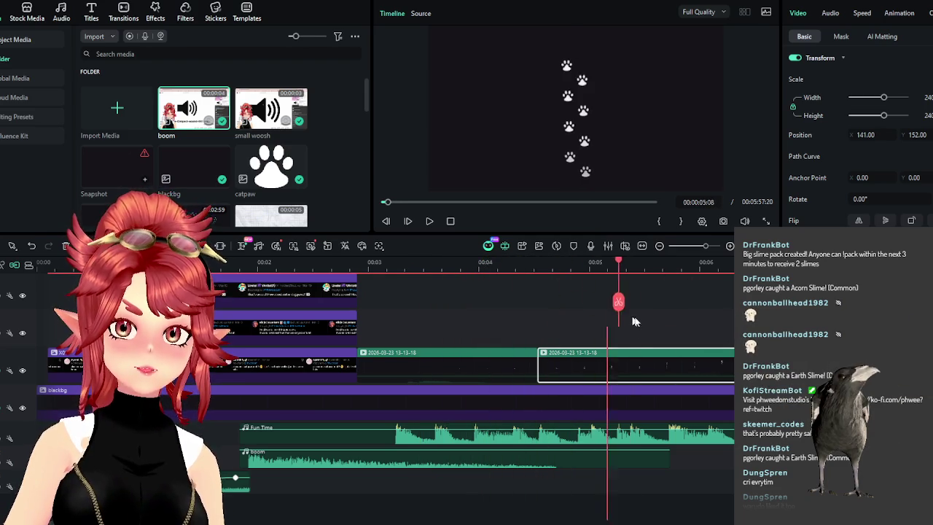
pyautogui.hscroll(3, 535, 367)
pyautogui.hscroll(3, 520, 358)
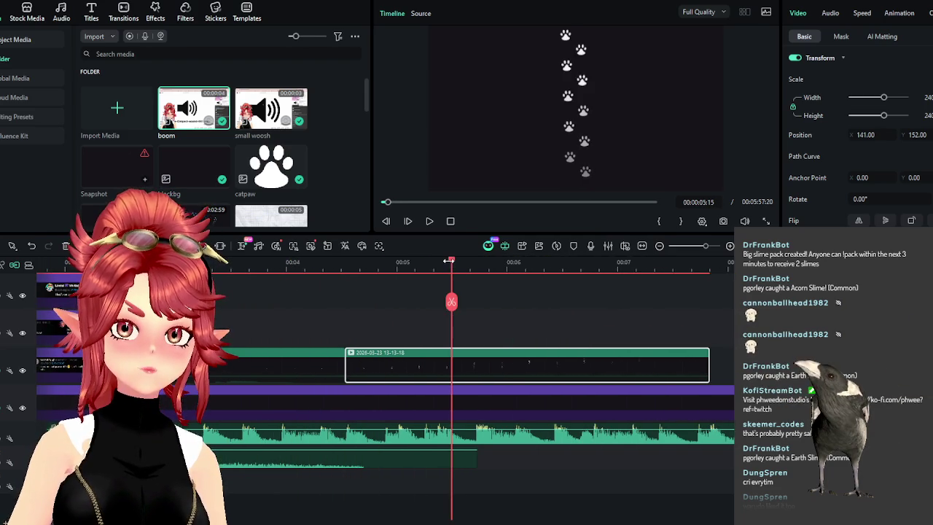
pyautogui.moveTo(449, 261); pyautogui.dragTo(540, 273)
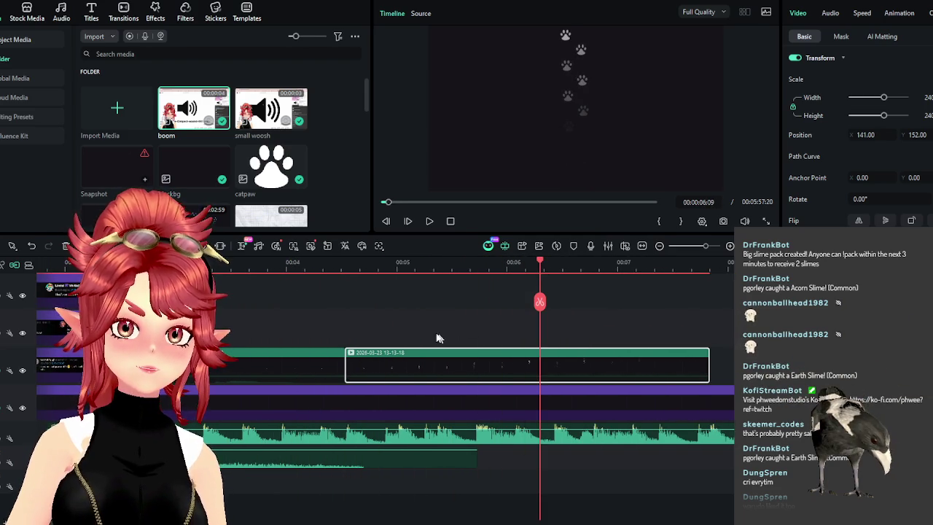
# Shrink the later paw-print overlay and set its horizontal position to 0
pyautogui.moveTo(883, 100); pyautogui.dragTo(879, 100)
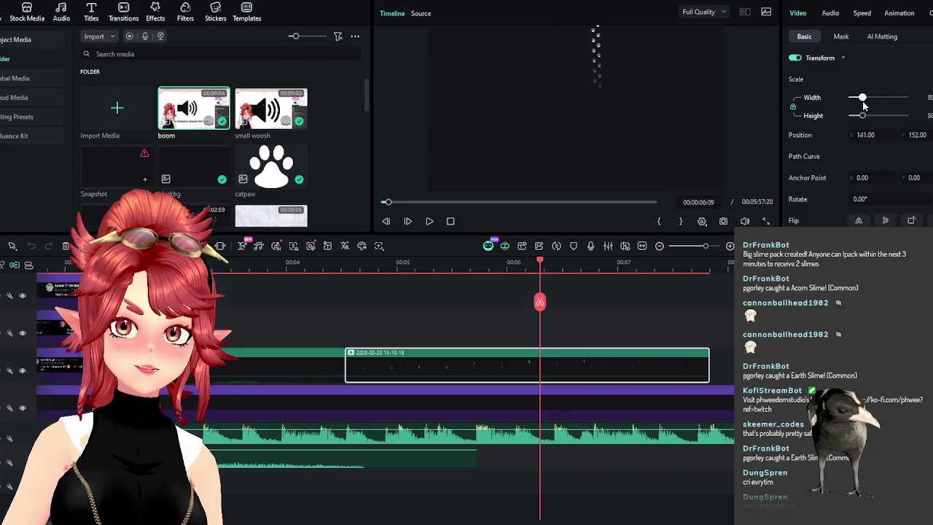
pyautogui.moveTo(540, 267); pyautogui.dragTo(359, 264)
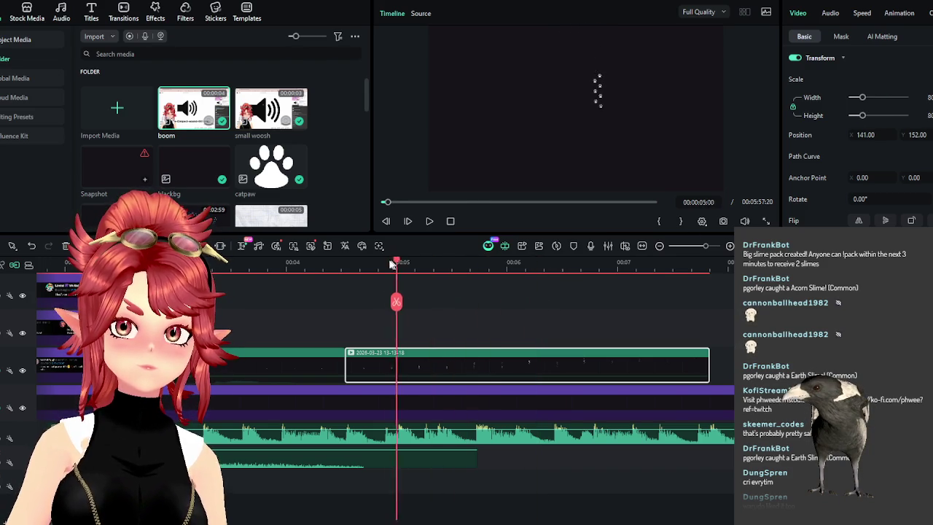
pyautogui.moveTo(869, 135); pyautogui.dragTo(846, 135)
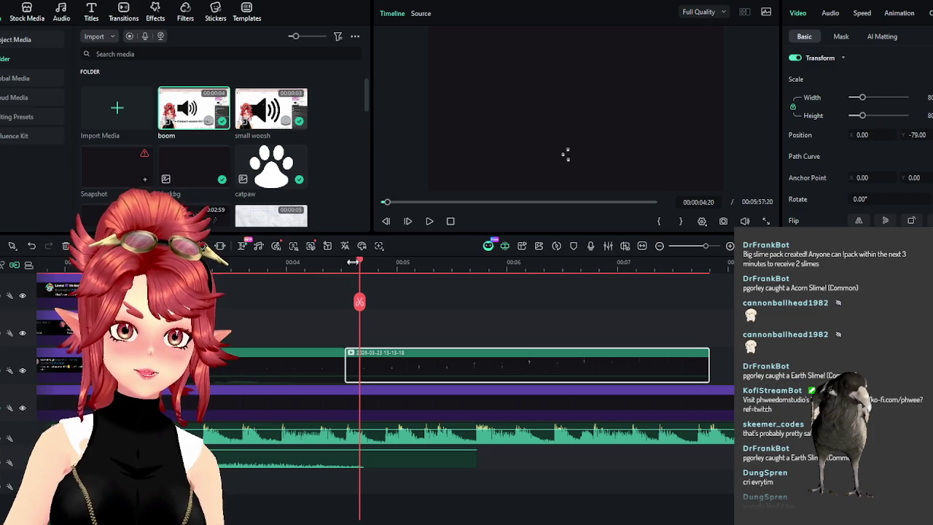
pyautogui.moveTo(360, 264)
pyautogui.mouseDown()
pyautogui.moveTo(502, 295)
pyautogui.moveTo(610, 300)
pyautogui.moveTo(352, 303)
pyautogui.moveTo(419, 310)
pyautogui.moveTo(581, 355)
pyautogui.moveTo(312, 333)
pyautogui.moveTo(339, 302)
pyautogui.moveTo(358, 306)
pyautogui.moveTo(405, 352)
pyautogui.moveTo(535, 358)
pyautogui.moveTo(494, 371)
pyautogui.moveTo(378, 372)
pyautogui.moveTo(354, 358)
pyautogui.moveTo(347, 376)
pyautogui.moveTo(600, 381)
pyautogui.mouseUp()
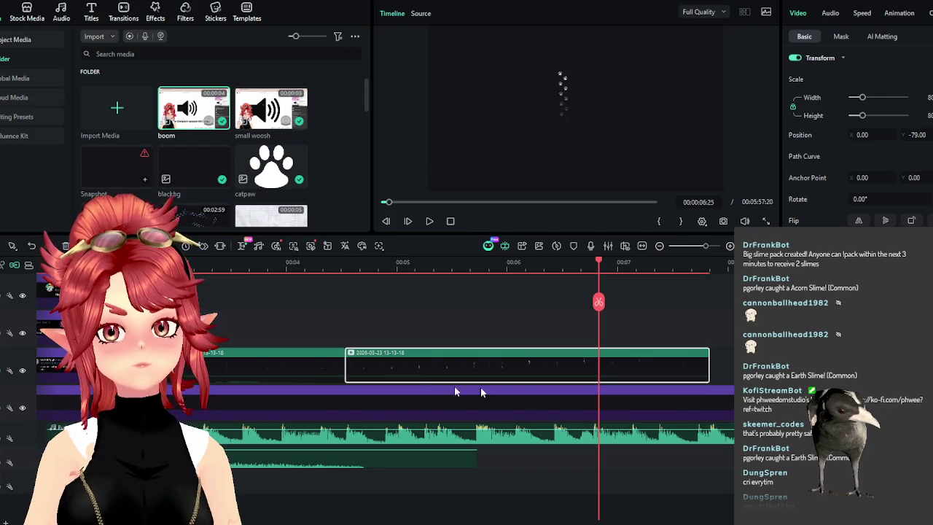
# Shift the later paw-print clip earlier on the timeline and scrub to about 00:04:19
pyautogui.click(307, 368)
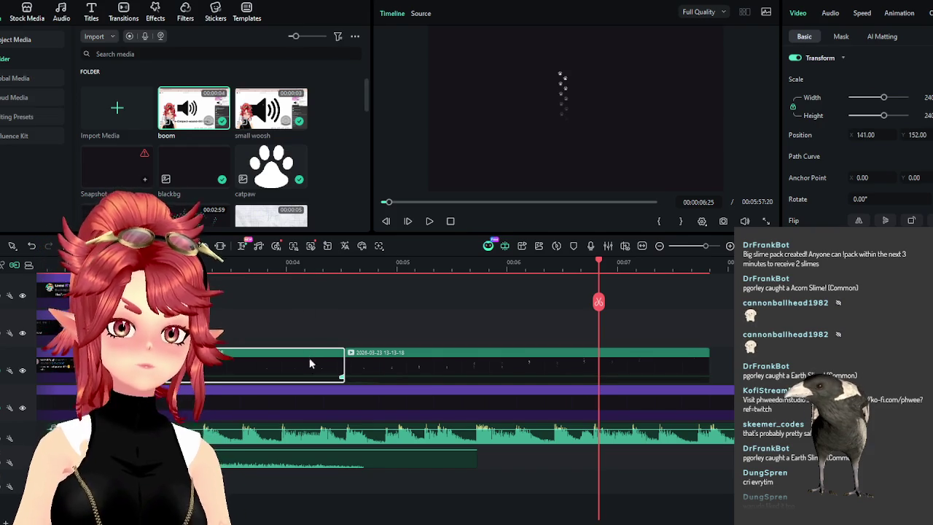
pyautogui.moveTo(384, 368); pyautogui.dragTo(211, 368)
pyautogui.click(213, 262)
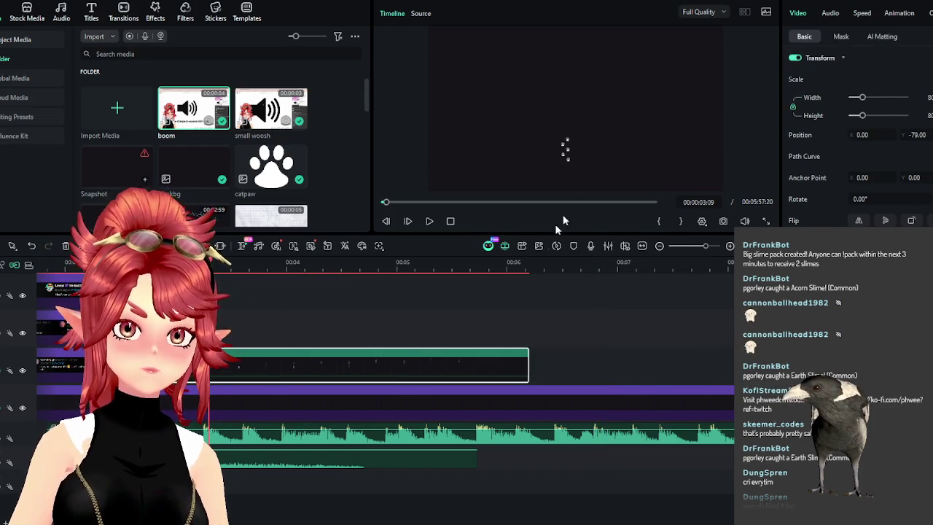
pyautogui.moveTo(362, 268)
pyautogui.mouseDown()
pyautogui.moveTo(401, 265)
pyautogui.moveTo(355, 264)
pyautogui.mouseUp()
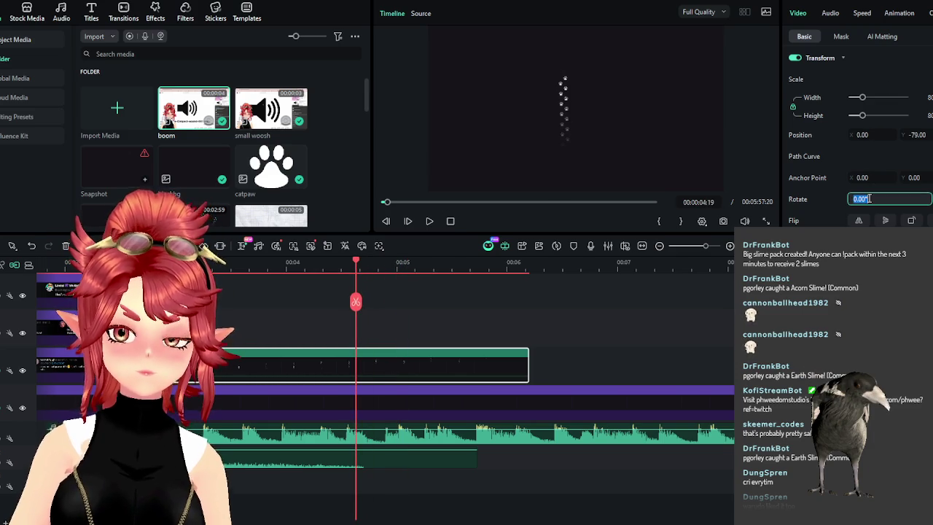
pyautogui.write('90')
# Rotate the paw trail to 90 degrees and play it back to 00:05:00
pyautogui.press('Return')
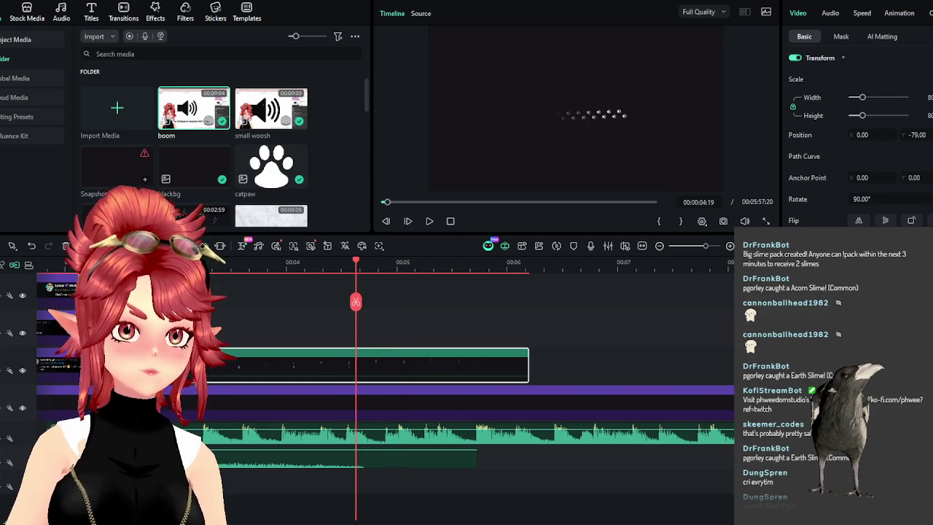
pyautogui.click(429, 220)
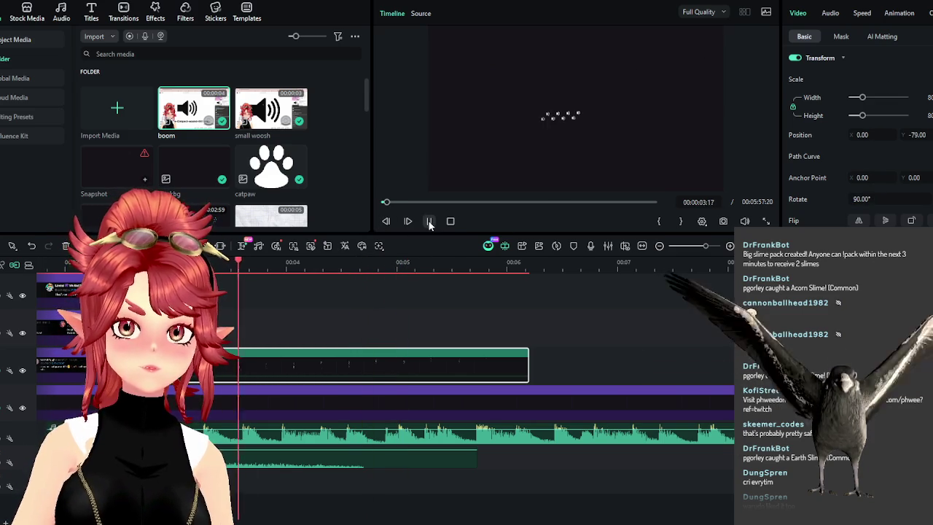
pyautogui.click(429, 221)
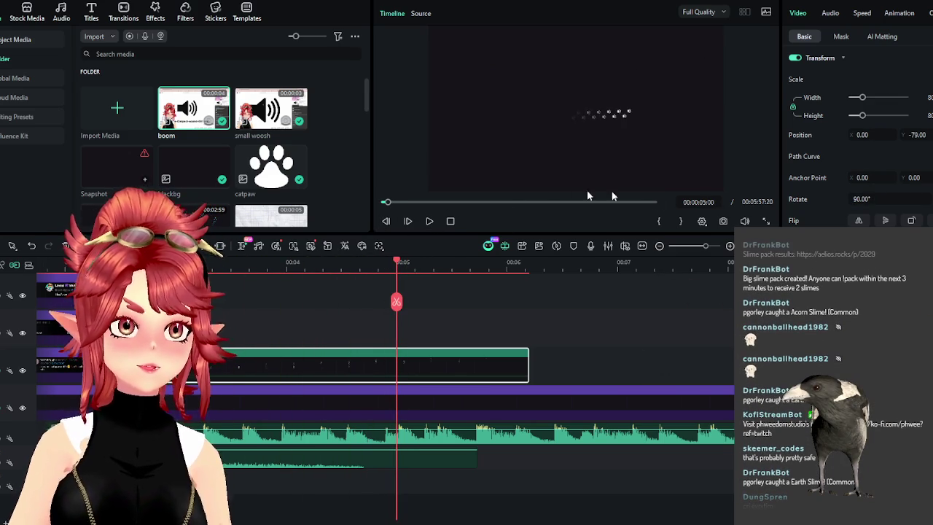
# Enlarge the paw overlay and tilt it to 71 degrees, replaying to check
pyautogui.moveTo(866, 104); pyautogui.dragTo(877, 106)
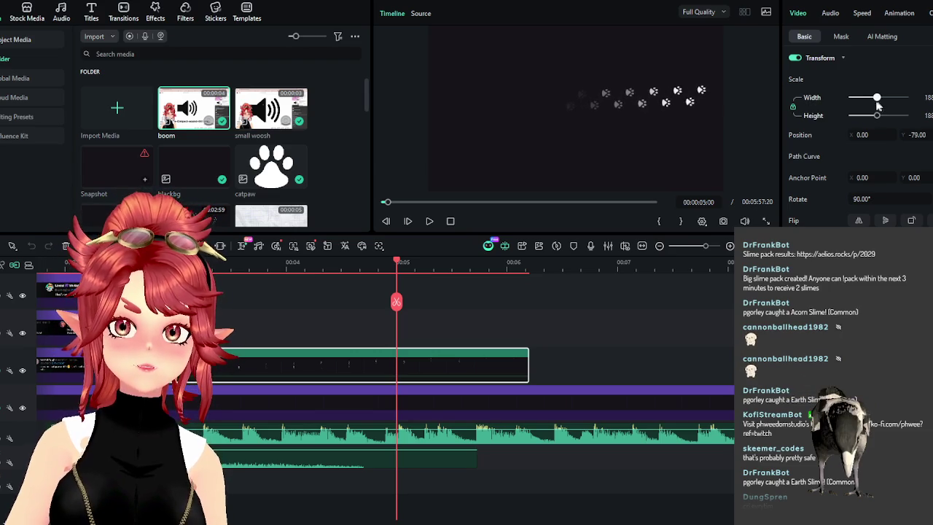
pyautogui.moveTo(890, 181); pyautogui.dragTo(875, 182)
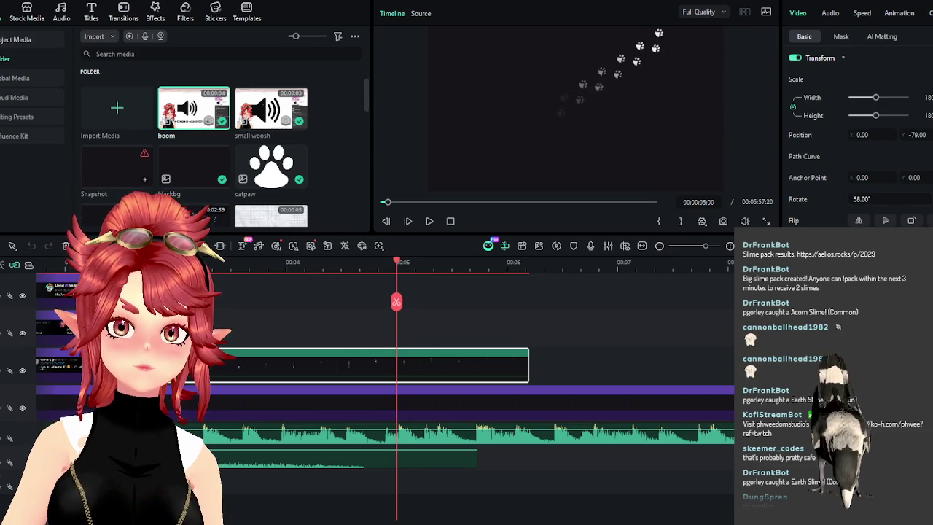
pyautogui.click(433, 219)
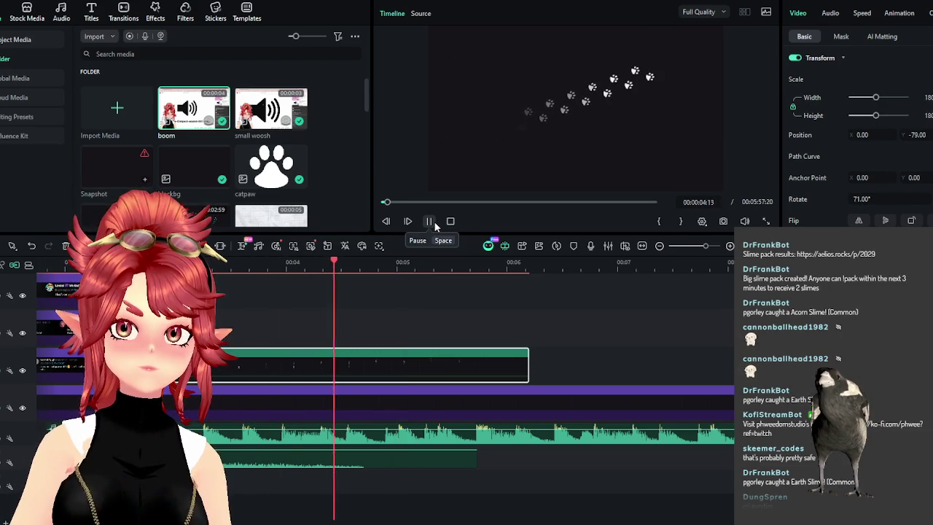
pyautogui.press('space')
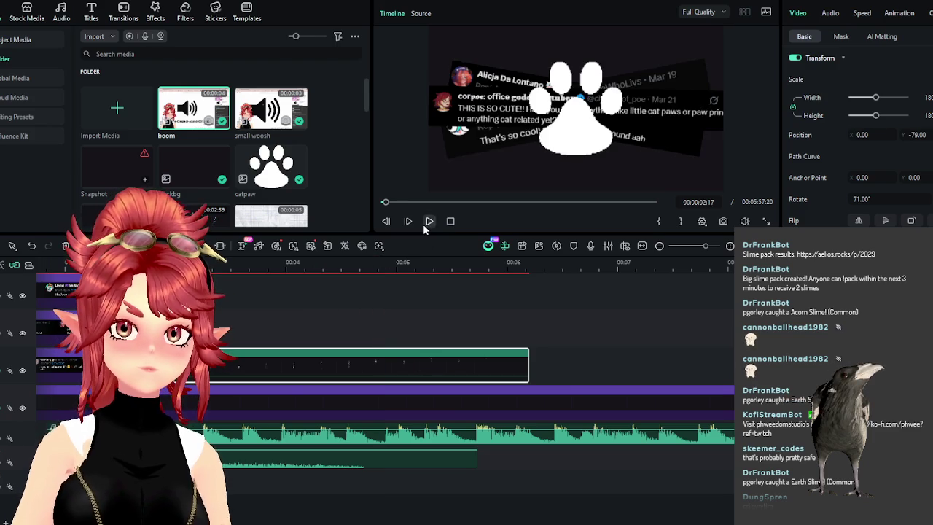
pyautogui.click(425, 226)
pyautogui.click(427, 226)
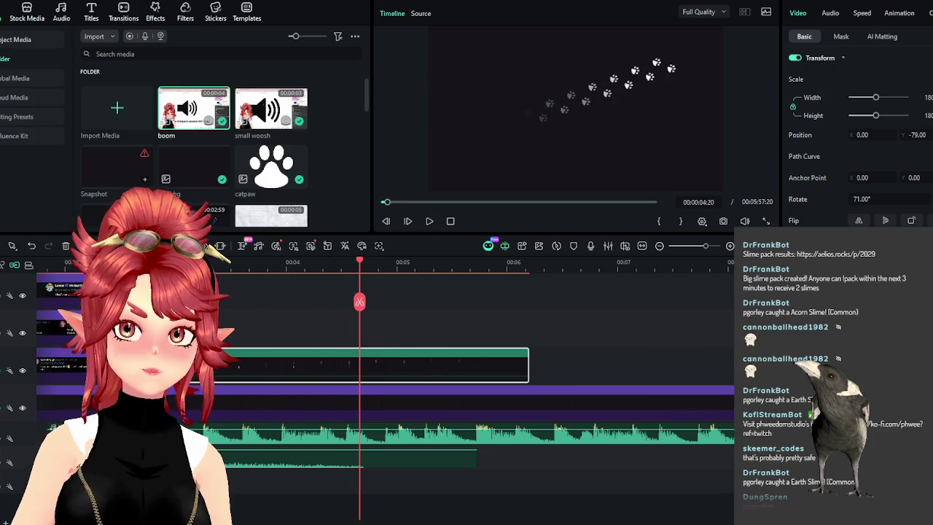
# Rewatch the opening from the start, then drag the paw overlay clip later on its track
pyautogui.scroll(-5, 284, 360)
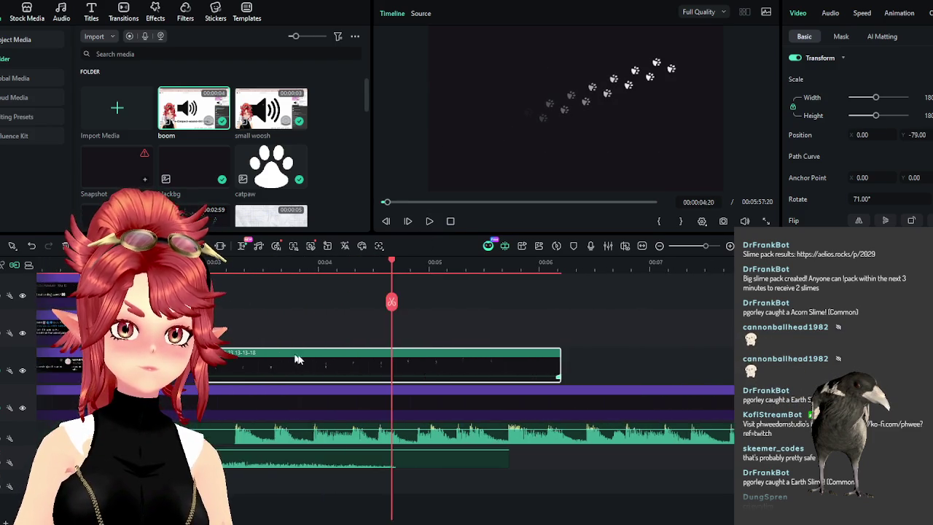
pyautogui.press('Home')
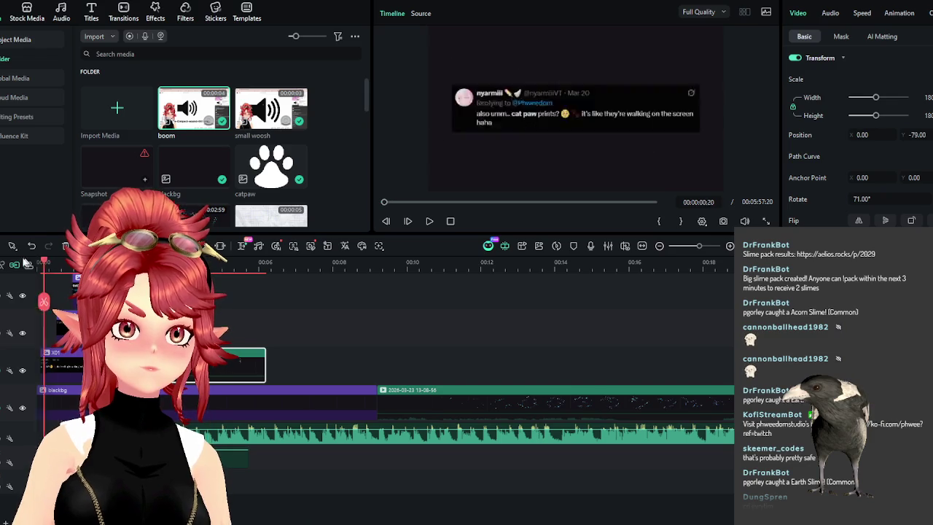
pyautogui.click(430, 221)
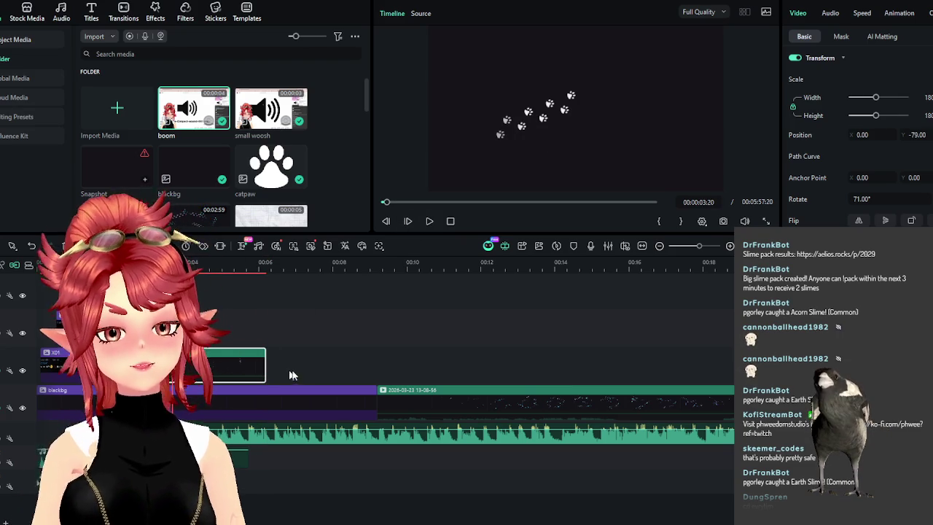
pyautogui.click(248, 271)
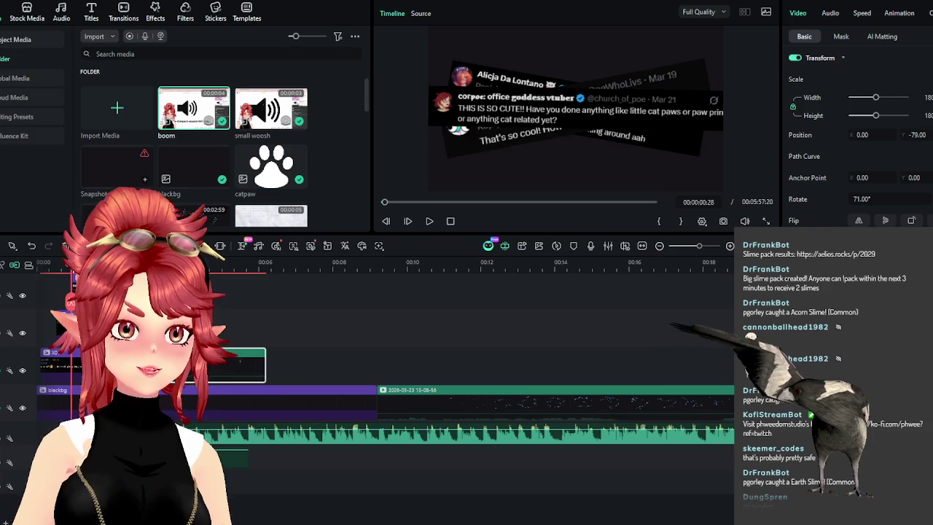
pyautogui.click(73, 266)
pyautogui.click(429, 221)
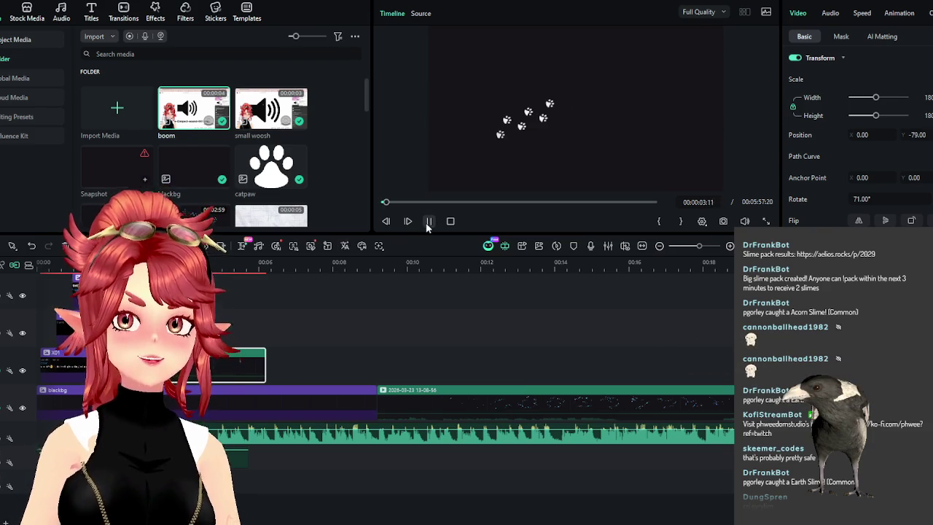
pyautogui.moveTo(143, 358)
pyautogui.mouseDown()
pyautogui.moveTo(495, 358)
pyautogui.moveTo(333, 359)
pyautogui.mouseUp()
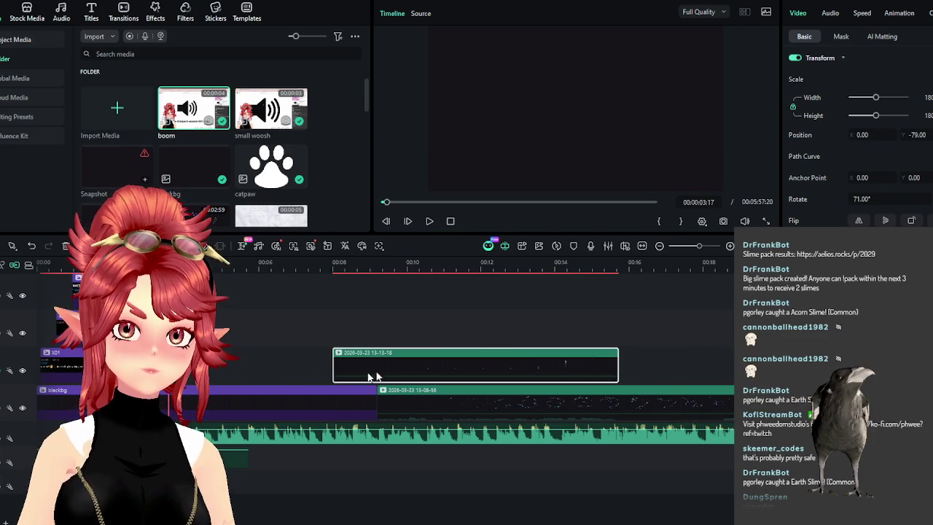
# Set the paw clip's rotation to 0° at 00:00:10:12
pyautogui.moveTo(350, 266); pyautogui.dragTo(420, 264)
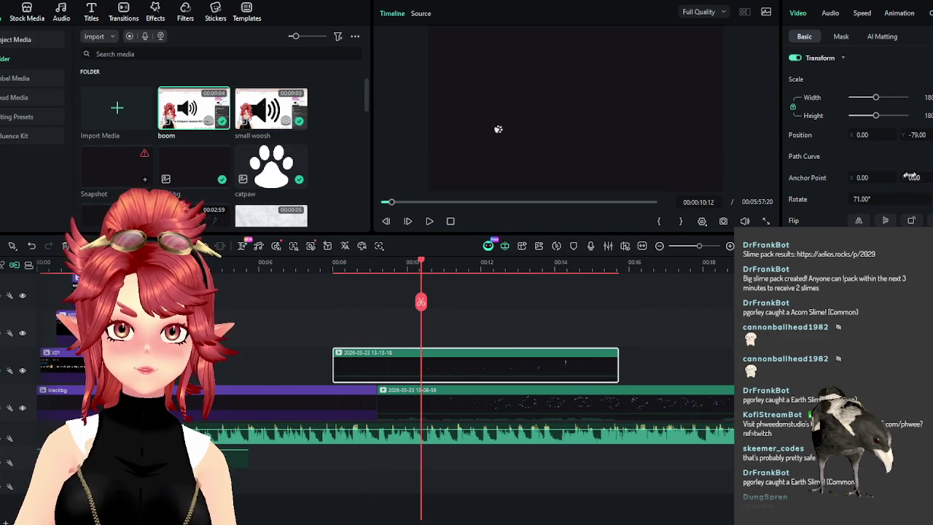
pyautogui.doubleClick(867, 199)
pyautogui.write('0')
pyautogui.press('Return')
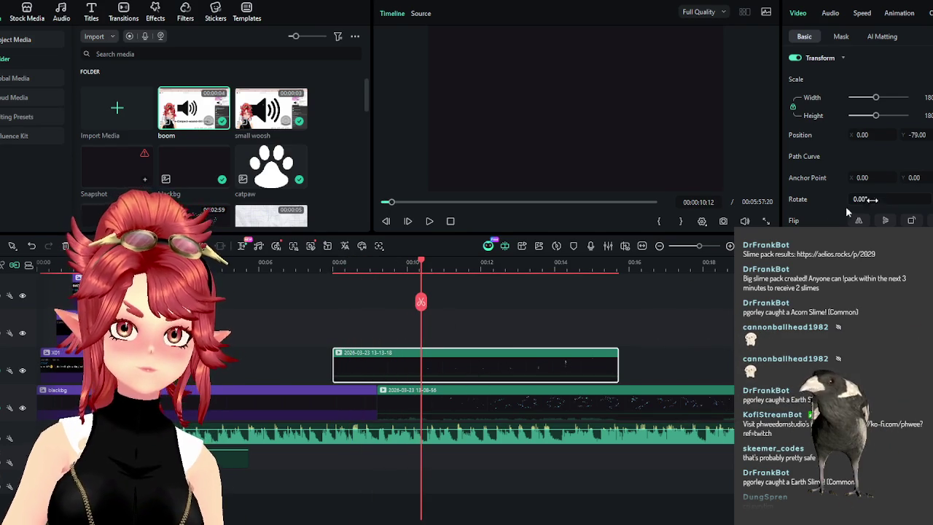
# Move the paw clip earlier on the timeline after checking around 00:00:10:03
pyautogui.moveTo(415, 260); pyautogui.dragTo(403, 267)
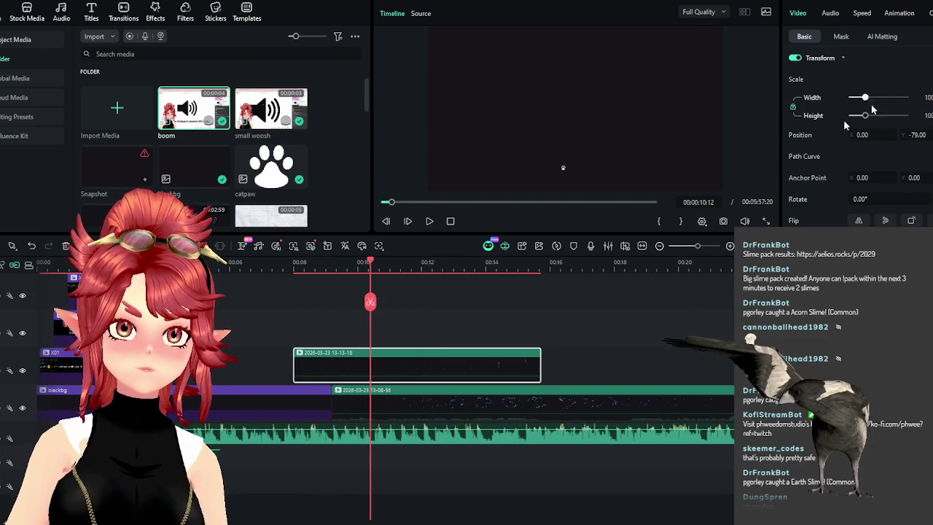
pyautogui.click(303, 264)
pyautogui.moveTo(303, 270); pyautogui.dragTo(361, 271)
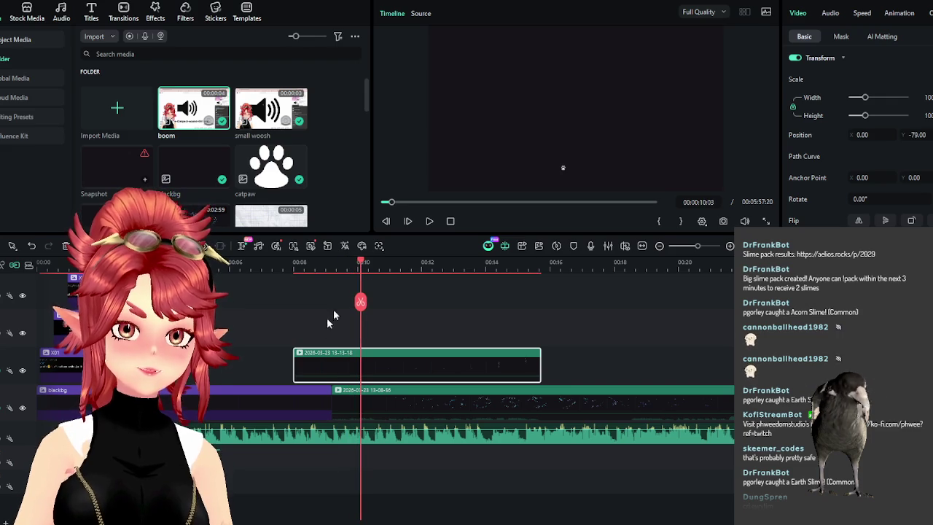
pyautogui.moveTo(326, 359); pyautogui.dragTo(163, 360)
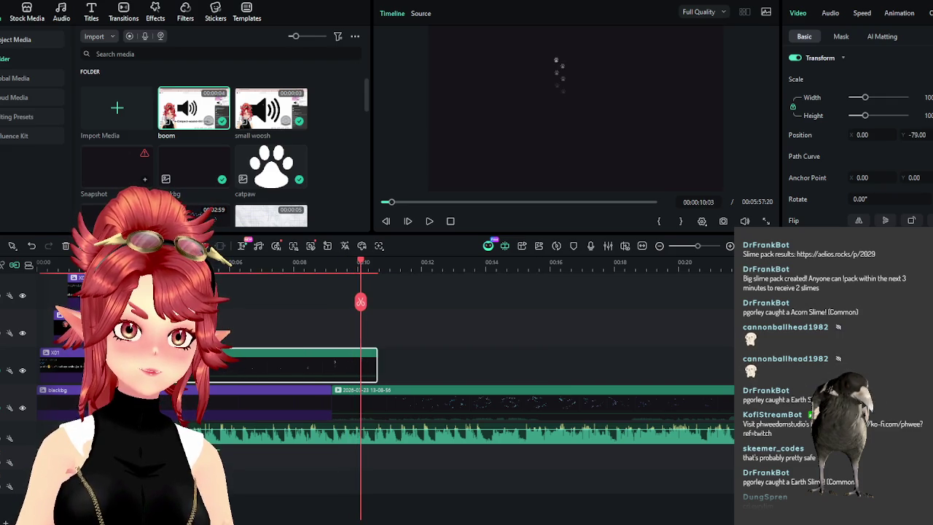
pyautogui.press('Up')
# Adjust the paw clip's start to around the 3-second mark, near 00:00:03:05
pyautogui.hotkey('ctrl', '=')
pyautogui.click(278, 267)
pyautogui.moveTo(281, 270)
pyautogui.mouseDown()
pyautogui.moveTo(462, 298)
pyautogui.moveTo(427, 301)
pyautogui.mouseUp()
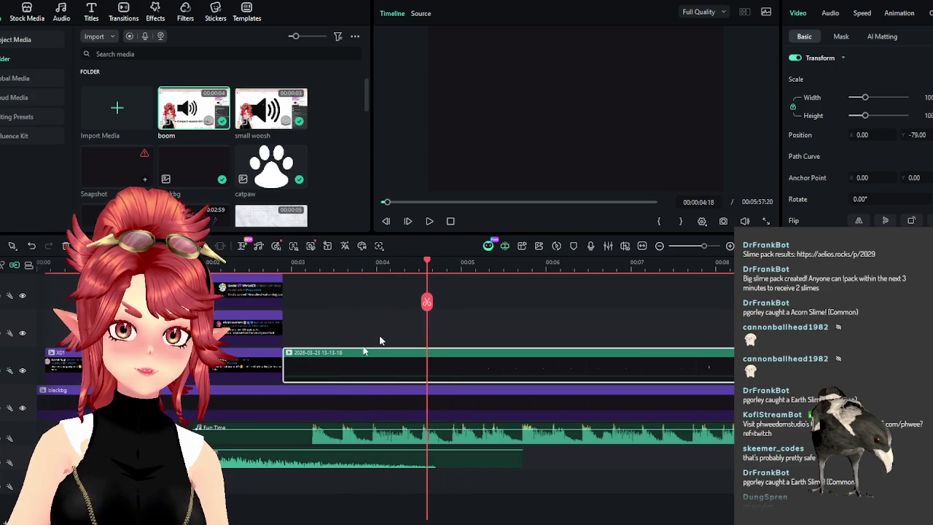
pyautogui.moveTo(285, 362)
pyautogui.mouseDown()
pyautogui.moveTo(375, 361)
pyautogui.moveTo(316, 361)
pyautogui.mouseUp()
pyautogui.click(305, 266)
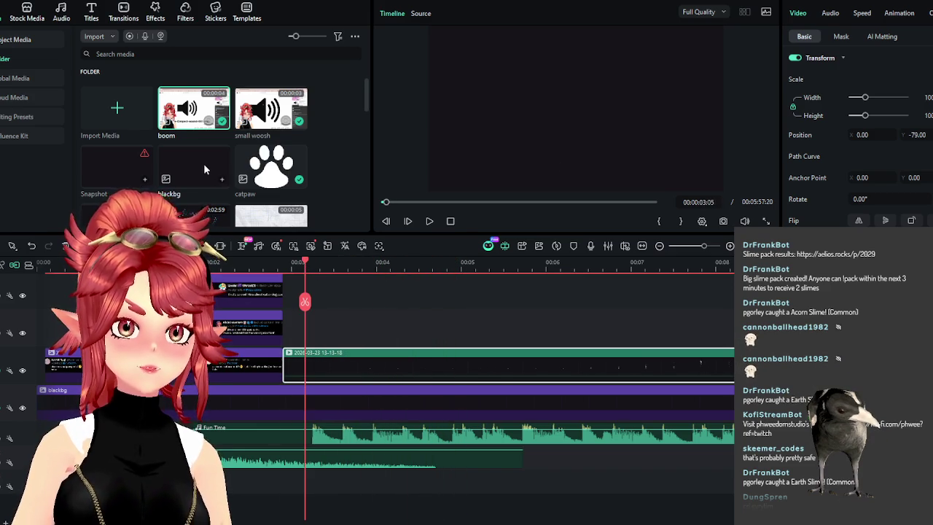
# Switch to File Explorer and go up to the Videos folder
pyautogui.scroll(-3, 263, 168)
pyautogui.scroll(-3, 263, 168)
pyautogui.scroll(-3, 262, 168)
pyautogui.scroll(5, 262, 167)
pyautogui.scroll(3, 268, 174)
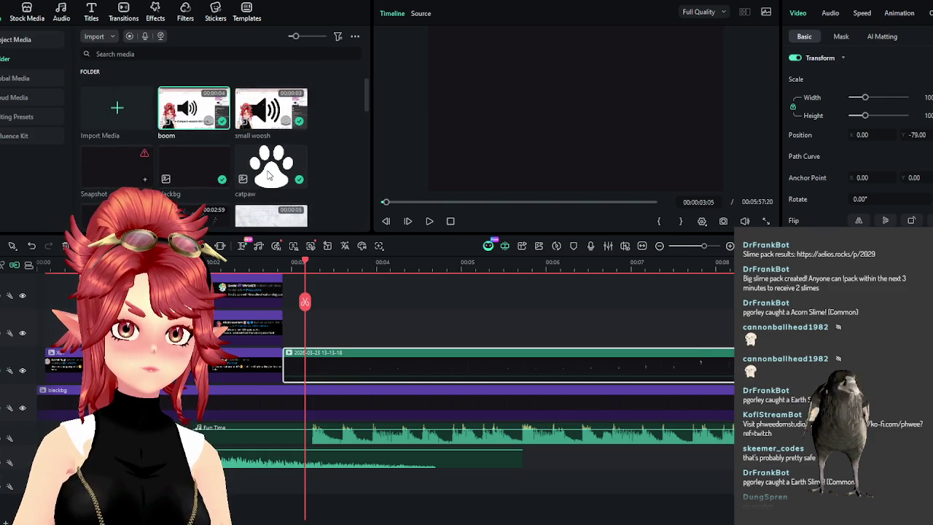
pyautogui.scroll(-3, 277, 182)
pyautogui.scroll(-3, 292, 193)
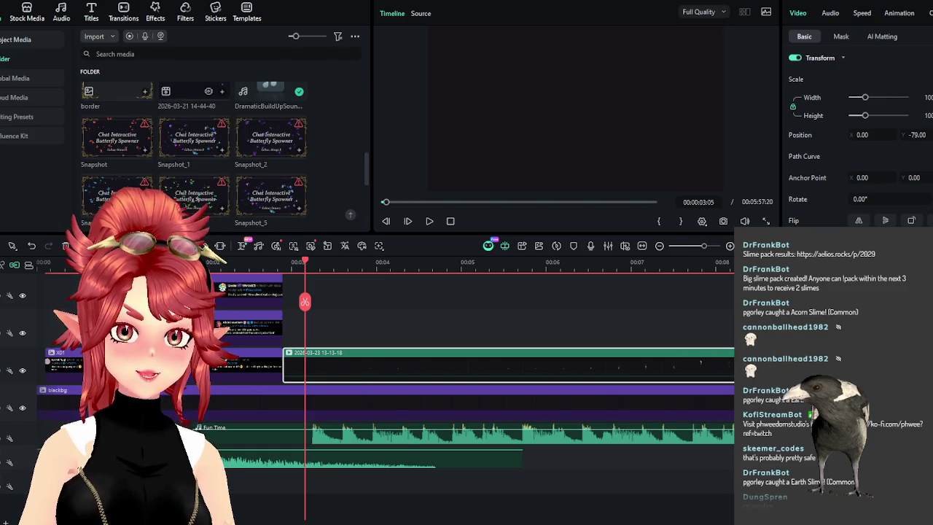
pyautogui.hotkey('alt', 'Tab')
pyautogui.click(347, 38)
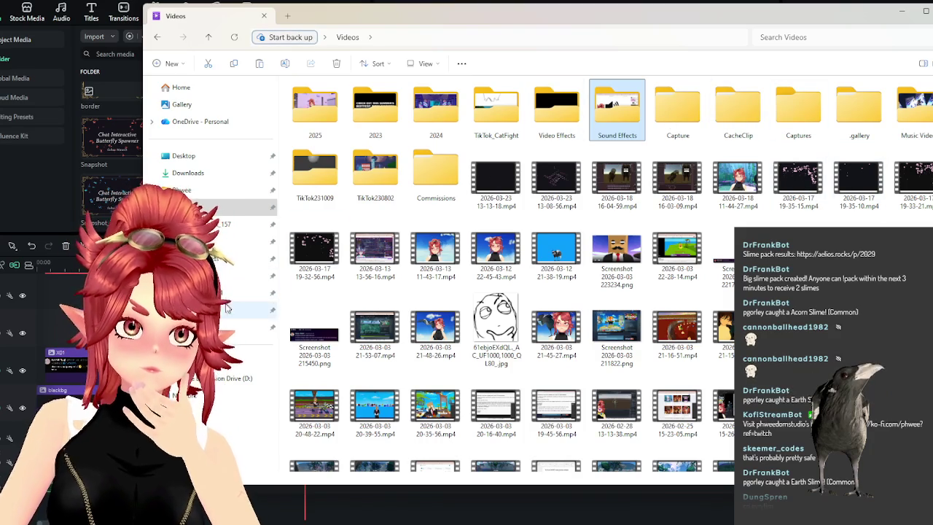
# Go from OBS_Paws to OBS_Overlays > OBS_Bubbles > video and play obs_bubble.mp4
pyautogui.click(247, 276)
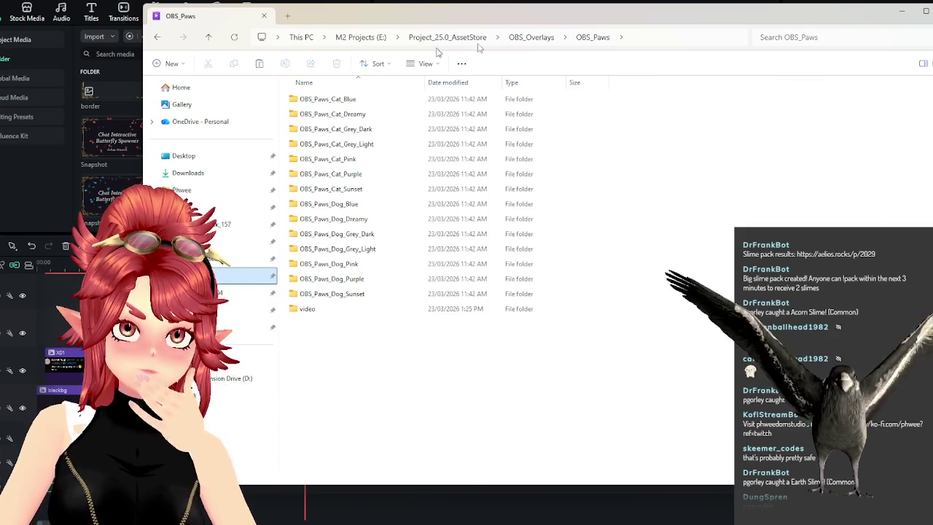
pyautogui.click(531, 39)
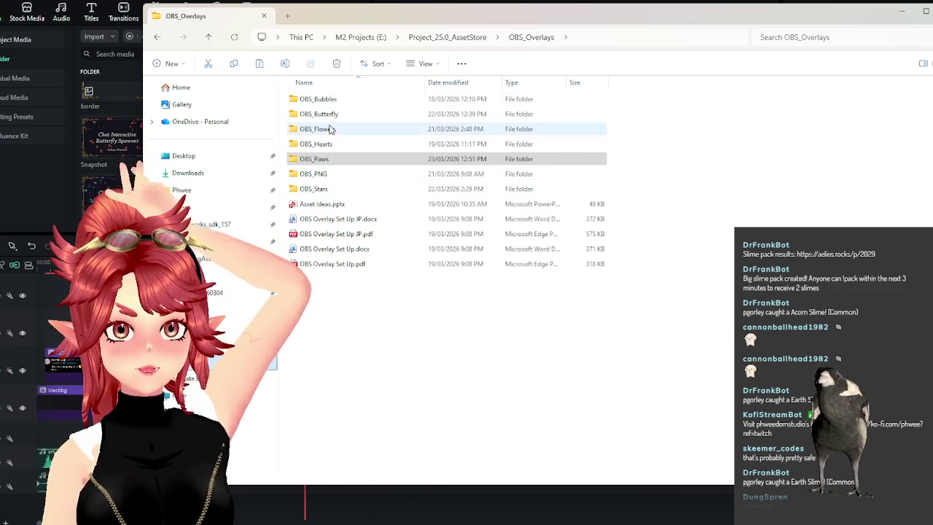
pyautogui.doubleClick(328, 99)
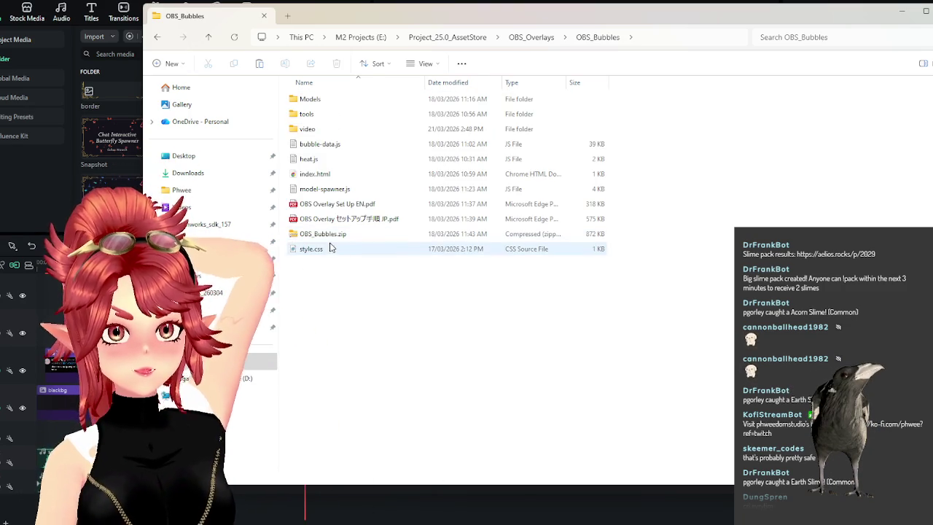
pyautogui.click(318, 130)
pyautogui.doubleClick(319, 128)
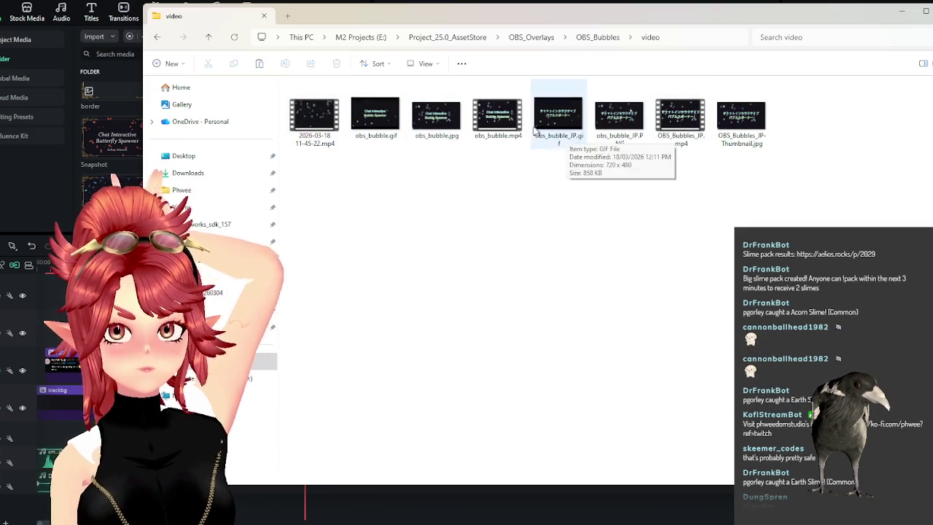
pyautogui.doubleClick(497, 115)
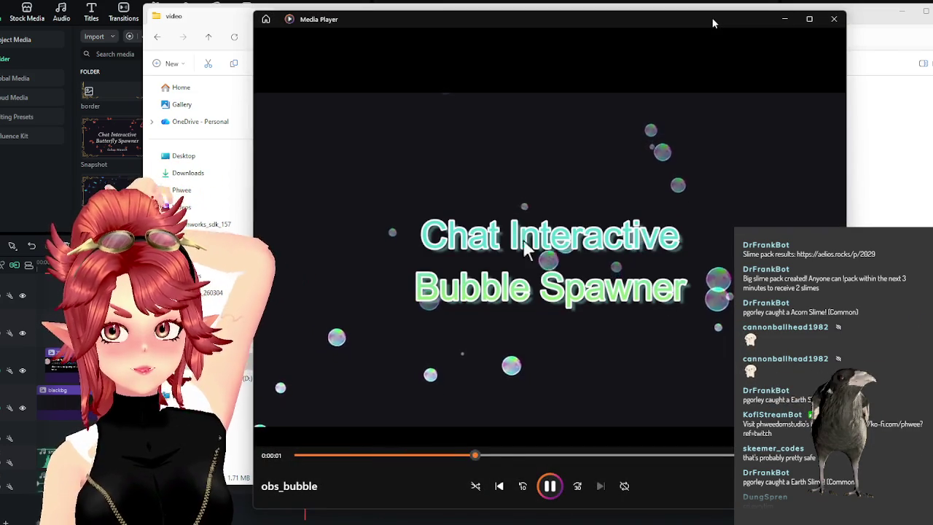
pyautogui.click(834, 19)
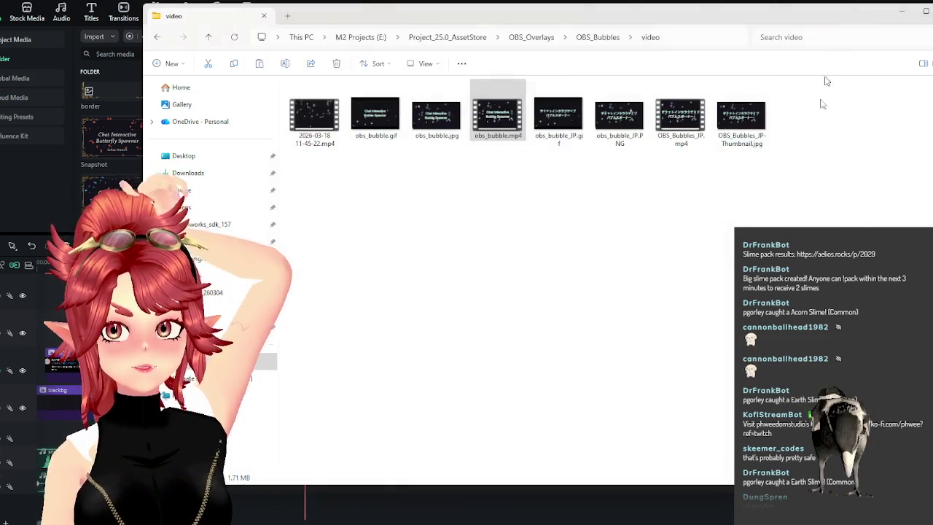
# Check the OBS_Bubbles tools subfolder, then return to the OBS_Overlays folder
pyautogui.click(592, 41)
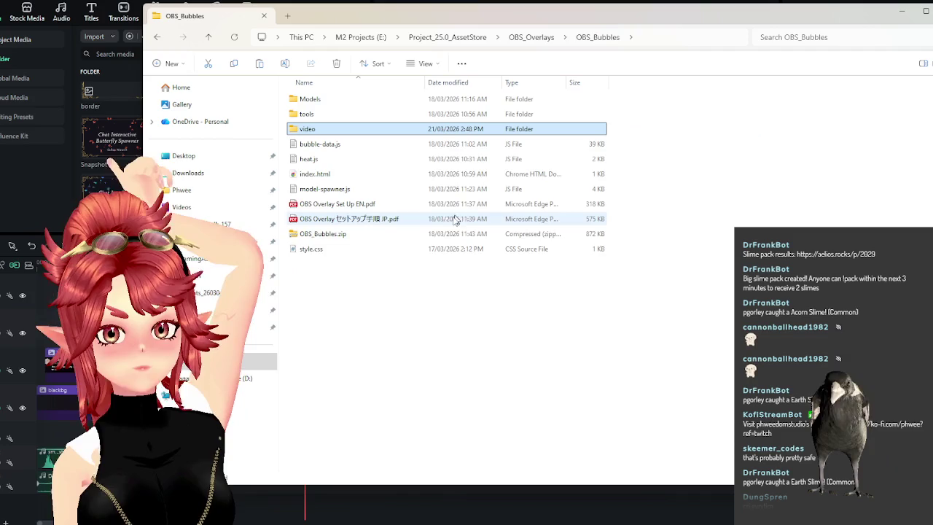
pyautogui.doubleClick(338, 113)
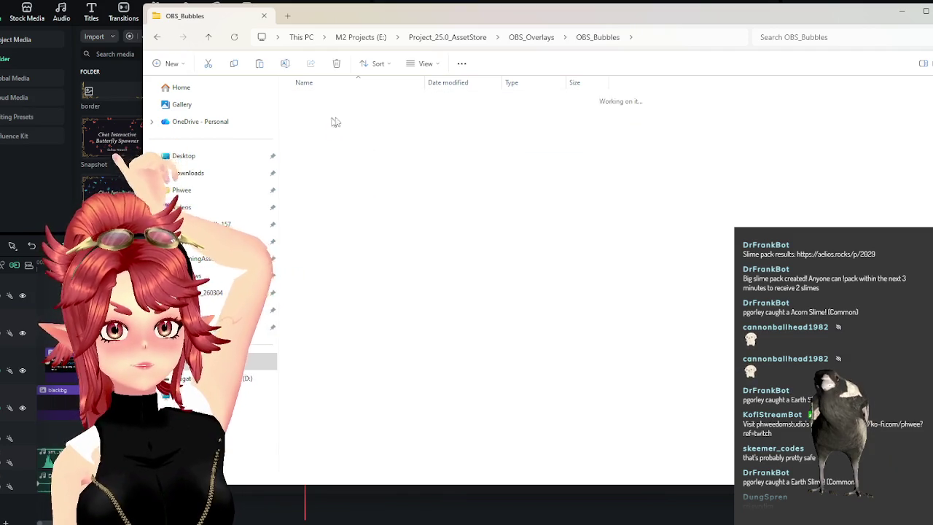
pyautogui.click(592, 38)
pyautogui.click(531, 37)
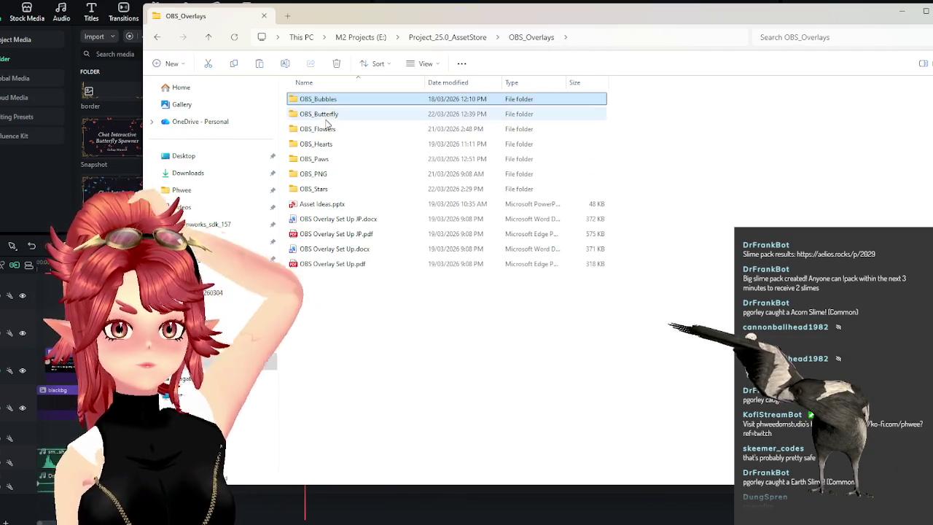
# Browse OBS_Flowers' OBS_Sakura and OBS_Sakura - BU folders, then return to OBS_Overlays
pyautogui.doubleClick(338, 131)
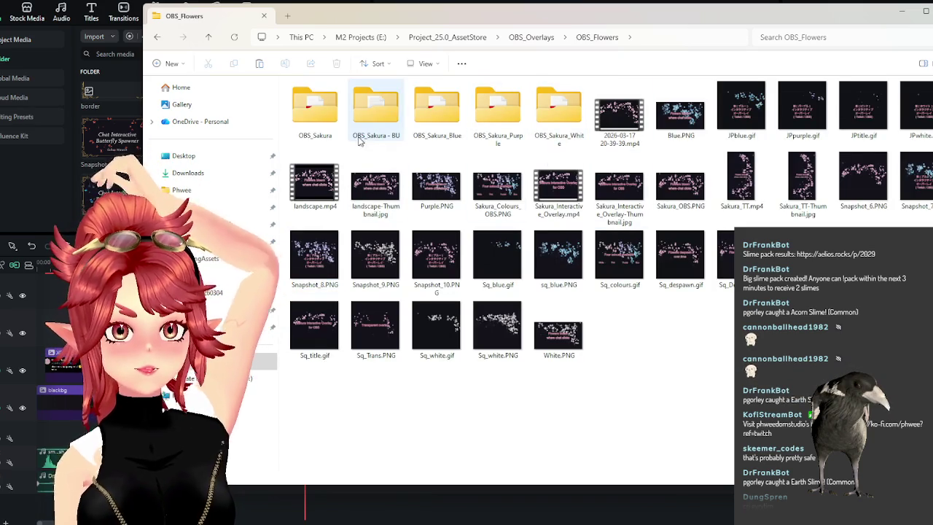
pyautogui.click(319, 124)
pyautogui.doubleClick(319, 124)
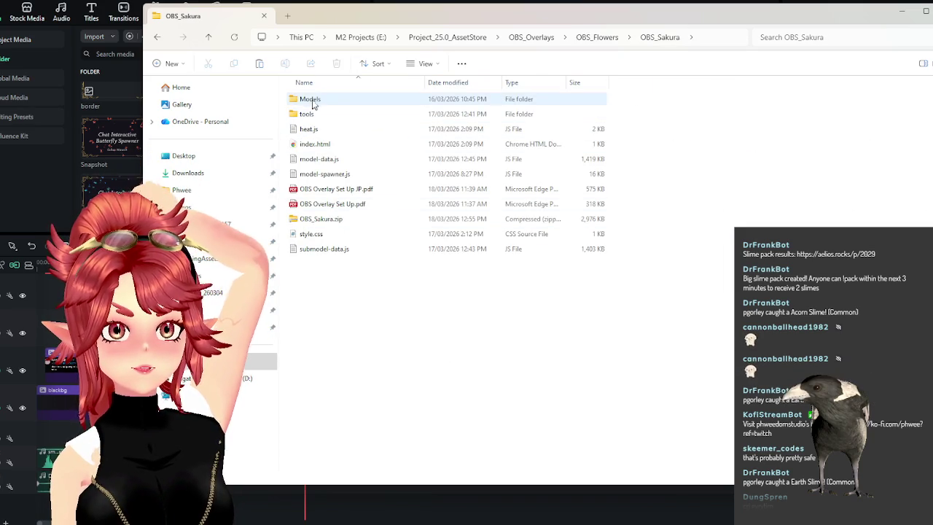
pyautogui.click(596, 37)
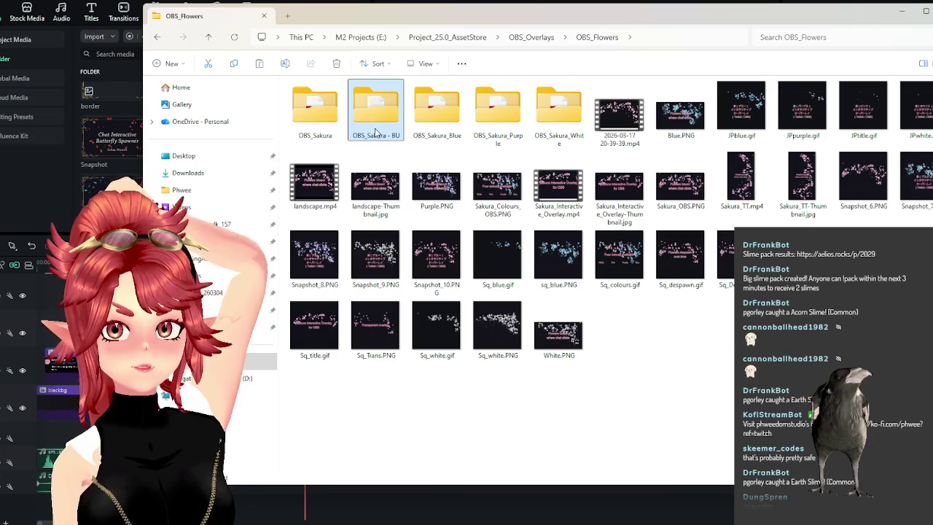
pyautogui.doubleClick(375, 132)
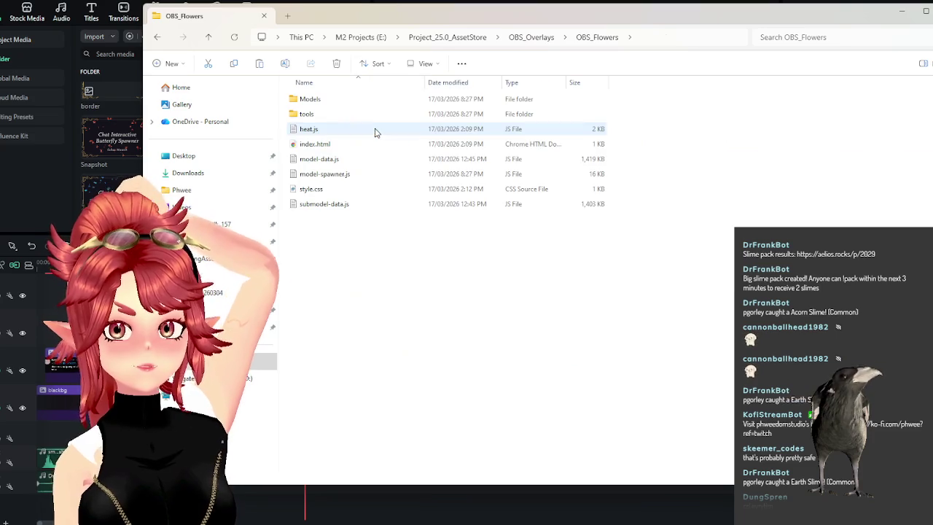
pyautogui.click(532, 39)
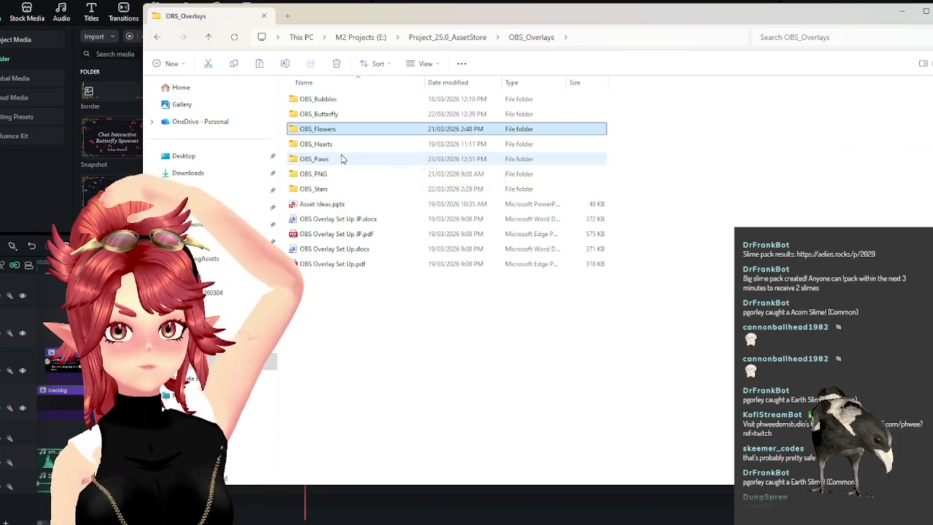
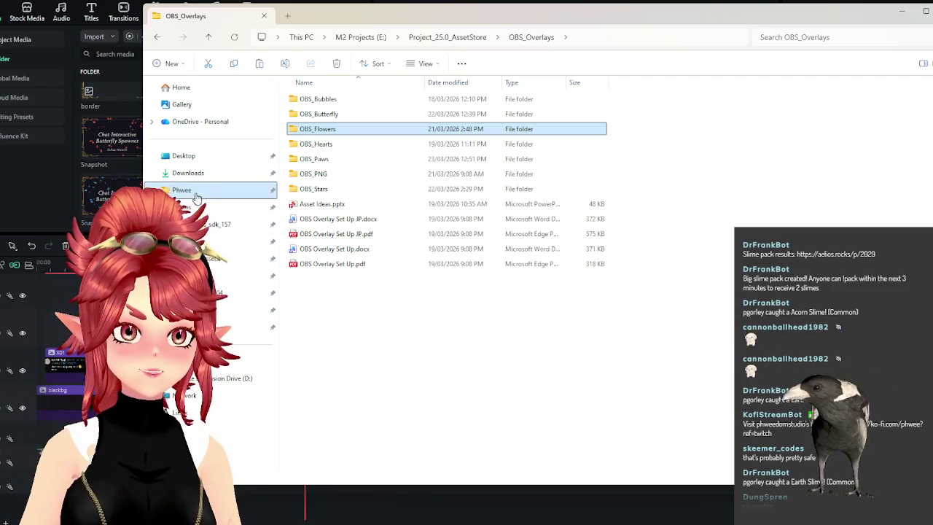
# Browse Explorer via Phwee and Downloads to the Videos folder, then minimize it to reveal Filmora
pyautogui.click(182, 189)
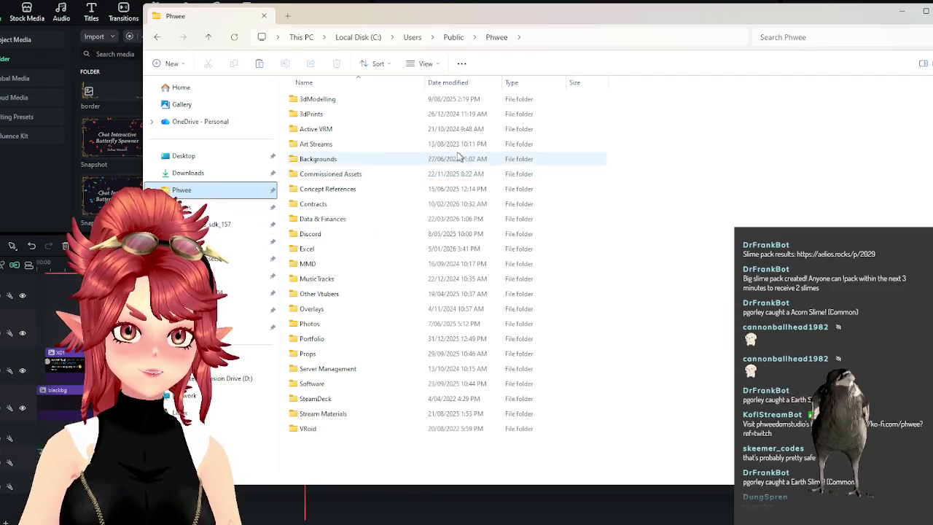
pyautogui.click(191, 172)
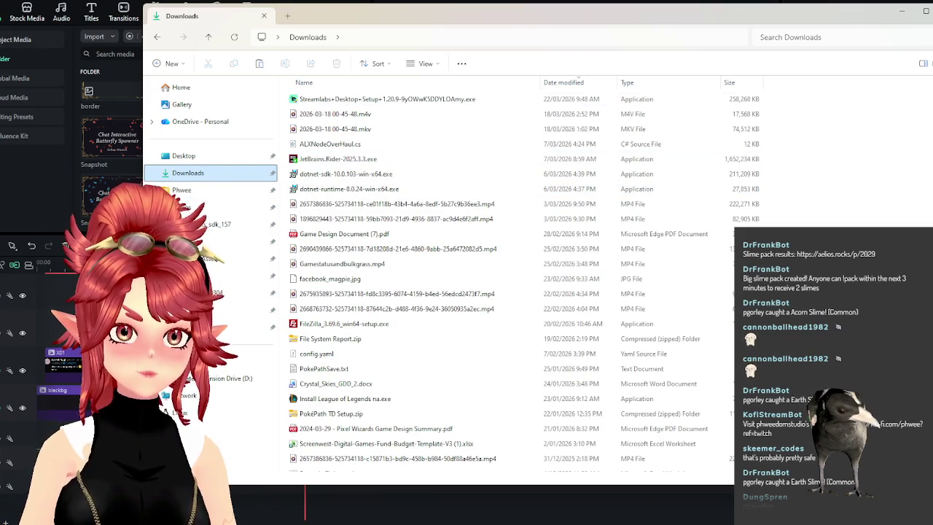
pyautogui.click(182, 190)
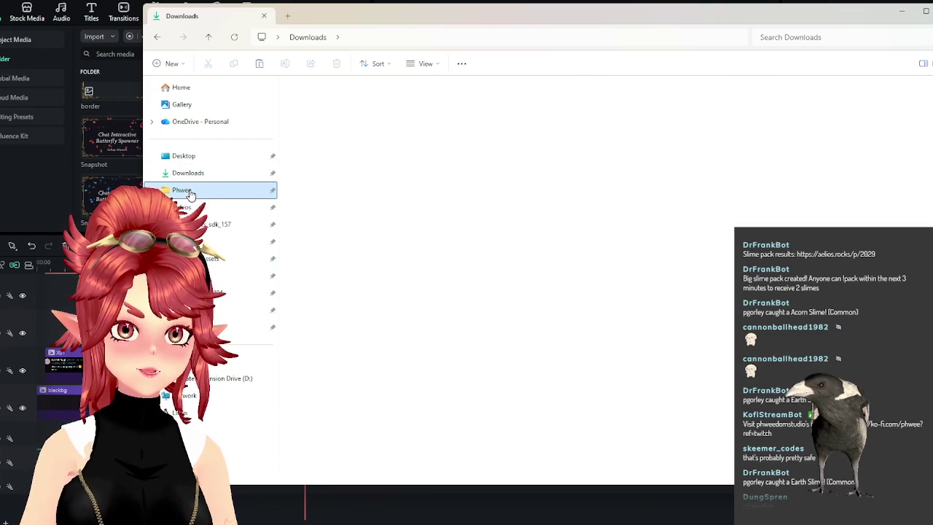
pyautogui.click(182, 207)
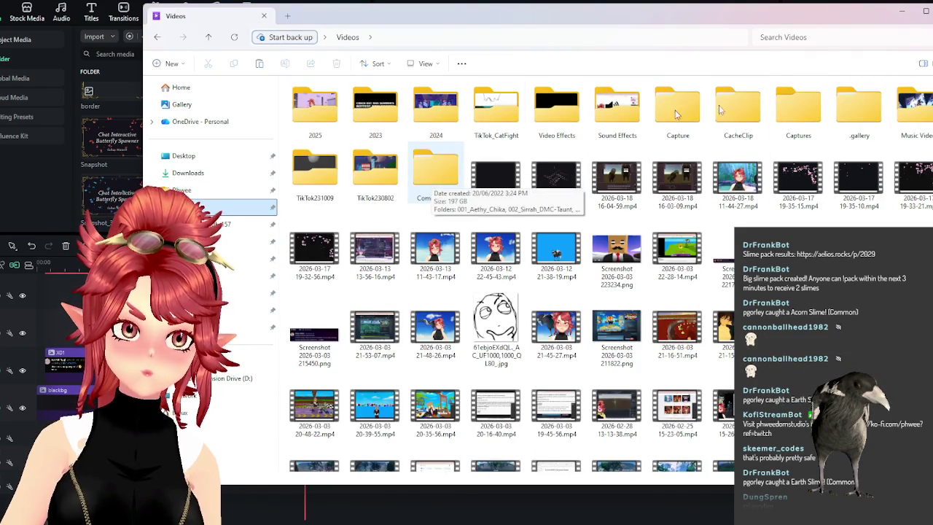
pyautogui.click(906, 19)
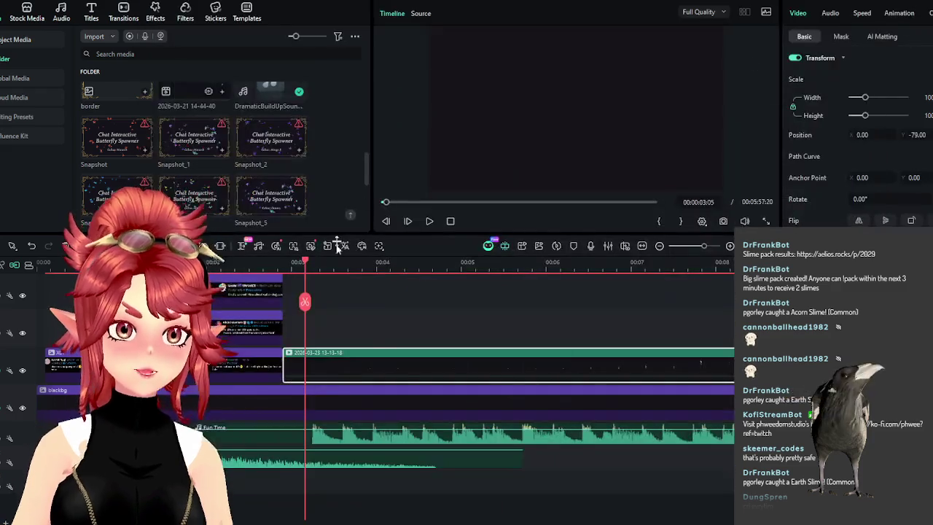
# Shift the Fun Time music clip about 10 frames later and tuck Explorer away again
pyautogui.click(430, 221)
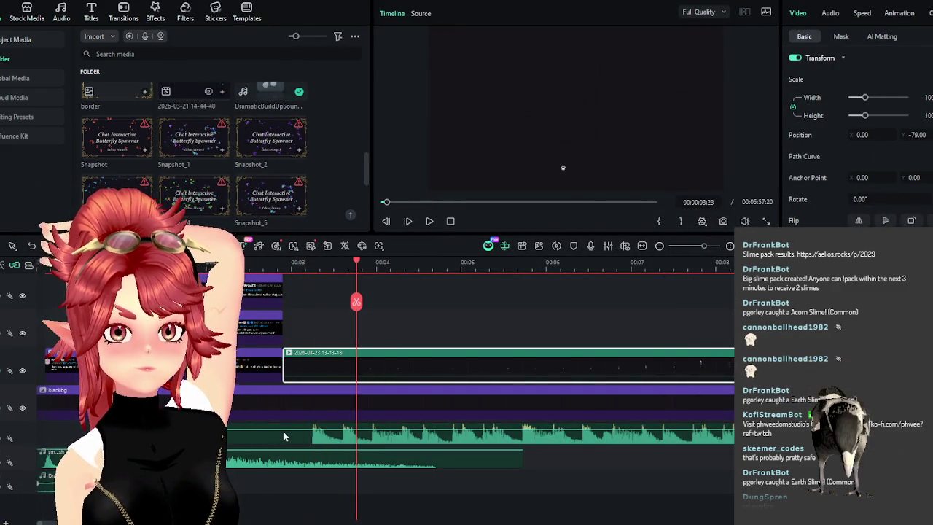
pyautogui.moveTo(283, 432); pyautogui.dragTo(319, 448)
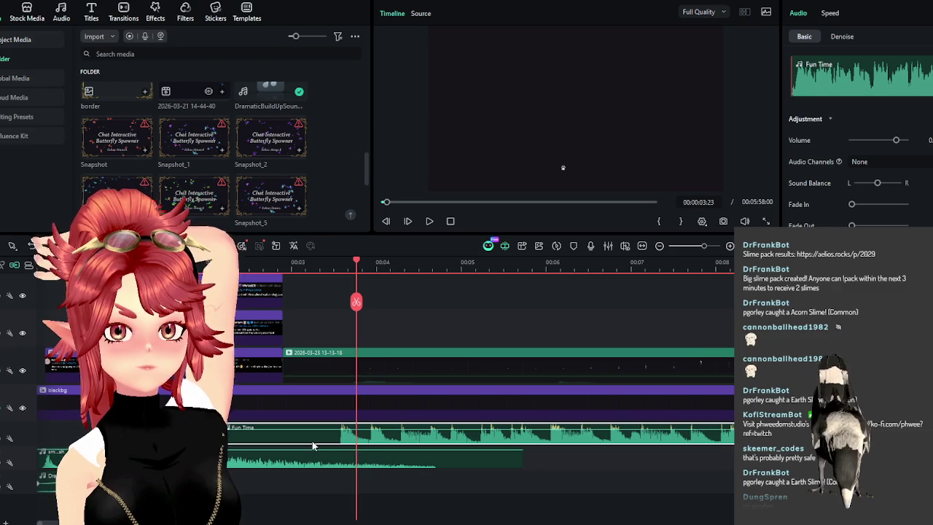
pyautogui.hotkey('alt', 'Tab')
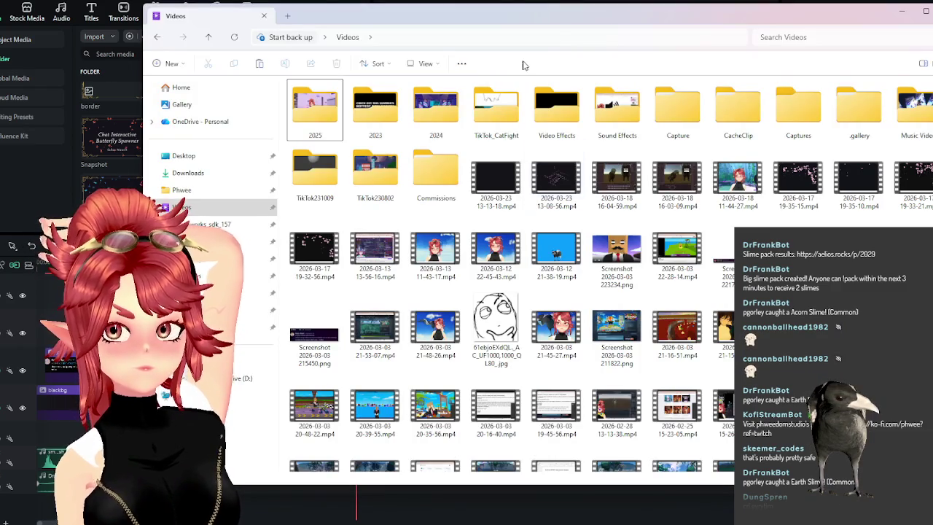
pyautogui.moveTo(554, 15); pyautogui.dragTo(474, 25)
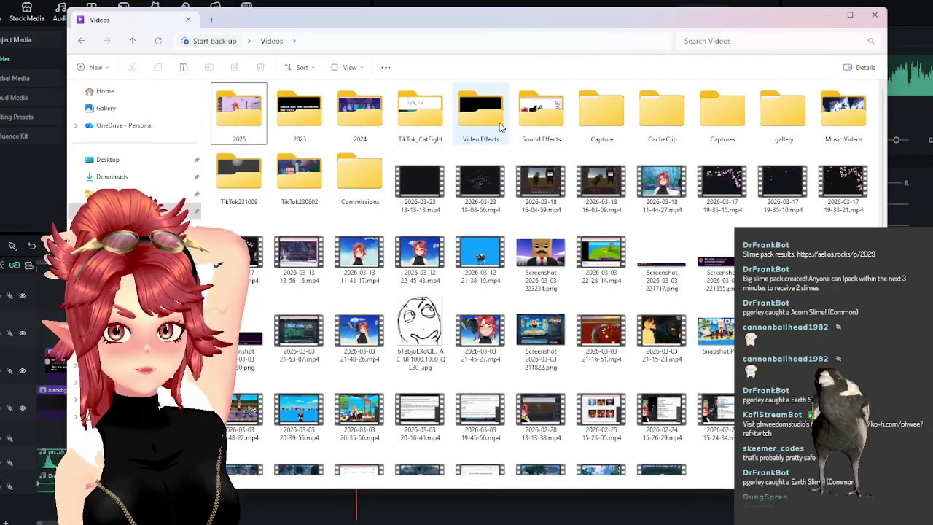
pyautogui.click(827, 14)
# Search Filmora's media panel for 'mou', then bring up Photoshop's Open Recent list
pyautogui.scroll(-2, 219, 145)
pyautogui.scroll(-2, 219, 146)
pyautogui.moveTo(365, 207); pyautogui.dragTo(364, 36)
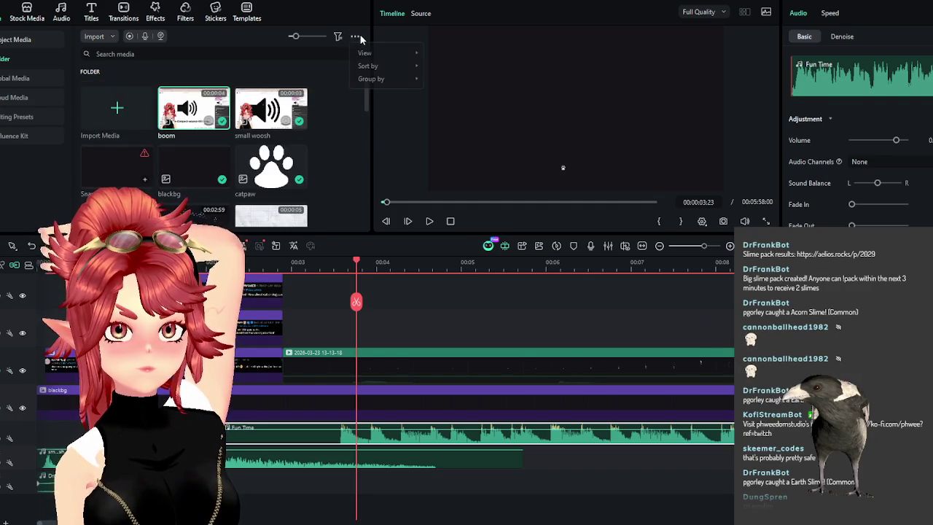
pyautogui.click(357, 35)
pyautogui.click(179, 53)
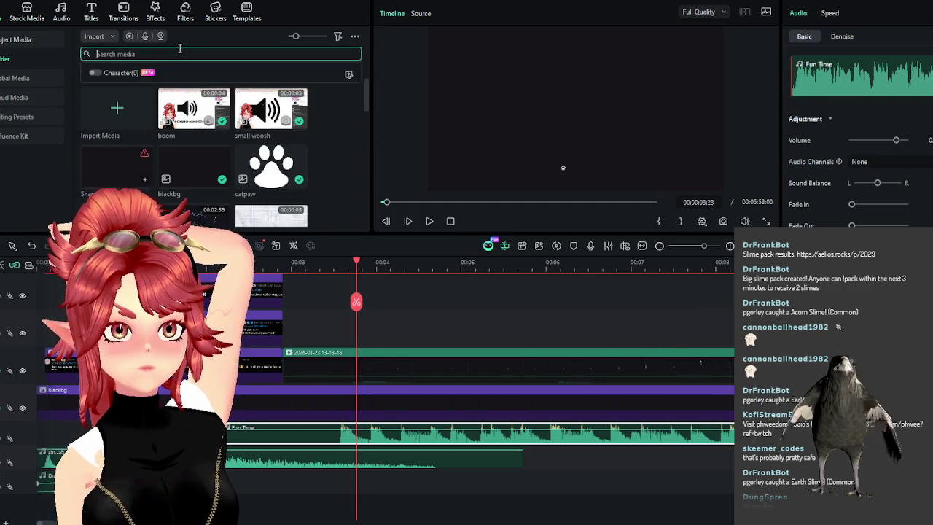
pyautogui.write('mou')
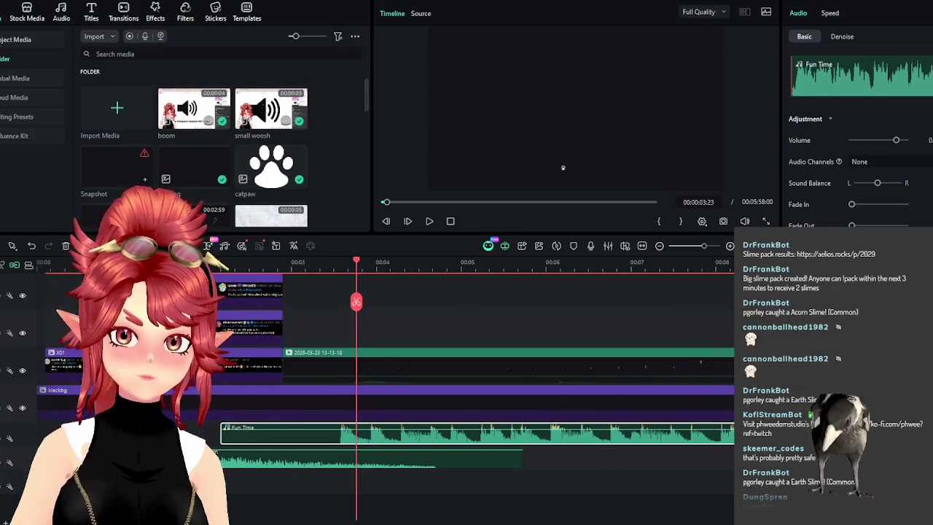
pyautogui.hotkey('alt', 'Tab')
pyautogui.hotkey('alt', 'f')
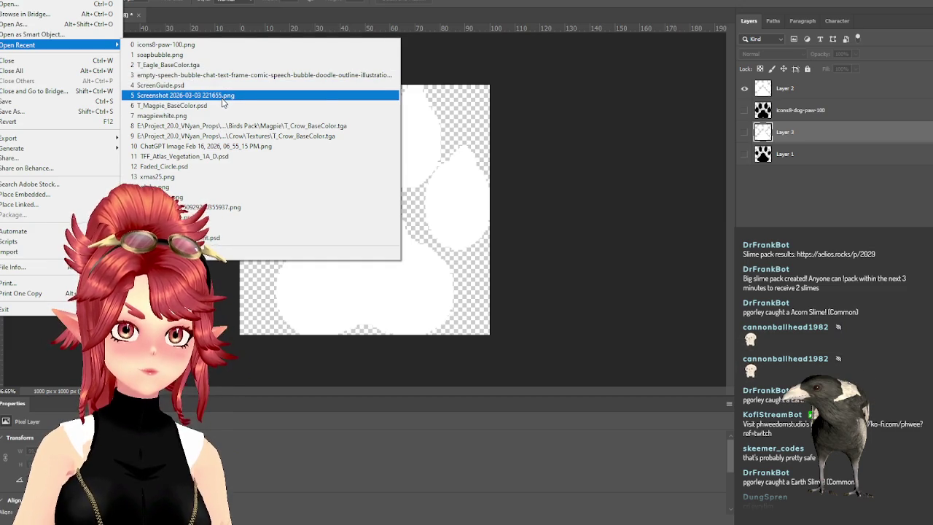
# Dismiss Photoshop's recent-files menu without opening anything and bring up Explorer's Videos folder
pyautogui.click(528, 74)
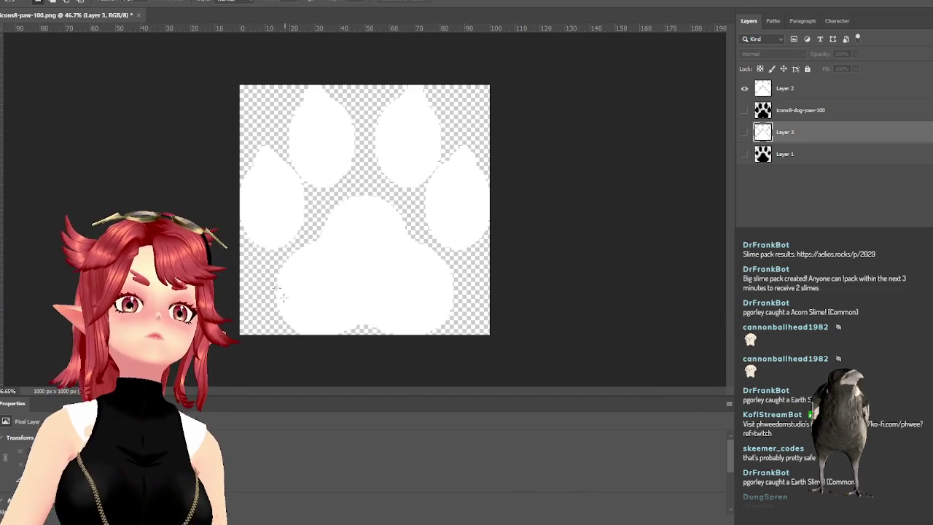
pyautogui.hotkey('alt', 'Tab')
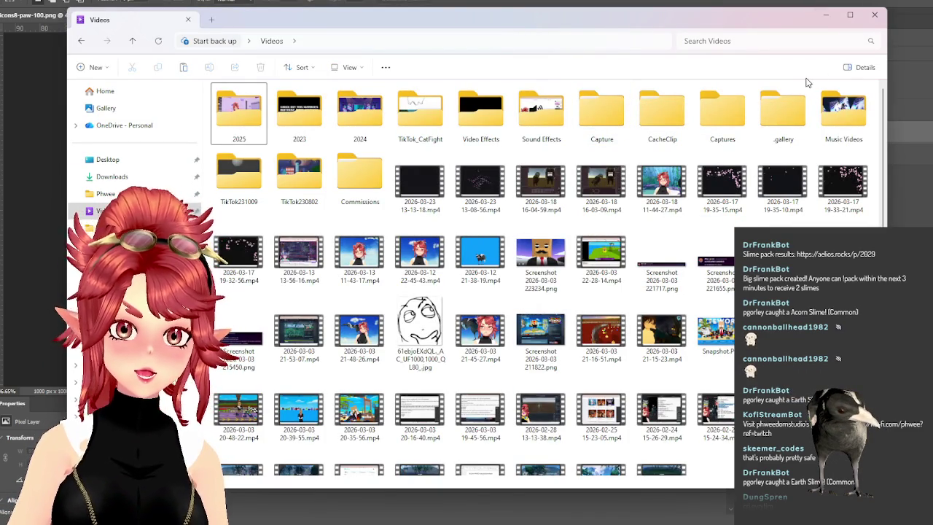
# Go up to OBS_Overlays and try searching for 'mouse' and 'sor', clearing each search
pyautogui.click(833, 18)
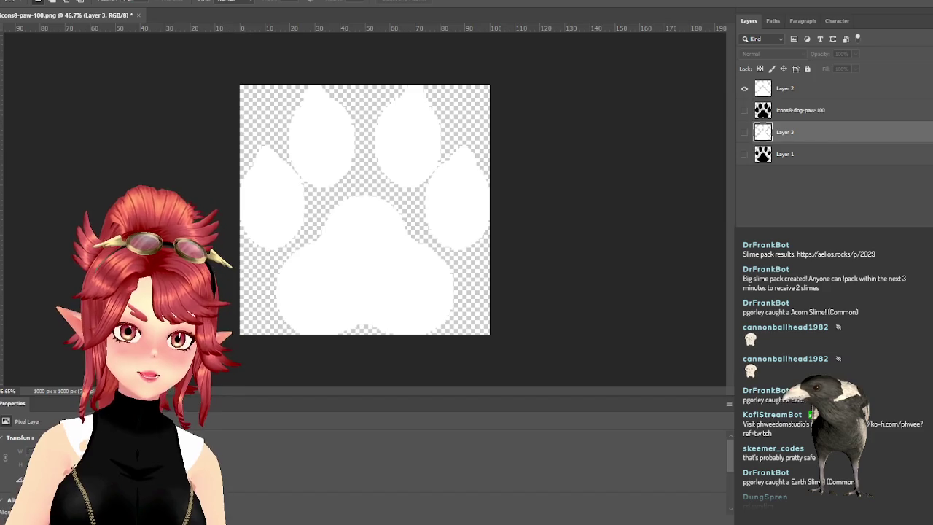
pyautogui.hotkey('alt', 'Tab')
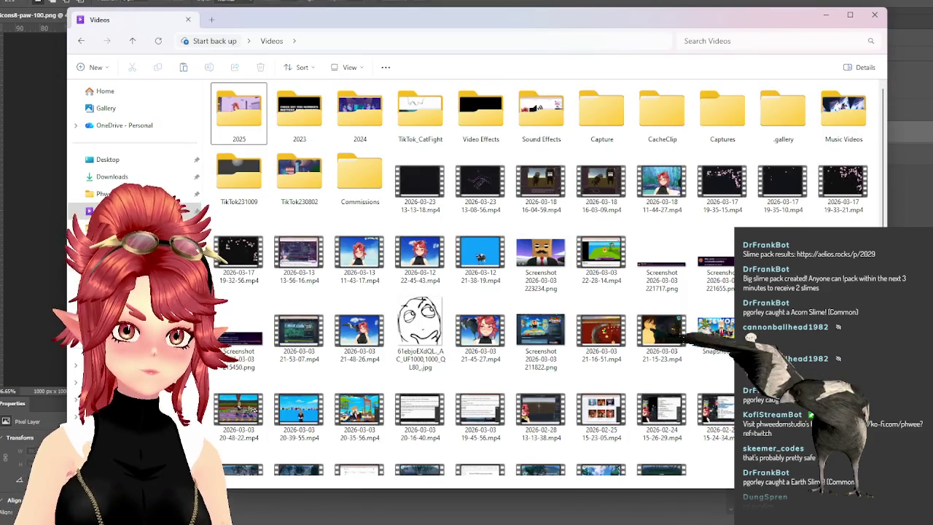
pyautogui.click(110, 279)
pyautogui.click(452, 46)
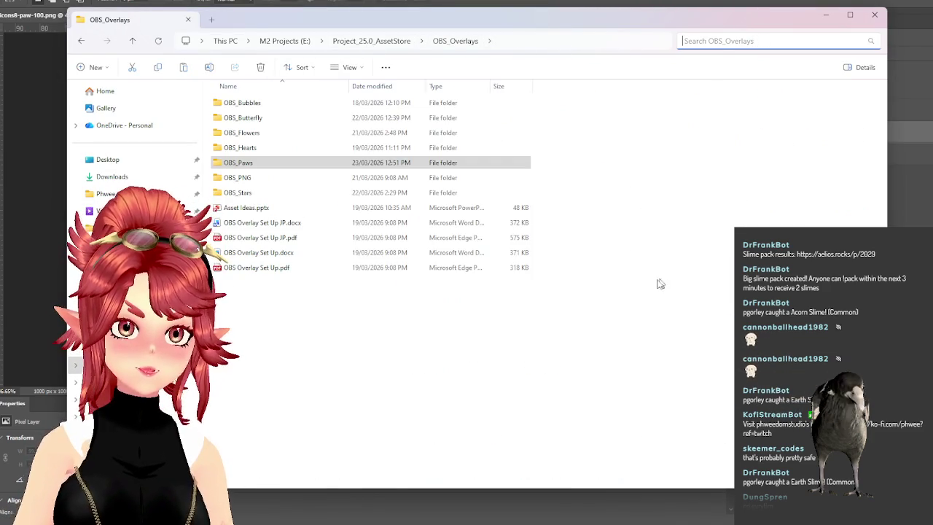
pyautogui.write('mouse')
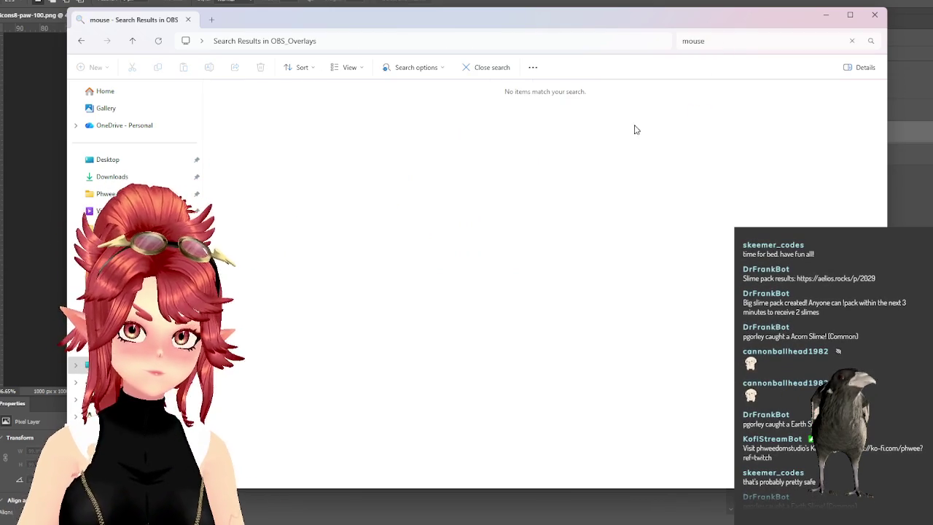
pyautogui.click(851, 41)
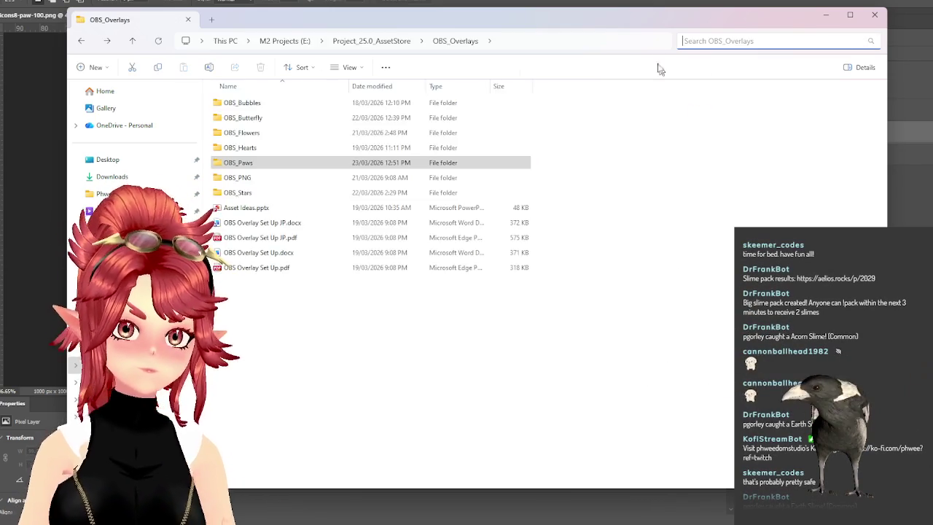
pyautogui.write('cursor')
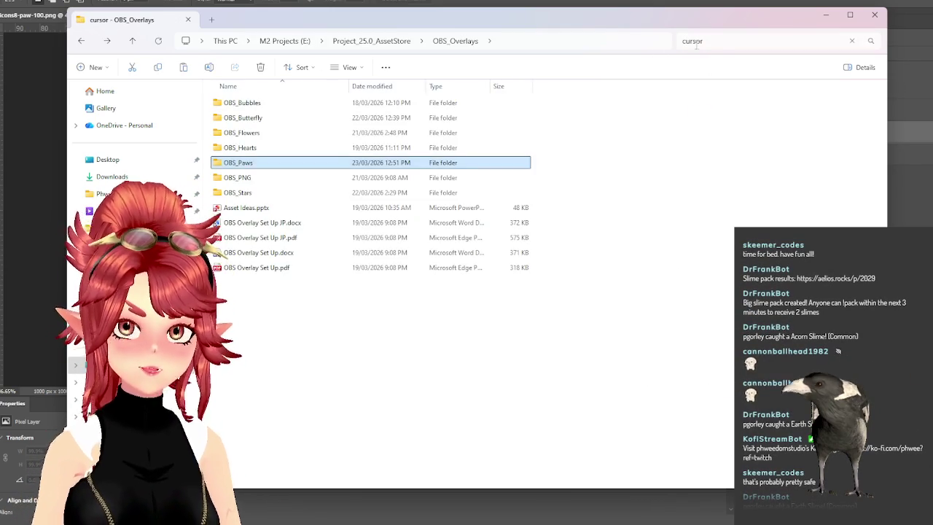
pyautogui.click(852, 41)
# Browse Project_25.0_AssetStore folders down to Sakura's Video folder and select icons8-mouse-pointer-50.png
pyautogui.click(400, 42)
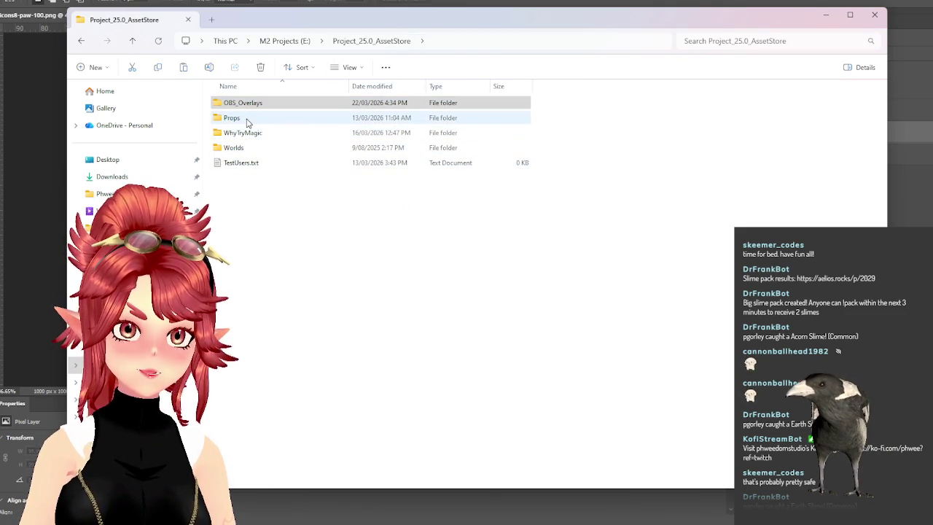
pyautogui.doubleClick(247, 137)
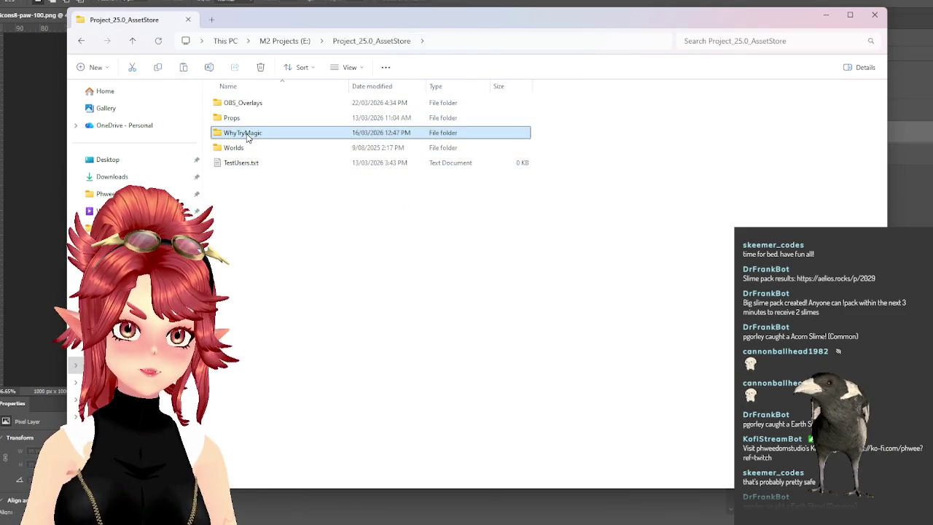
pyautogui.click(357, 42)
pyautogui.doubleClick(260, 119)
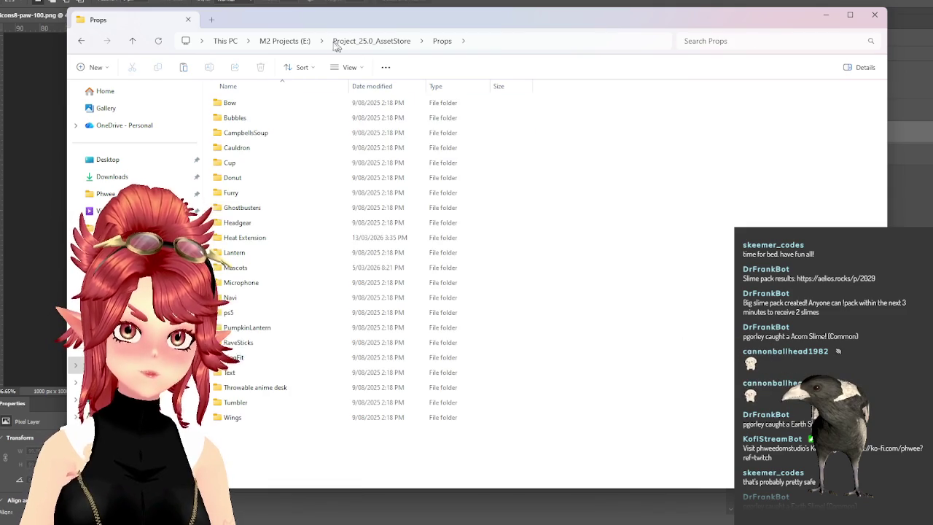
pyautogui.click(360, 41)
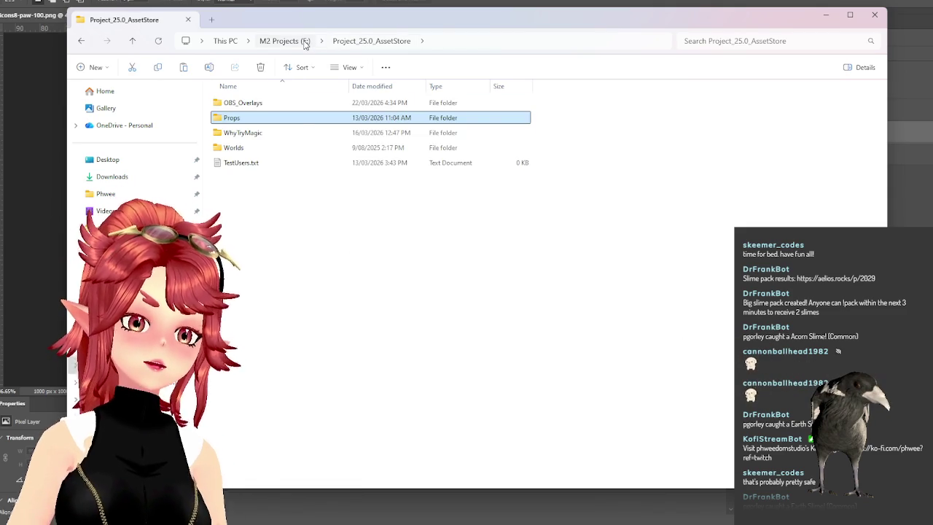
pyautogui.doubleClick(286, 120)
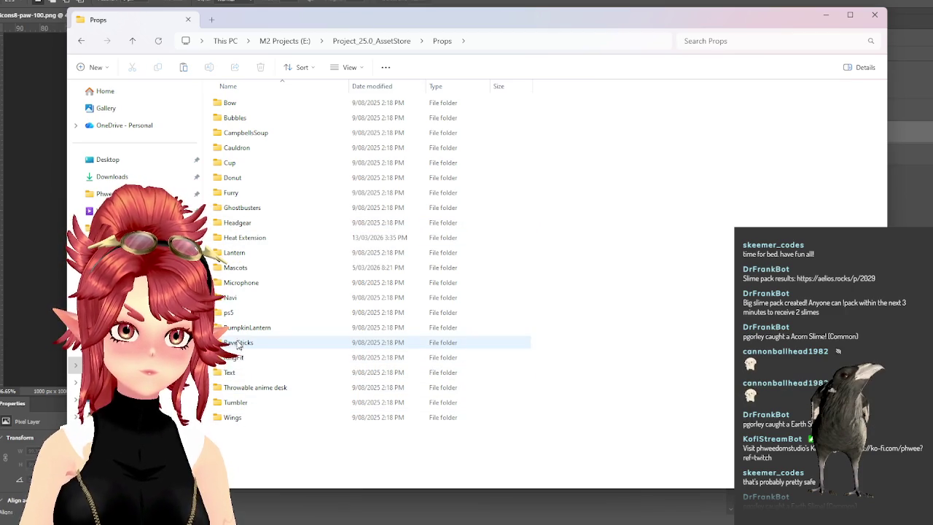
pyautogui.doubleClick(233, 238)
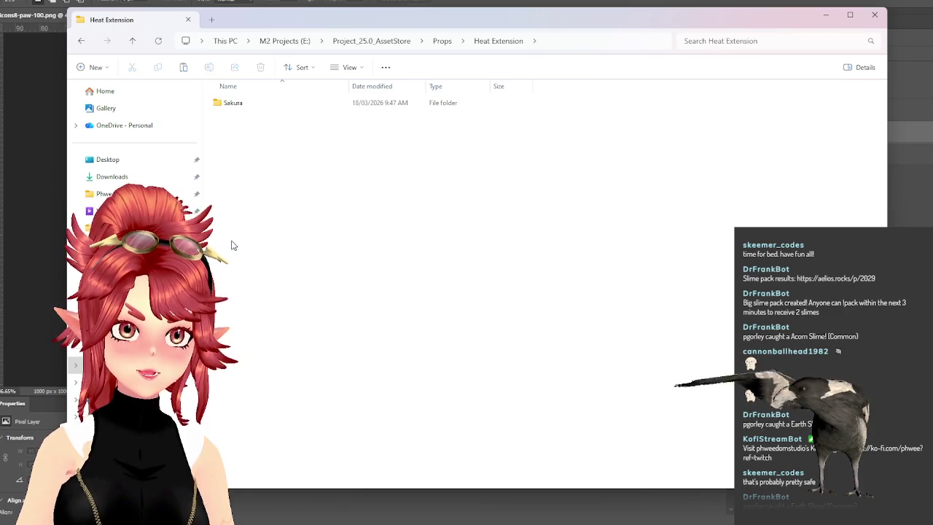
pyautogui.doubleClick(231, 103)
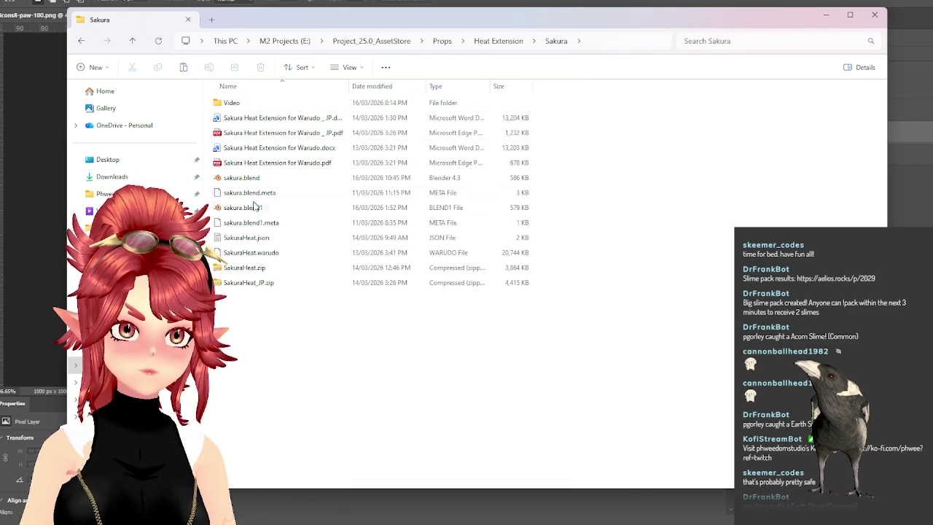
pyautogui.doubleClick(245, 109)
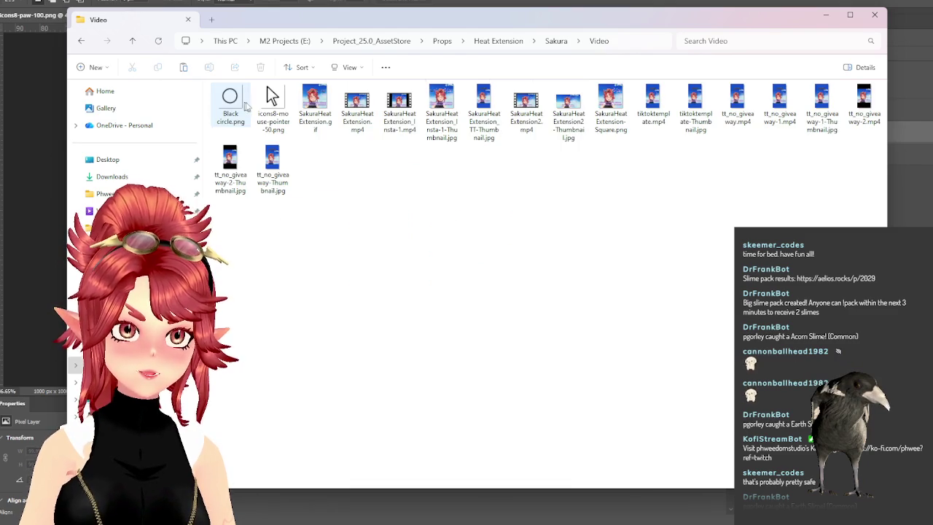
pyautogui.click(272, 123)
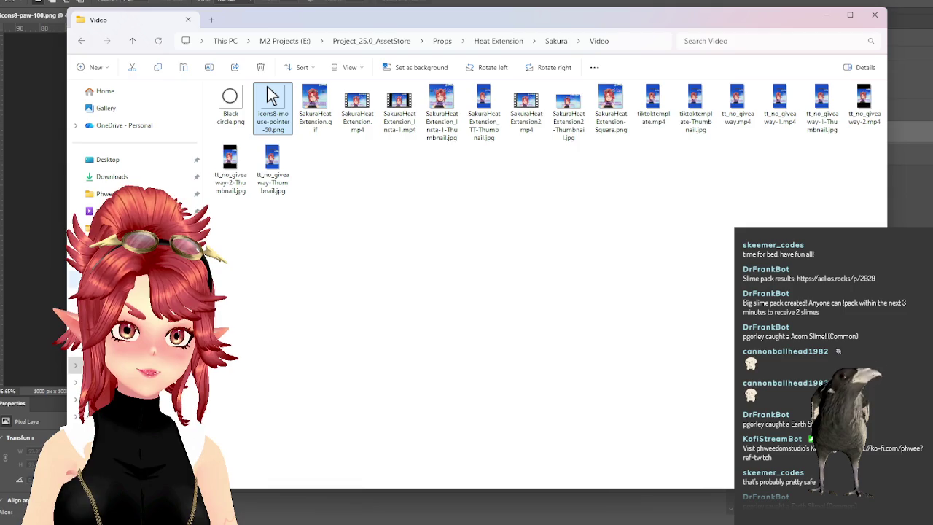
# Open the video folder in OBS_Paws and shrink the Explorer window beside Filmora
pyautogui.hotkey('alt', 'Left')
pyautogui.click(230, 313)
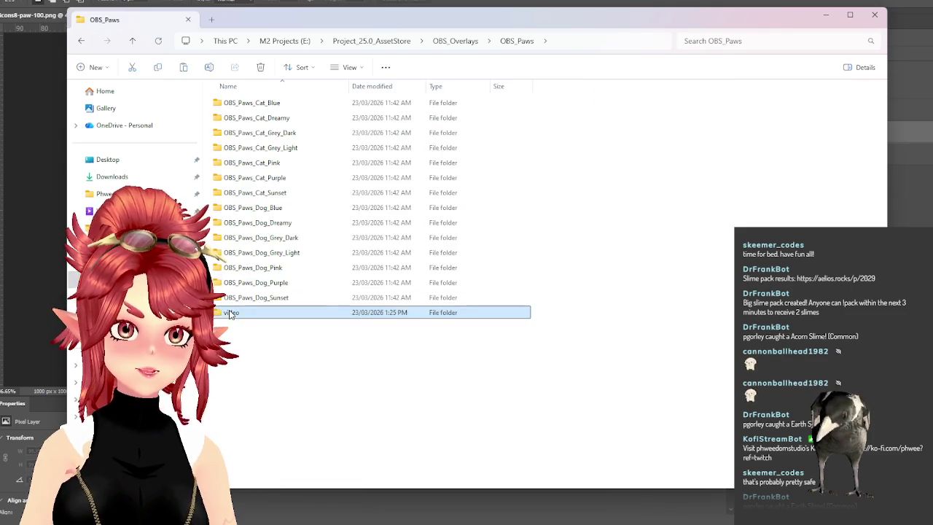
pyautogui.doubleClick(230, 314)
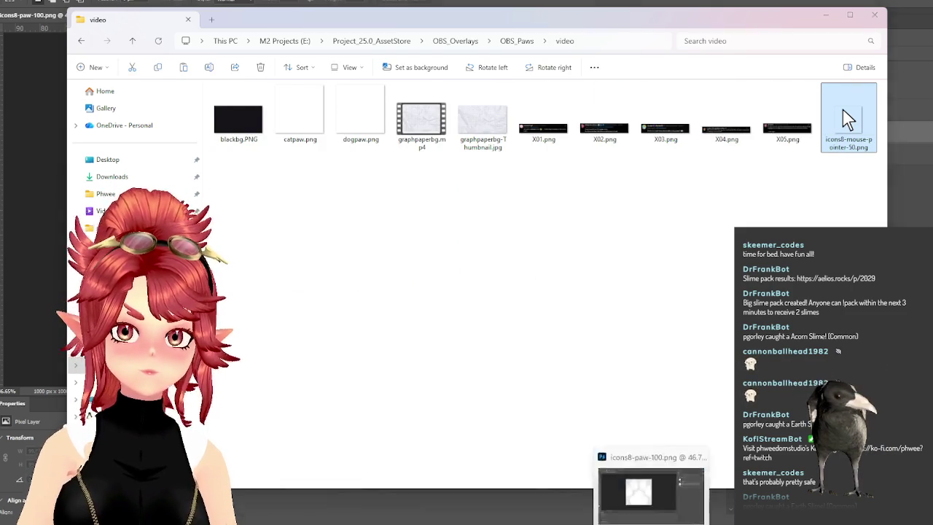
pyautogui.click(652, 524)
pyautogui.click(626, 523)
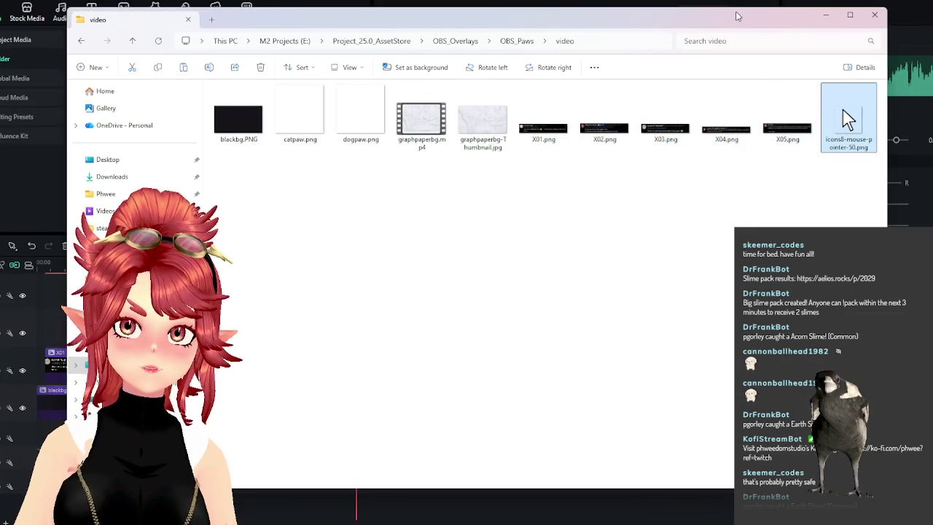
pyautogui.moveTo(736, 9); pyautogui.dragTo(696, 286)
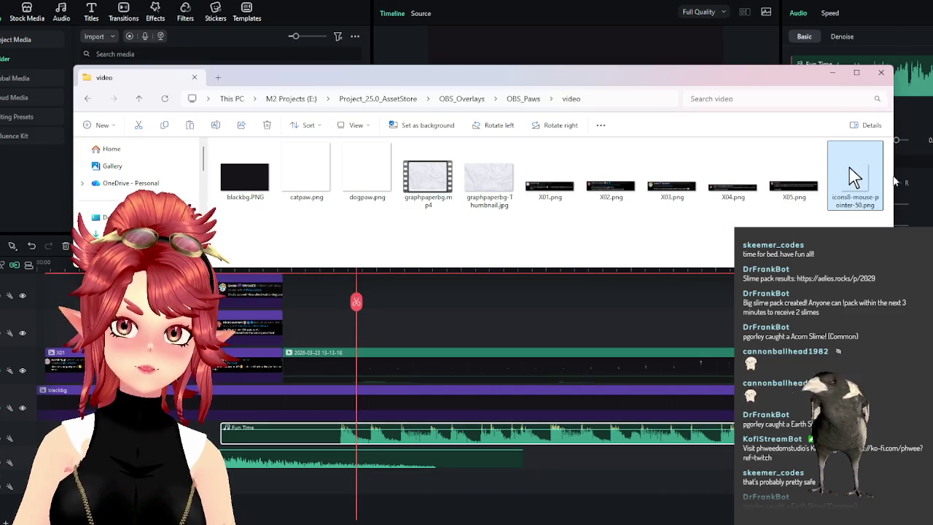
# Drag icons8-mouse-pointer-50.png onto the timeline and review the paw clip's settings
pyautogui.moveTo(849, 167)
pyautogui.mouseDown()
pyautogui.moveTo(393, 336)
pyautogui.moveTo(349, 324)
pyautogui.mouseUp()
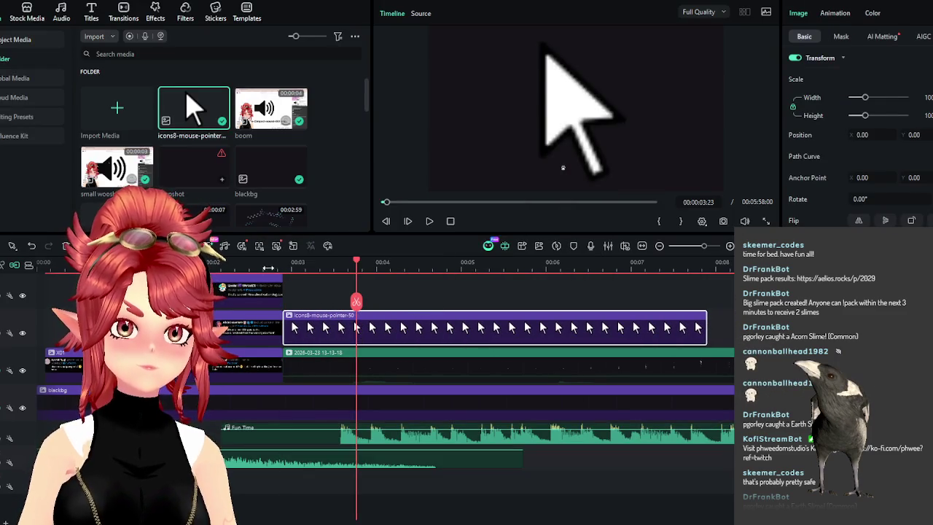
pyautogui.click(408, 221)
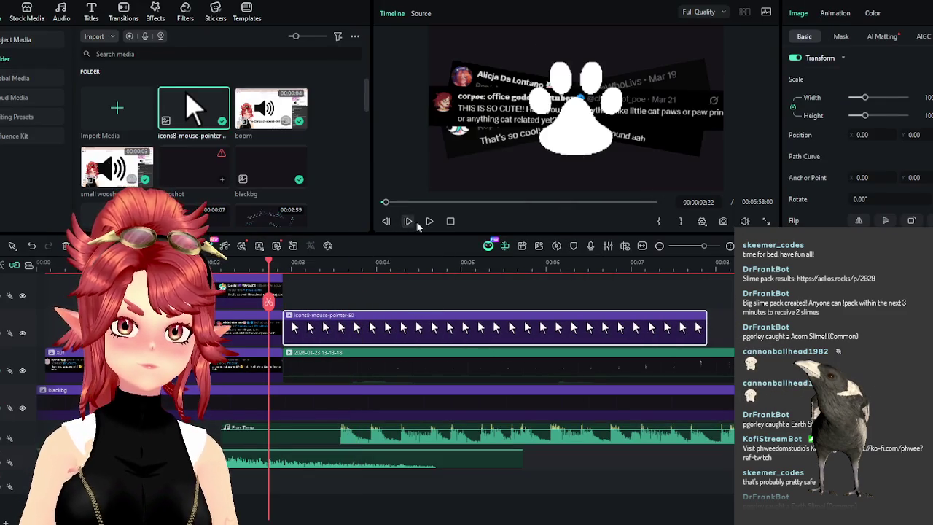
pyautogui.click(240, 263)
pyautogui.scroll(3, 241, 313)
pyautogui.click(255, 315)
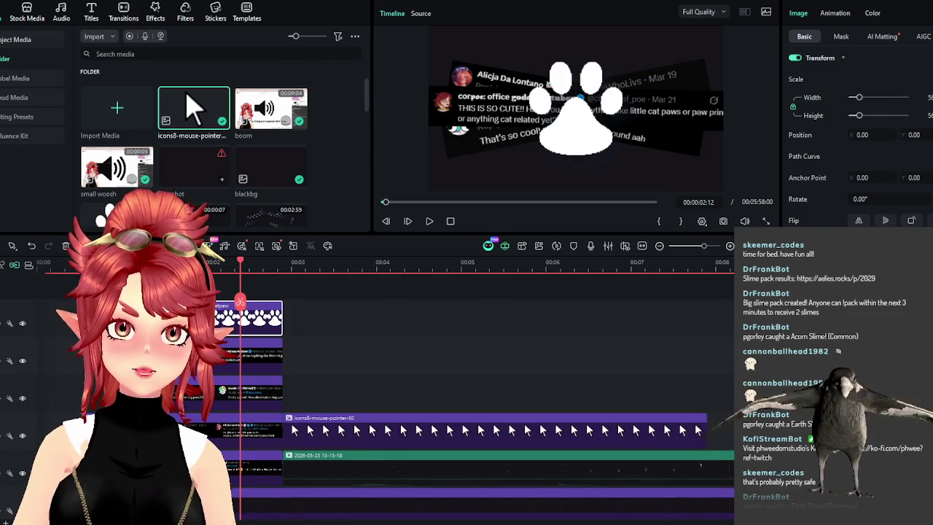
pyautogui.scroll(-2, 853, 146)
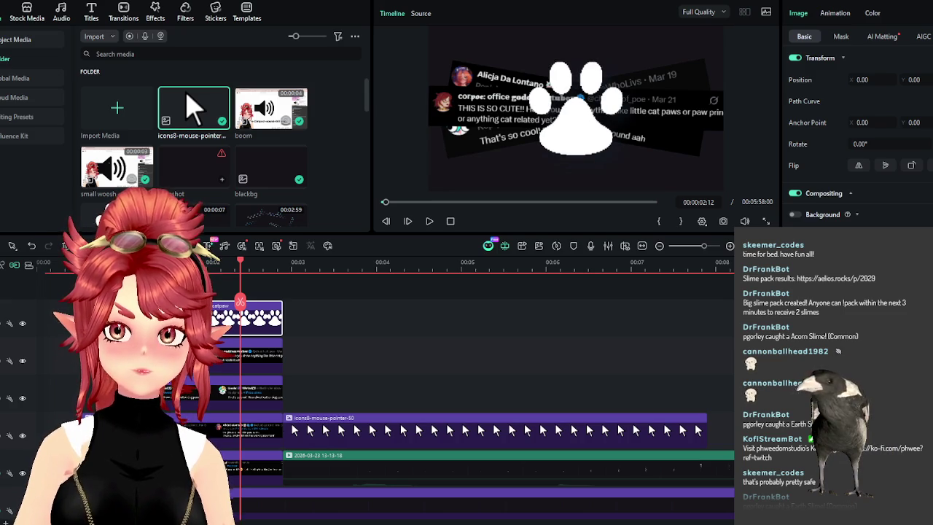
pyautogui.scroll(-3, 852, 146)
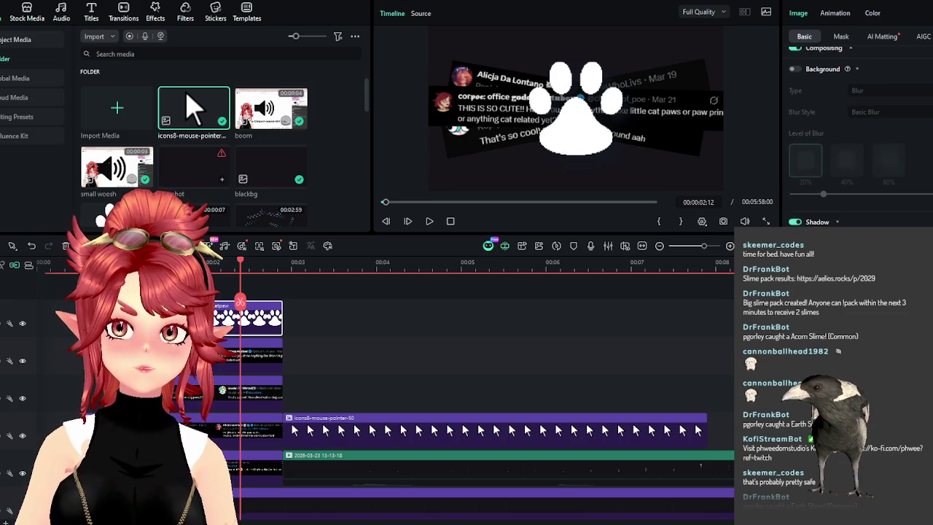
pyautogui.click(867, 241)
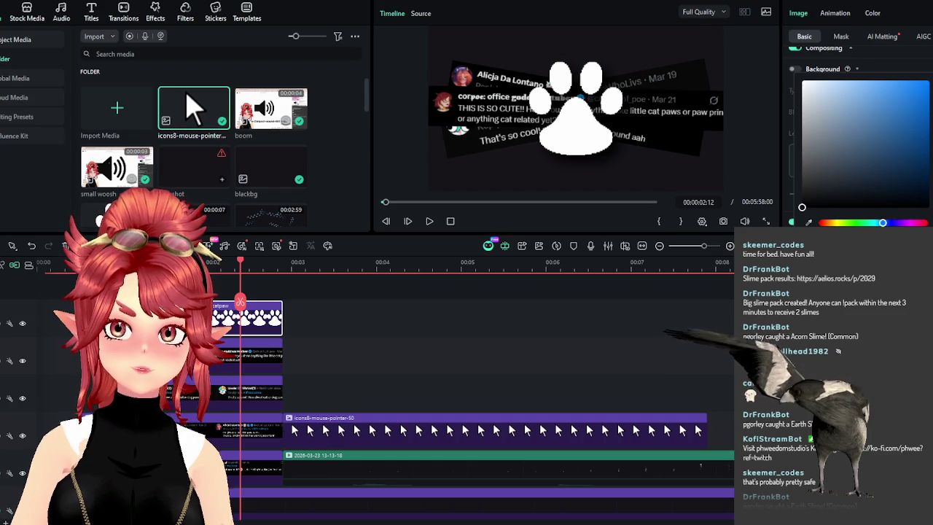
pyautogui.press('Escape')
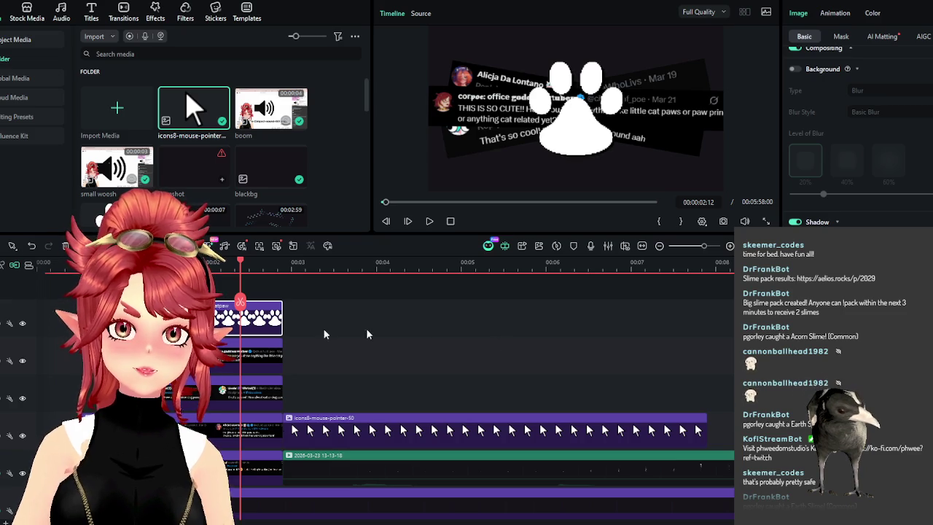
# Preview the overlays, then reduce the mouse-pointer clip's Scale
pyautogui.moveTo(223, 268); pyautogui.dragTo(205, 266)
pyautogui.click(429, 222)
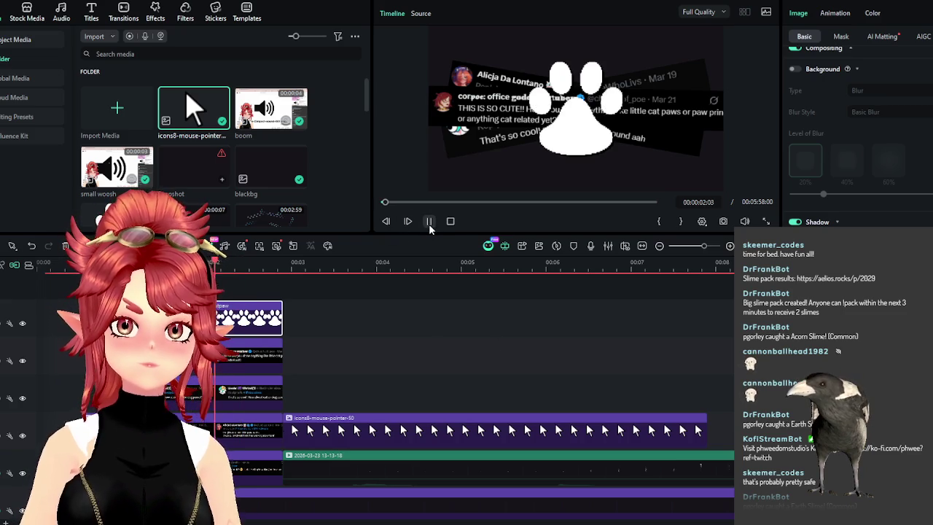
pyautogui.click(429, 222)
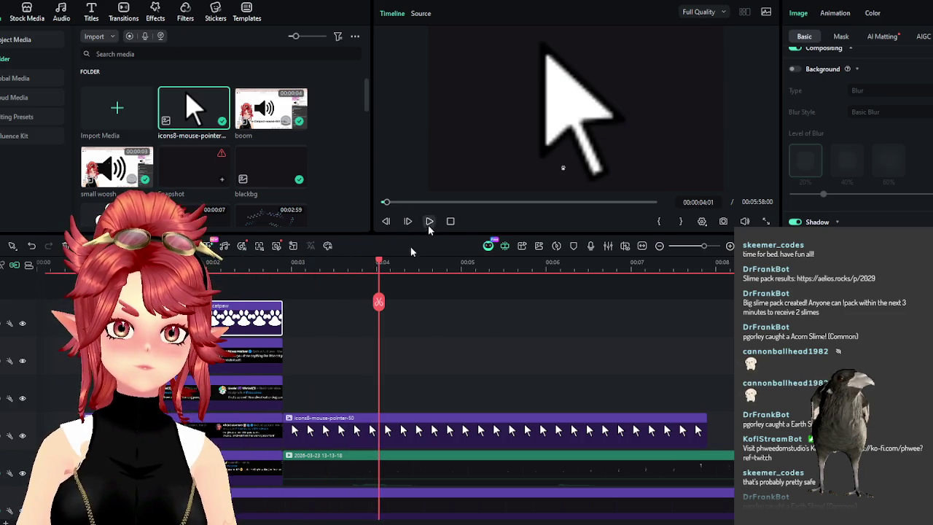
pyautogui.click(408, 431)
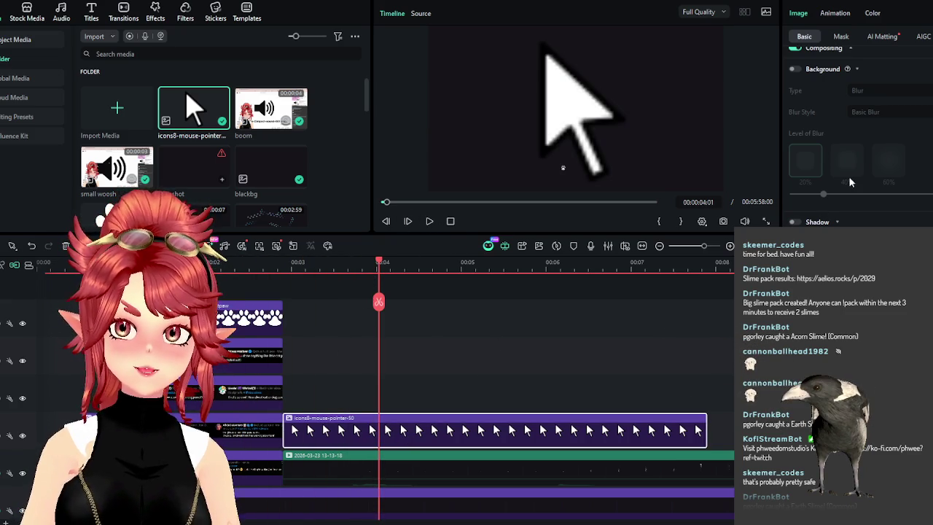
pyautogui.scroll(5, 871, 194)
pyautogui.moveTo(867, 101); pyautogui.dragTo(857, 102)
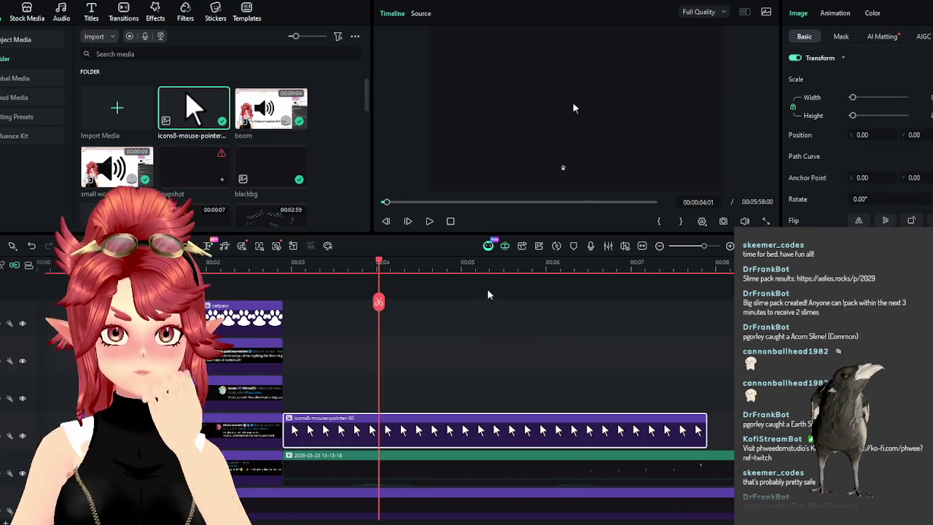
# Position the pointer image at about -173, -354 and preview it
pyautogui.moveTo(376, 270)
pyautogui.mouseDown()
pyautogui.moveTo(298, 268)
pyautogui.moveTo(362, 284)
pyautogui.moveTo(345, 281)
pyautogui.mouseUp()
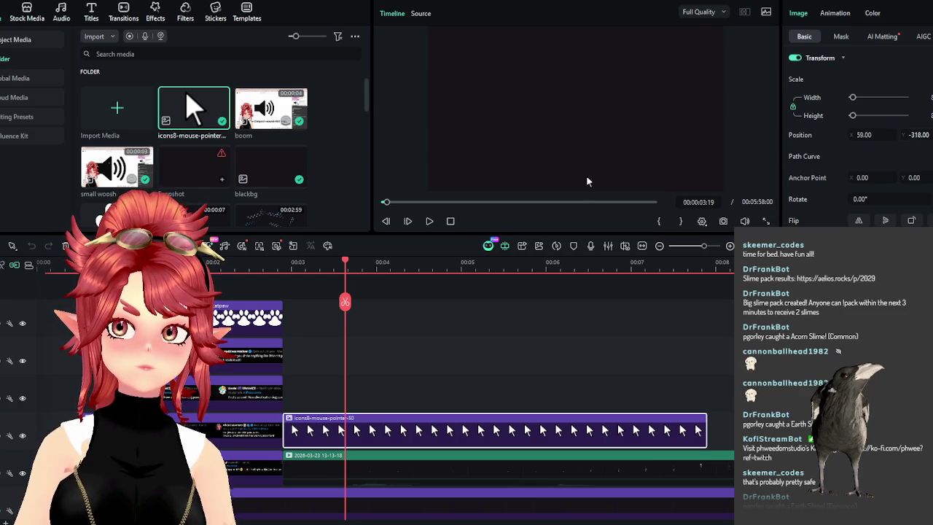
pyautogui.press('Right')
pyautogui.press('Right')
pyautogui.press('Right')
pyautogui.press('Right')
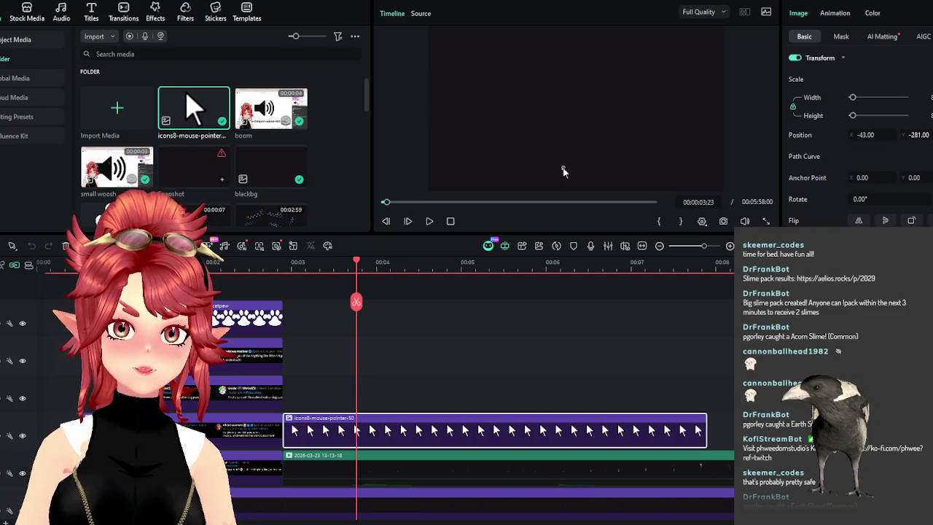
pyautogui.press('Up')
pyautogui.press('Up')
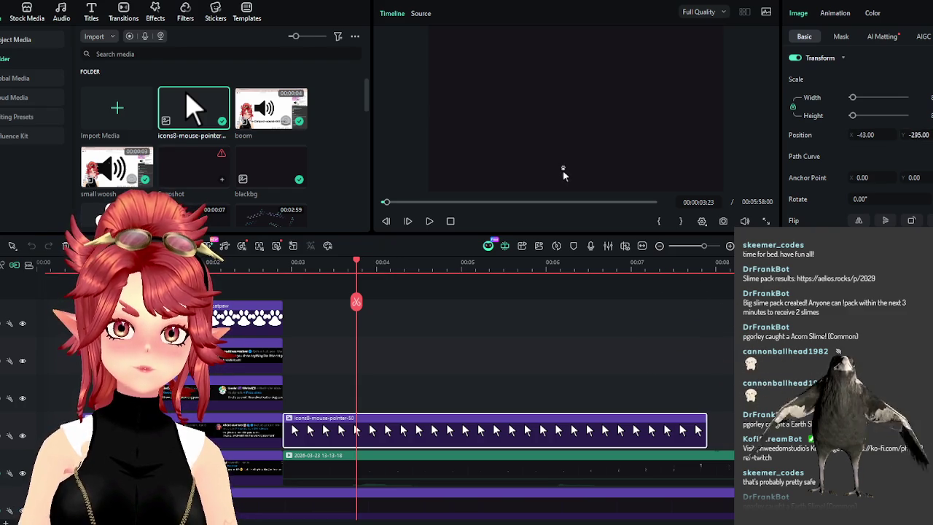
pyautogui.click(286, 268)
pyautogui.moveTo(290, 266)
pyautogui.mouseDown()
pyautogui.moveTo(362, 266)
pyautogui.moveTo(344, 267)
pyautogui.mouseUp()
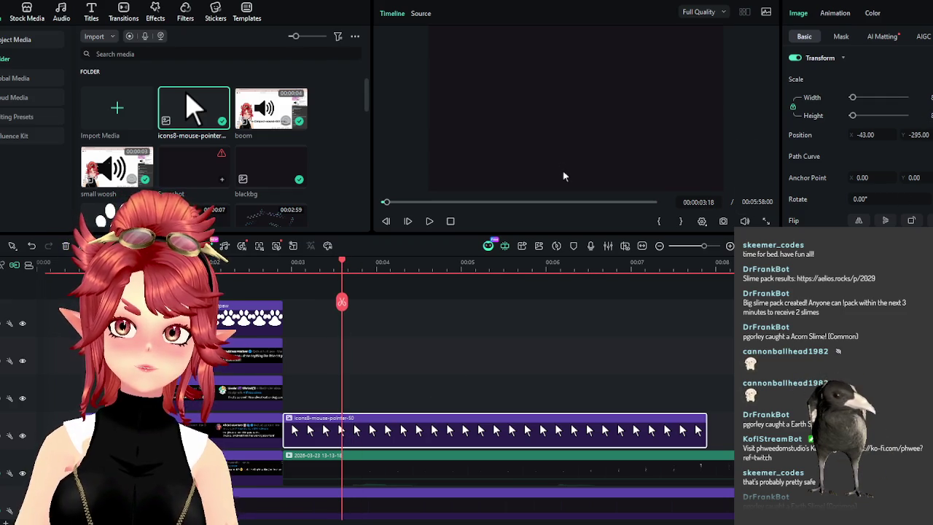
pyautogui.moveTo(494, 430)
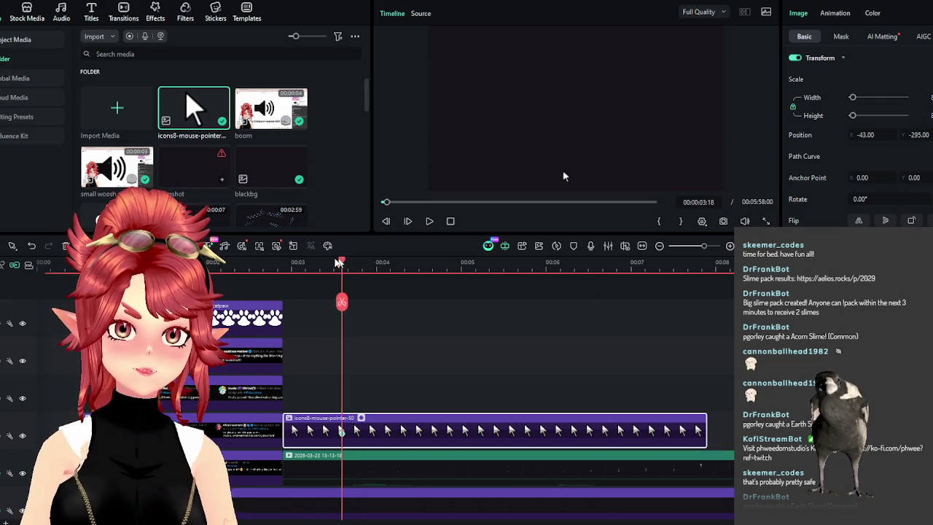
pyautogui.moveTo(343, 264); pyautogui.dragTo(284, 270)
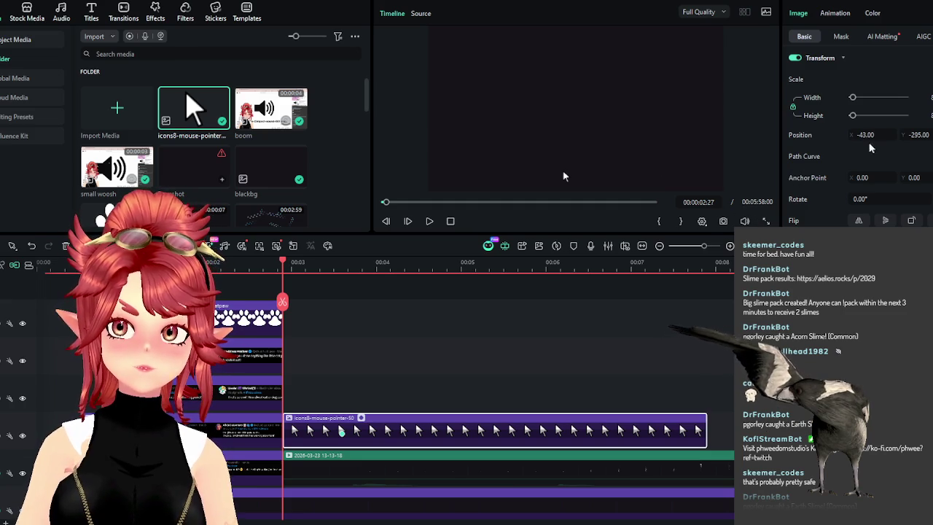
pyautogui.hotkey('ctrl', 'z')
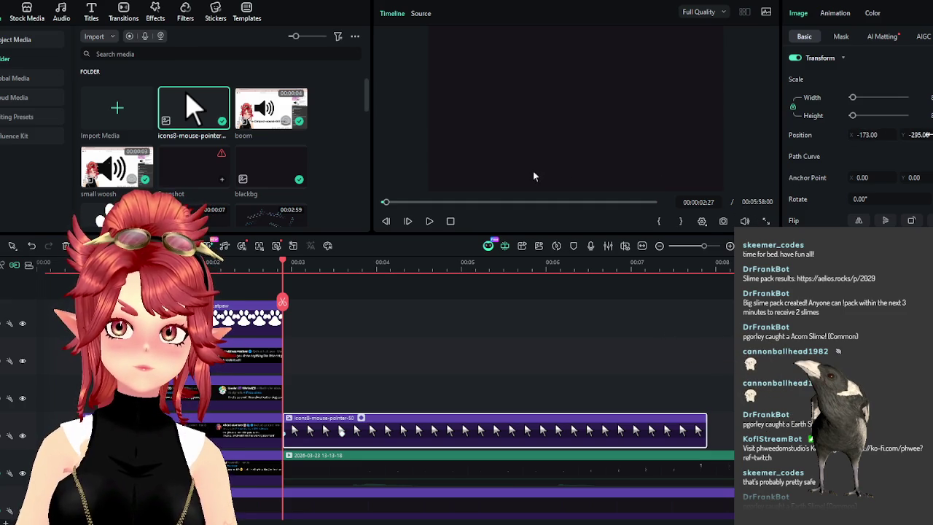
pyautogui.click(429, 222)
# Drag the Fun Time audio clip later on the timeline
pyautogui.click(265, 264)
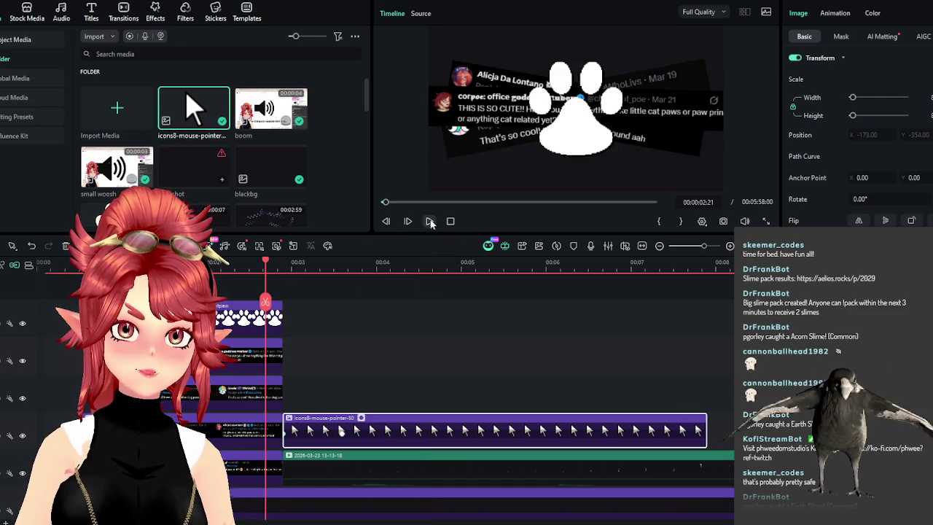
pyautogui.scroll(-1, 371, 352)
pyautogui.scroll(-2, 371, 352)
pyautogui.moveTo(295, 432); pyautogui.dragTo(423, 431)
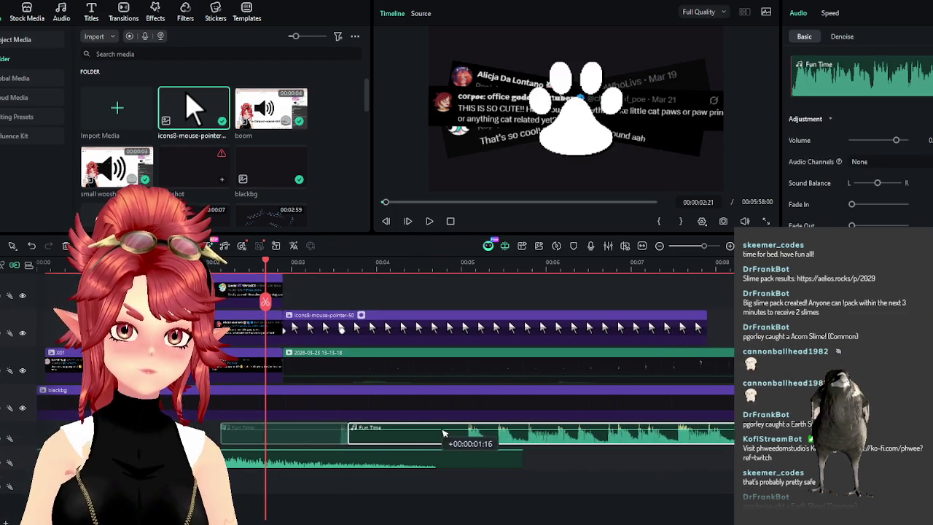
pyautogui.scroll(3, 369, 331)
pyautogui.click(429, 222)
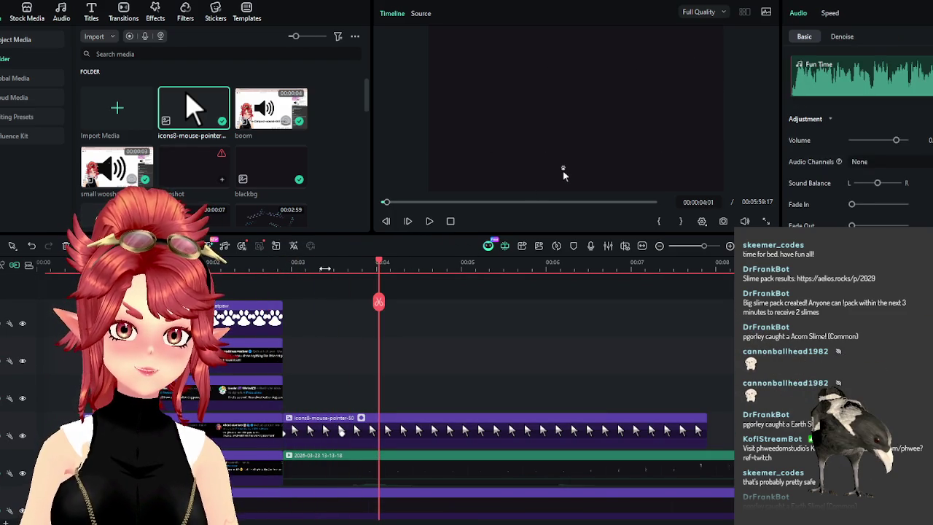
pyautogui.click(62, 10)
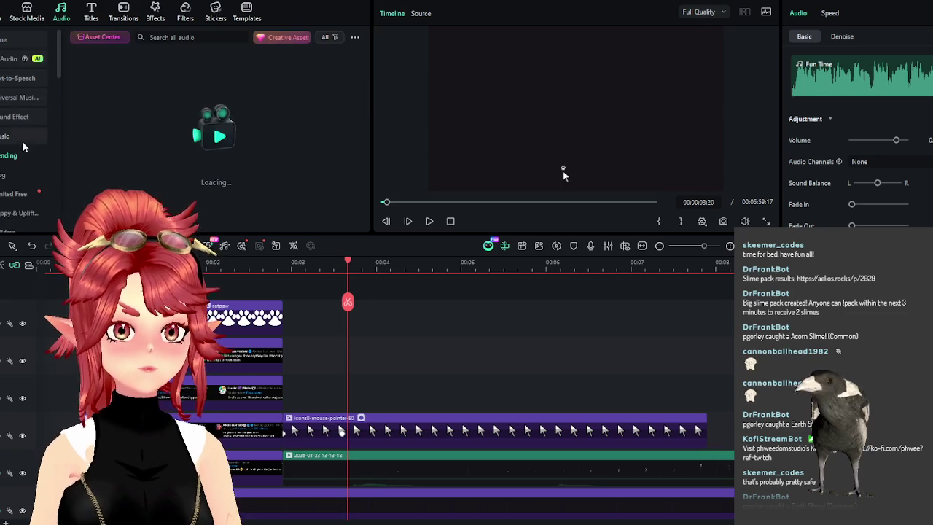
pyautogui.click(14, 117)
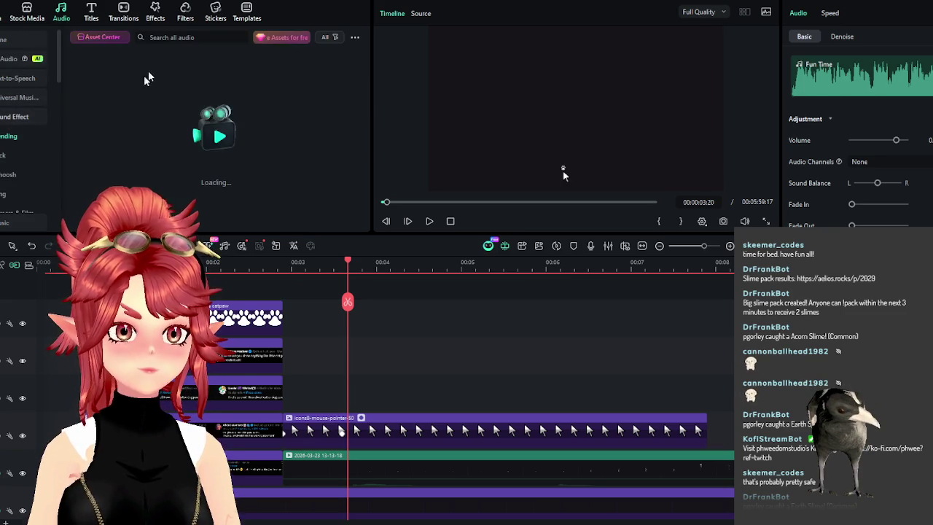
pyautogui.click(153, 33)
pyautogui.write('click')
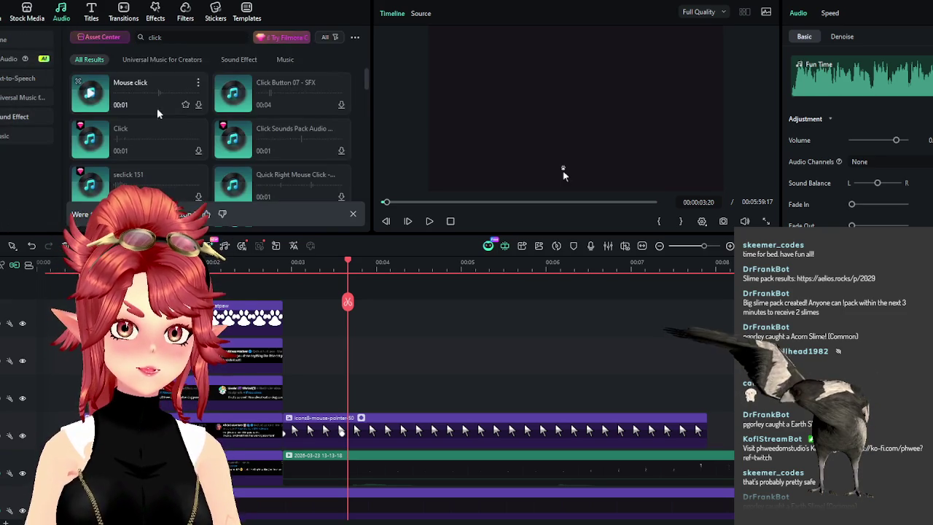
pyautogui.moveTo(157, 95)
pyautogui.mouseDown()
pyautogui.moveTo(348, 397)
pyautogui.moveTo(343, 391)
pyautogui.mouseUp()
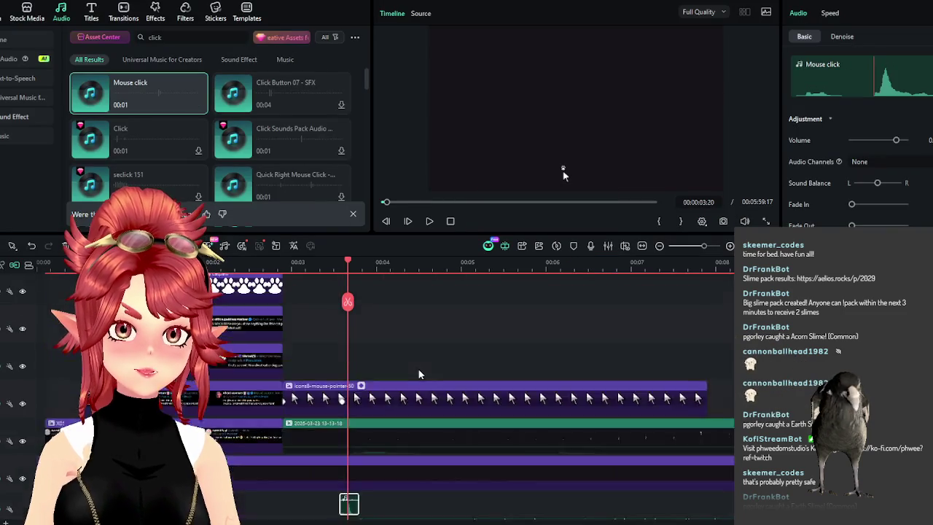
pyautogui.scroll(-3, 418, 373)
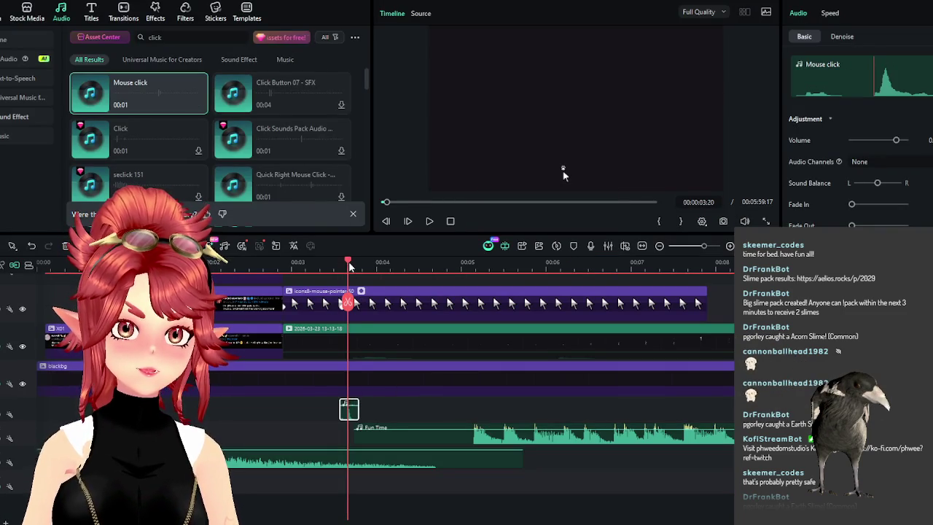
pyautogui.click(431, 223)
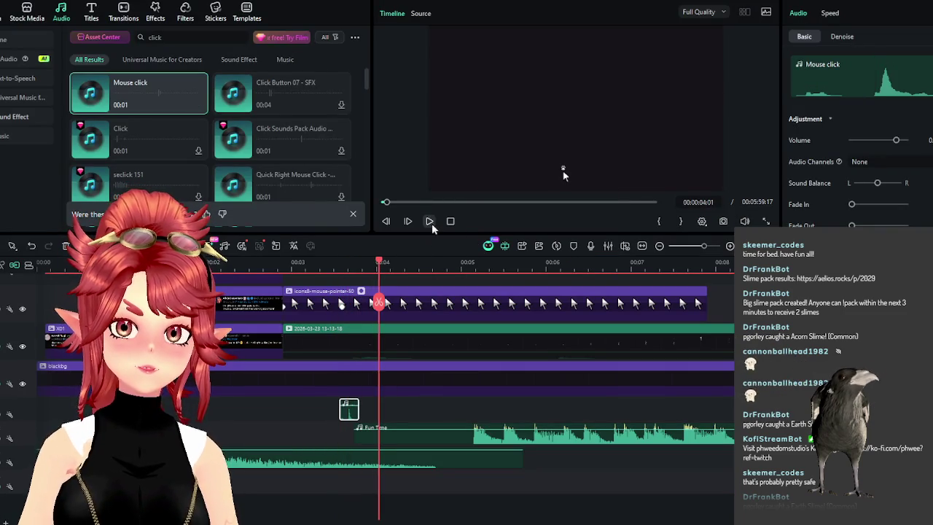
pyautogui.scroll(3, 510, 271)
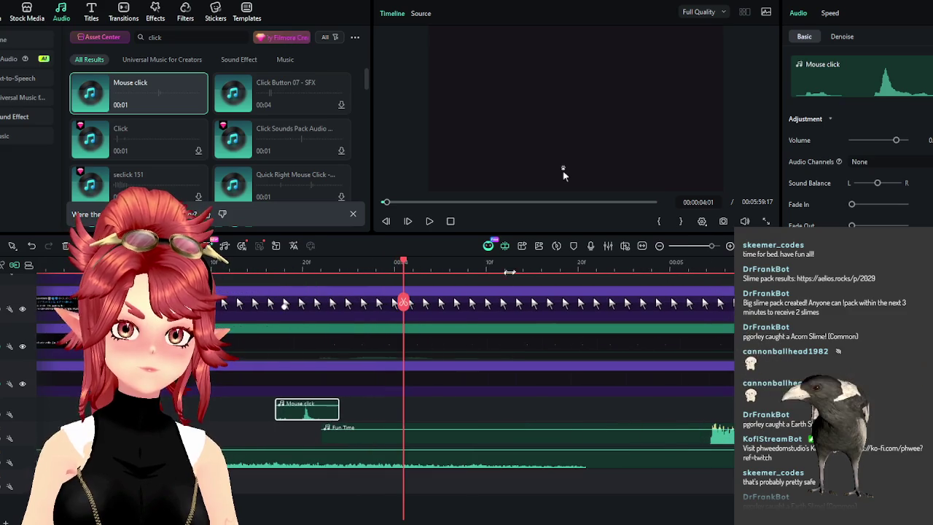
pyautogui.click(433, 221)
pyautogui.click(430, 222)
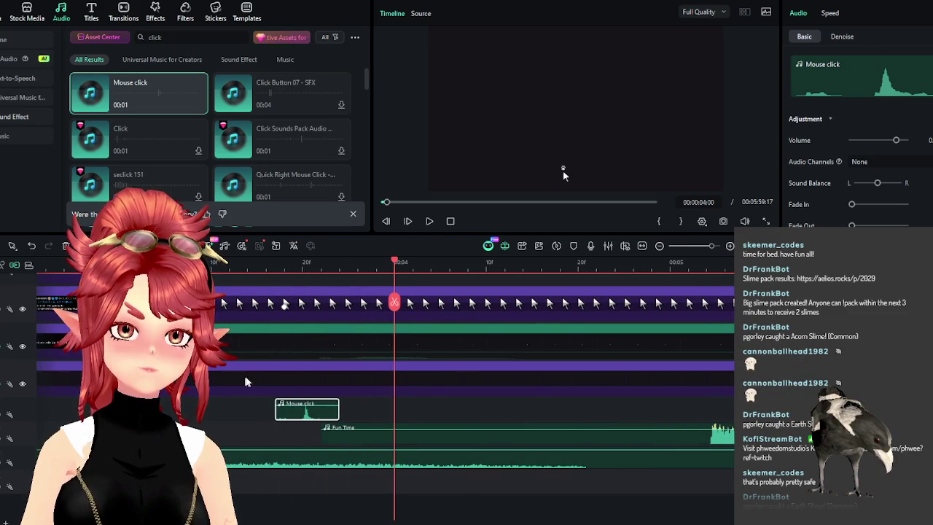
pyautogui.scroll(-3, 277, 393)
pyautogui.click(292, 263)
pyautogui.click(430, 222)
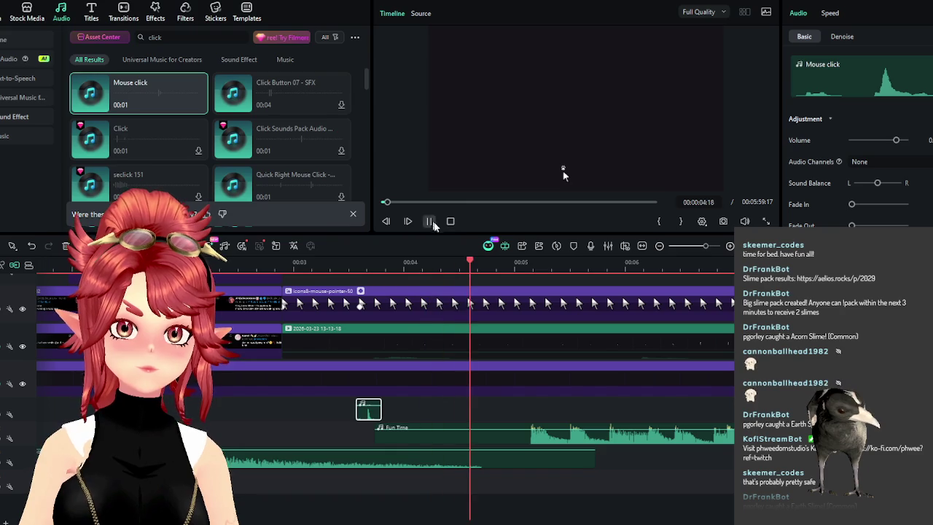
pyautogui.click(430, 220)
pyautogui.scroll(-3, 470, 402)
pyautogui.moveTo(281, 263)
pyautogui.mouseDown()
pyautogui.moveTo(230, 269)
pyautogui.moveTo(250, 272)
pyautogui.mouseUp()
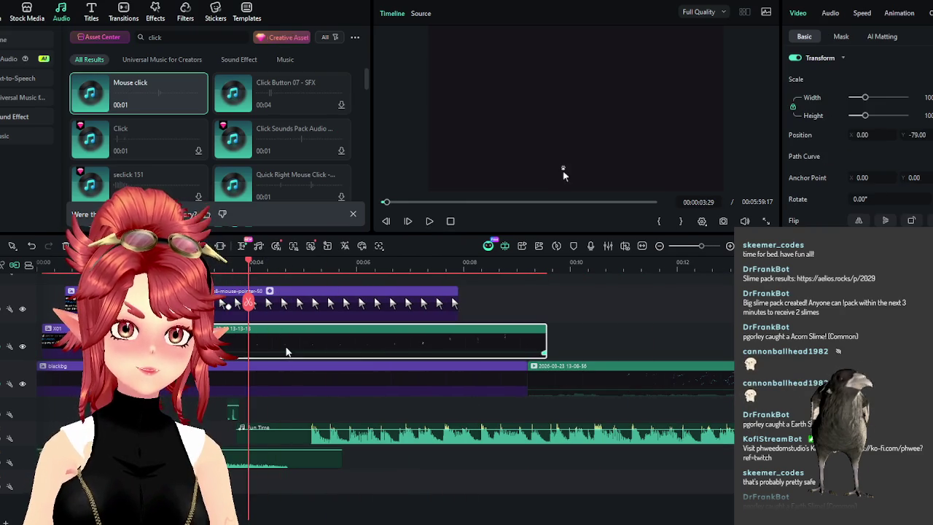
# Split the 13-13-18 recording, trim the second piece's start and close the gap to about 00:03
pyautogui.hotkey('ctrl', 'b')
pyautogui.moveTo(250, 264)
pyautogui.mouseDown()
pyautogui.moveTo(425, 279)
pyautogui.moveTo(345, 285)
pyautogui.mouseUp()
pyautogui.moveTo(250, 342)
pyautogui.mouseDown()
pyautogui.moveTo(339, 342)
pyautogui.moveTo(264, 331)
pyautogui.mouseUp()
pyautogui.click(250, 273)
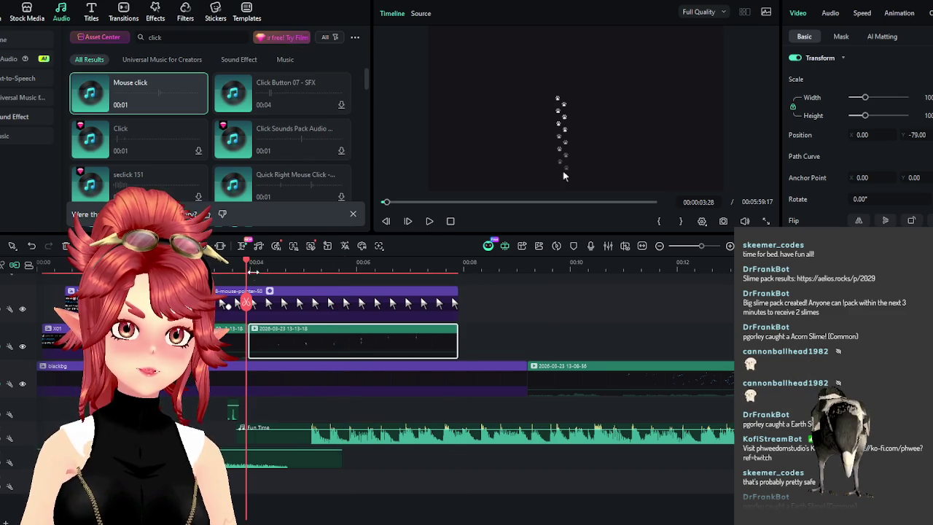
pyautogui.moveTo(250, 273)
pyautogui.mouseDown()
pyautogui.moveTo(416, 288)
pyautogui.moveTo(390, 288)
pyautogui.moveTo(406, 291)
pyautogui.mouseUp()
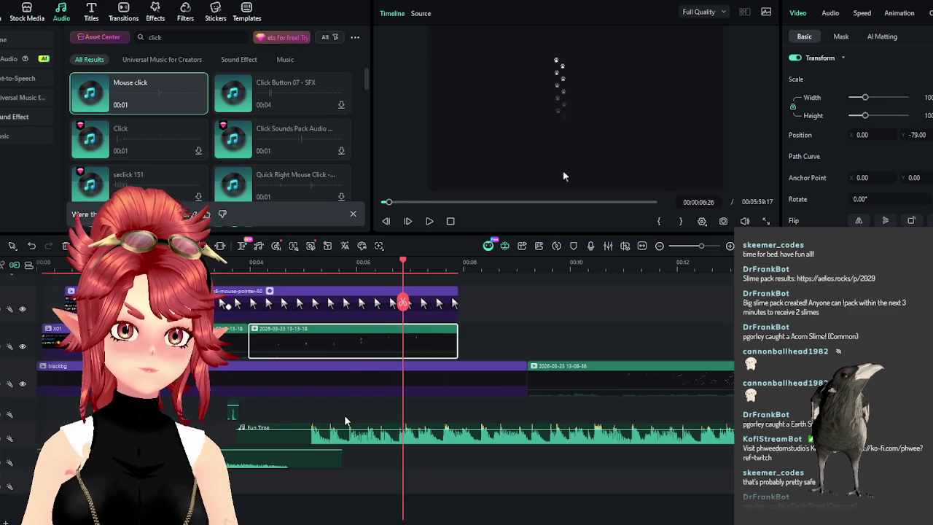
pyautogui.click(353, 309)
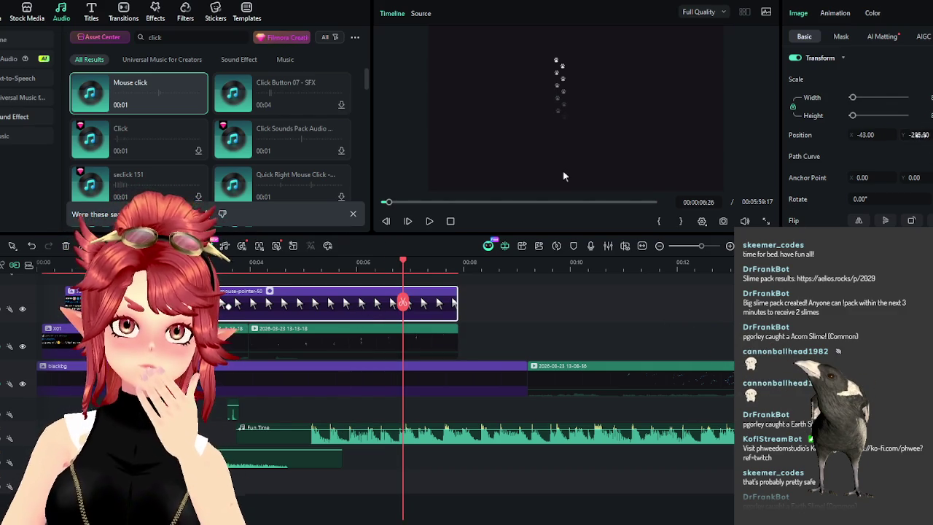
# Raise the pointer image to about Position -65, 213 and play it back over the paw trail
pyautogui.moveTo(563, 114); pyautogui.dragTo(563, 67)
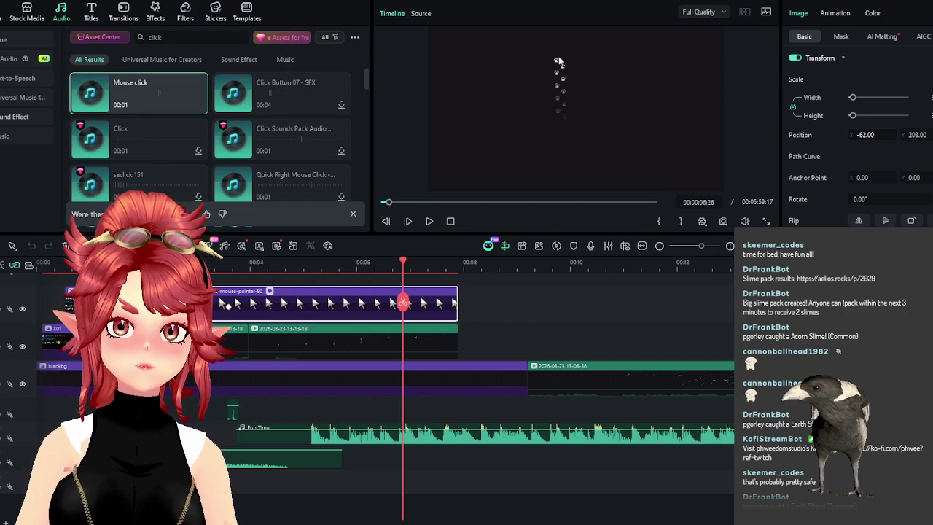
pyautogui.moveTo(917, 135); pyautogui.dragTo(919, 135)
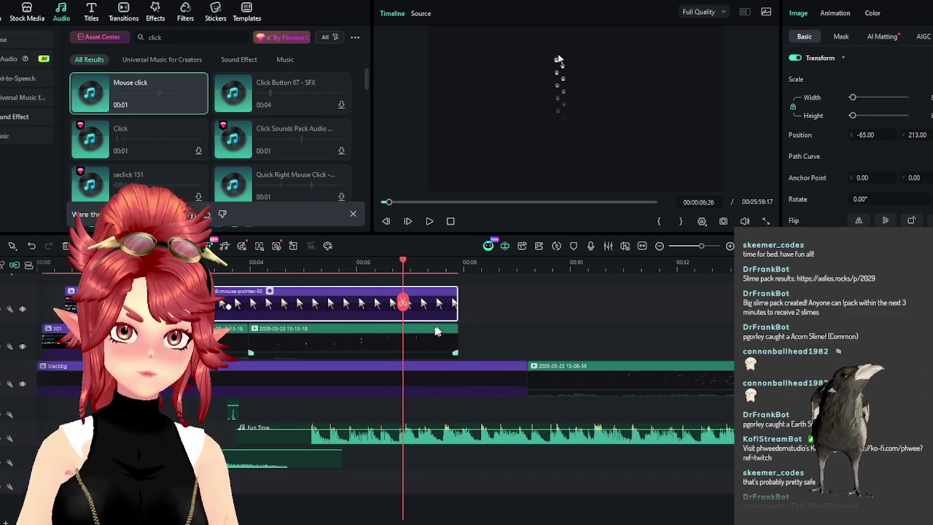
pyautogui.scroll(3, 427, 313)
pyautogui.scroll(-1, 452, 346)
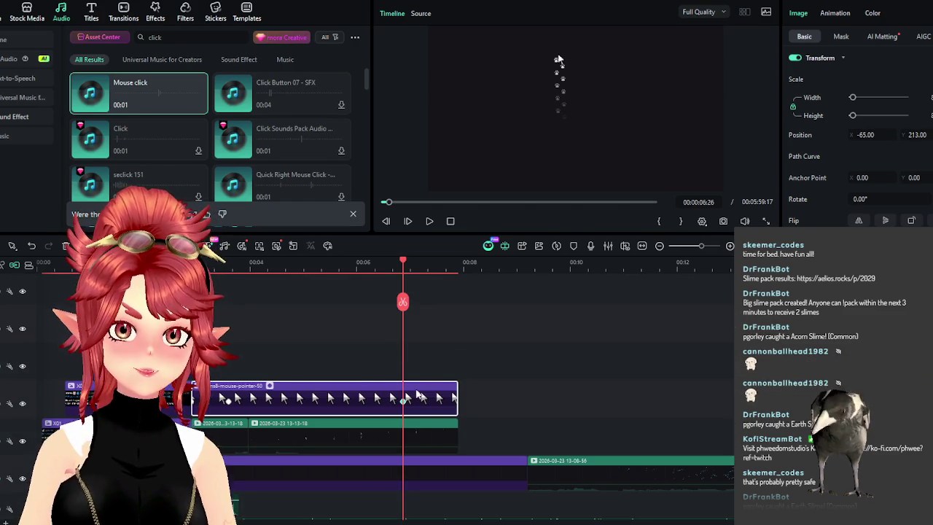
pyautogui.moveTo(397, 264)
pyautogui.mouseDown()
pyautogui.moveTo(226, 262)
pyautogui.moveTo(281, 271)
pyautogui.moveTo(269, 272)
pyautogui.mouseUp()
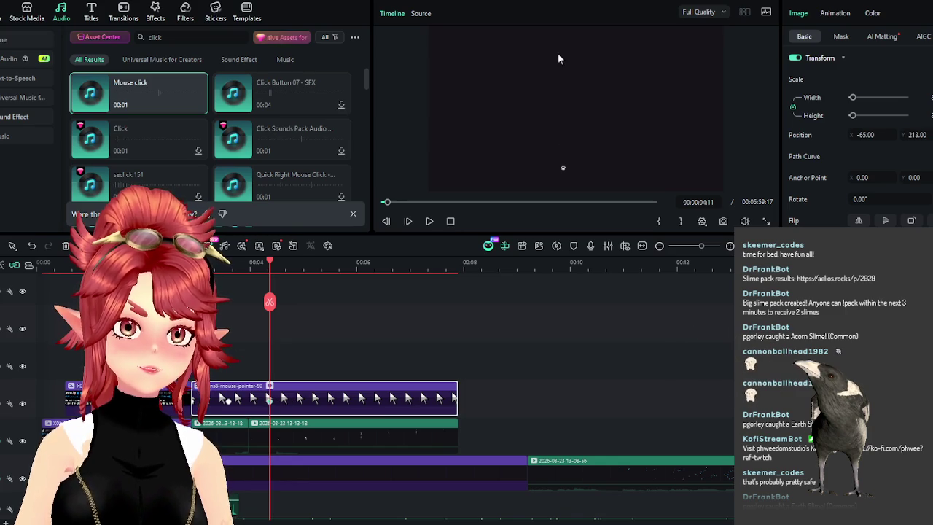
pyautogui.click(430, 221)
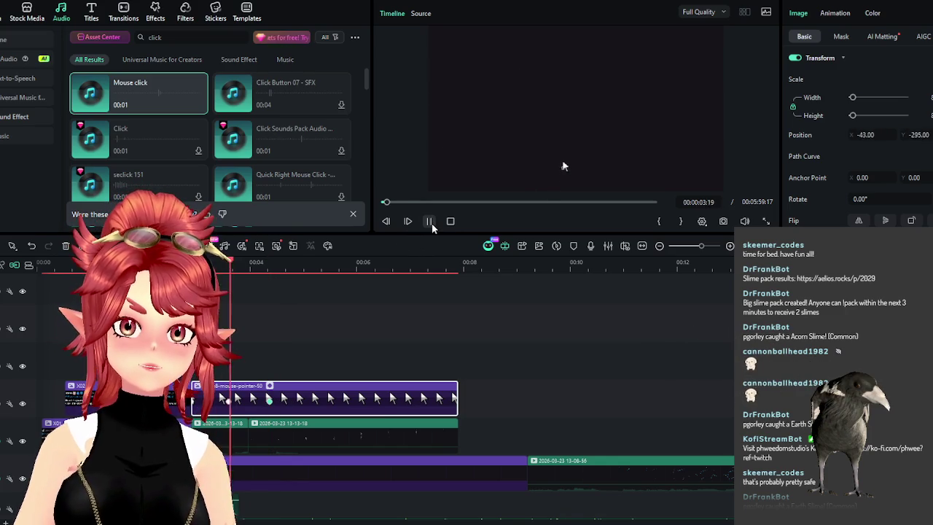
pyautogui.click(432, 223)
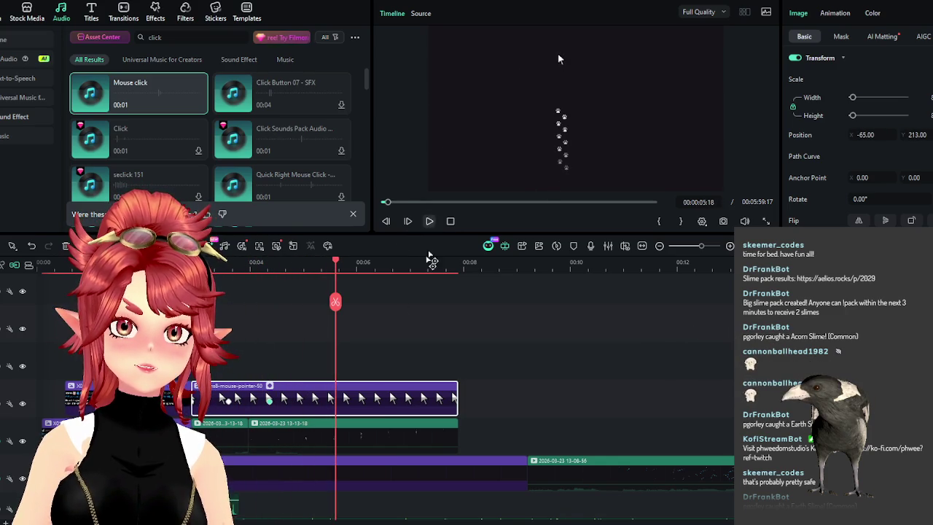
pyautogui.scroll(-3, 278, 455)
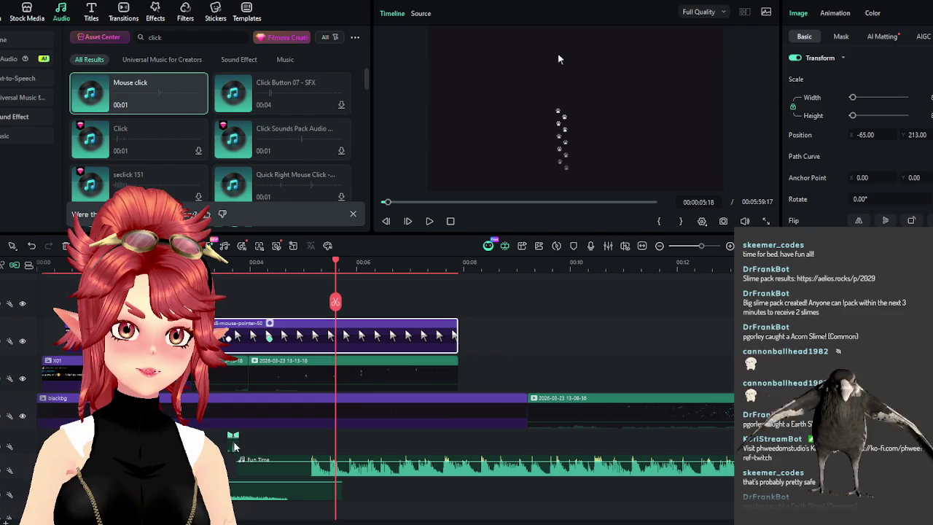
# Select the Mouse click sound clip and replay from about three seconds to check its timing
pyautogui.click(233, 442)
pyautogui.click(285, 274)
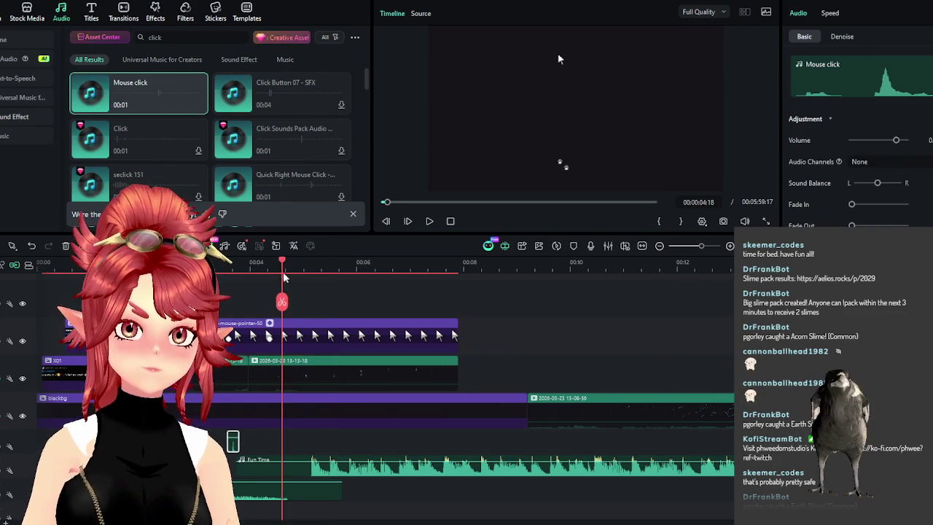
pyautogui.moveTo(283, 266); pyautogui.dragTo(271, 267)
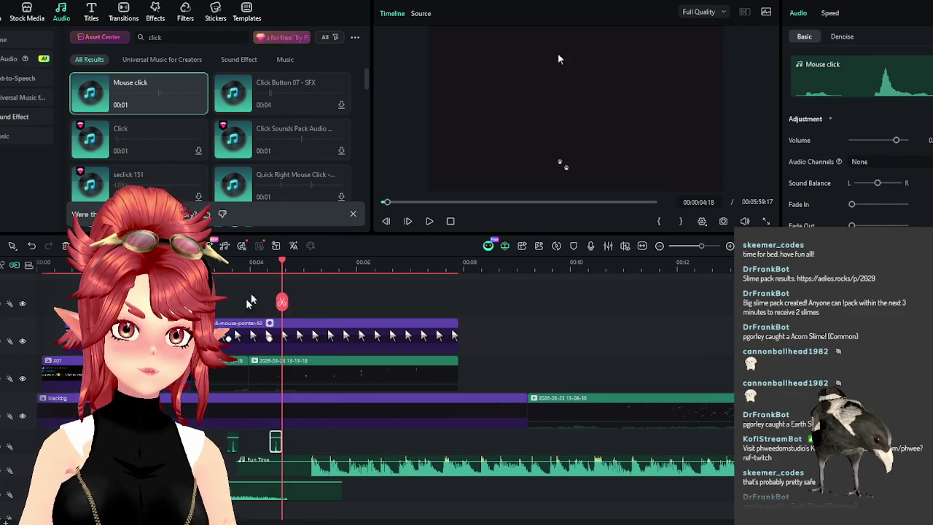
pyautogui.moveTo(270, 268); pyautogui.dragTo(214, 268)
pyautogui.click(430, 223)
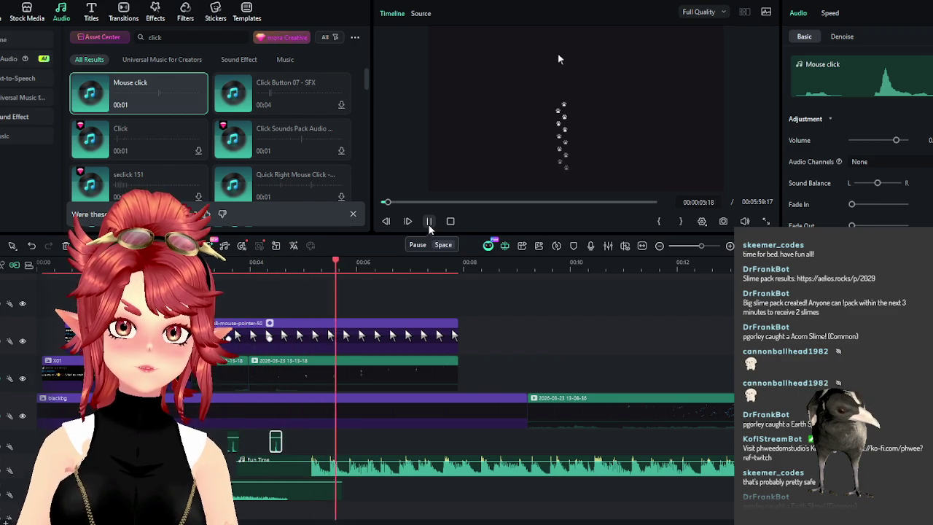
pyautogui.press('space')
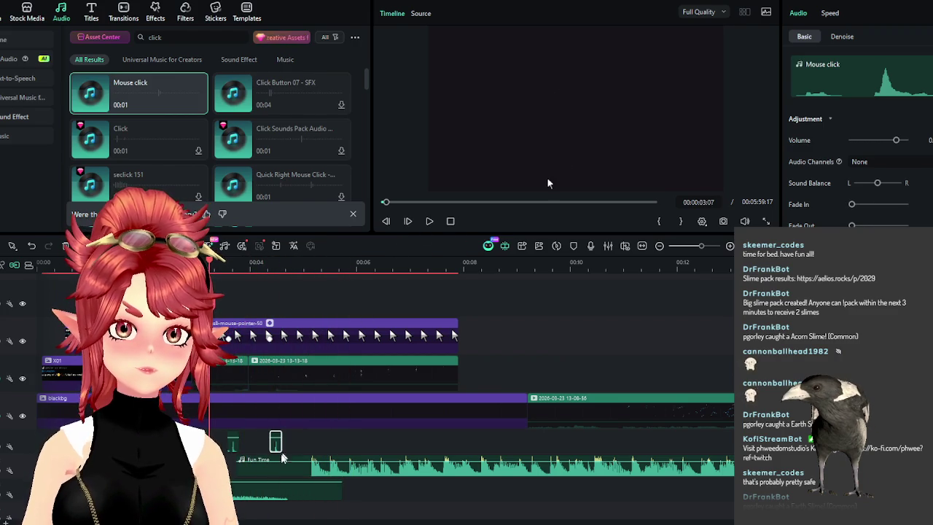
# Shift the Fun Time music slightly later and replay to check its timing
pyautogui.moveTo(300, 475); pyautogui.dragTo(274, 475)
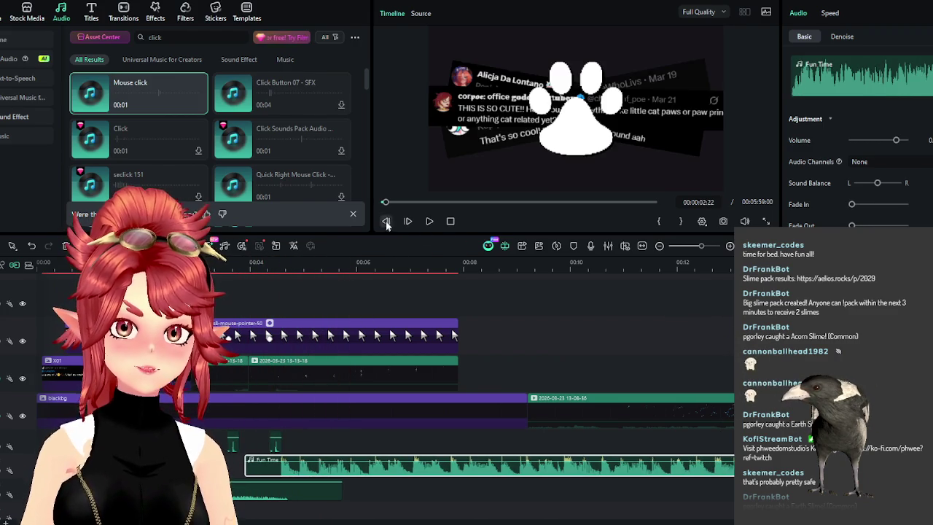
pyautogui.click(429, 221)
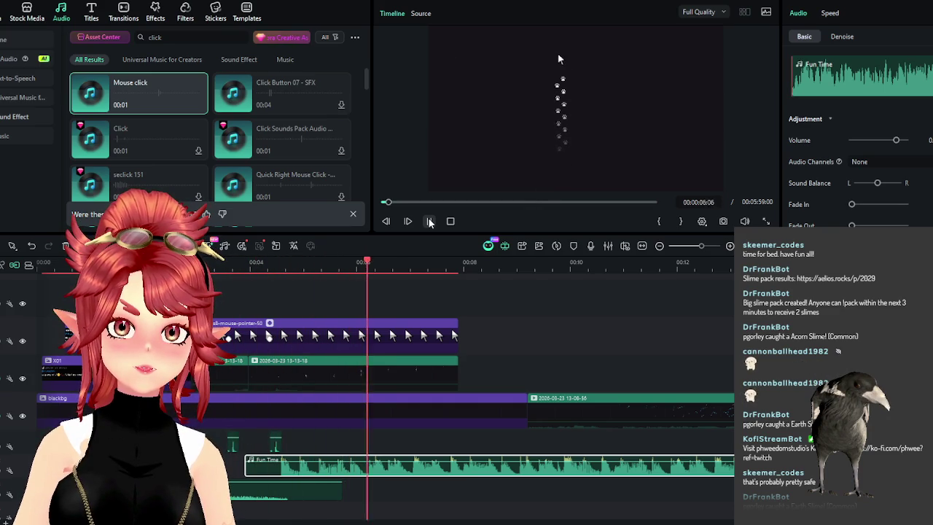
pyautogui.click(429, 221)
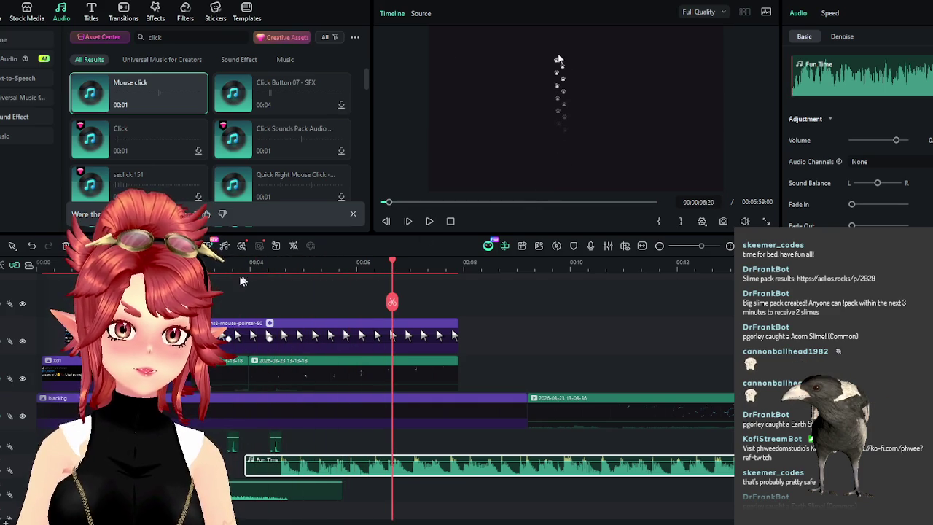
pyautogui.click(192, 264)
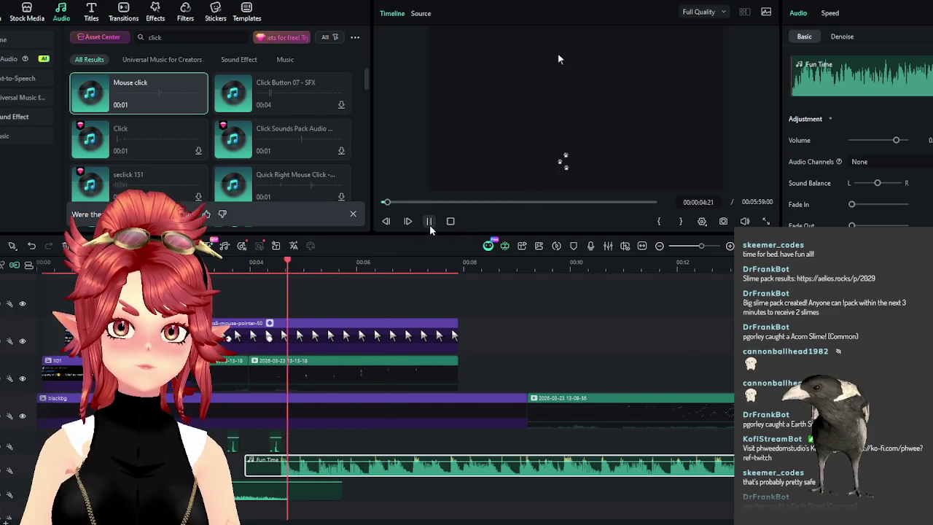
pyautogui.click(429, 221)
pyautogui.click(192, 264)
pyautogui.click(429, 221)
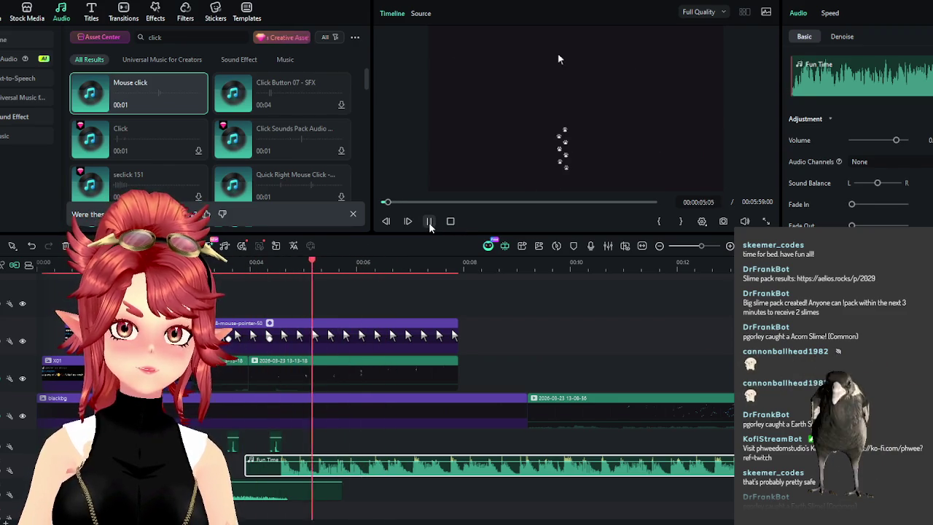
pyautogui.click(429, 221)
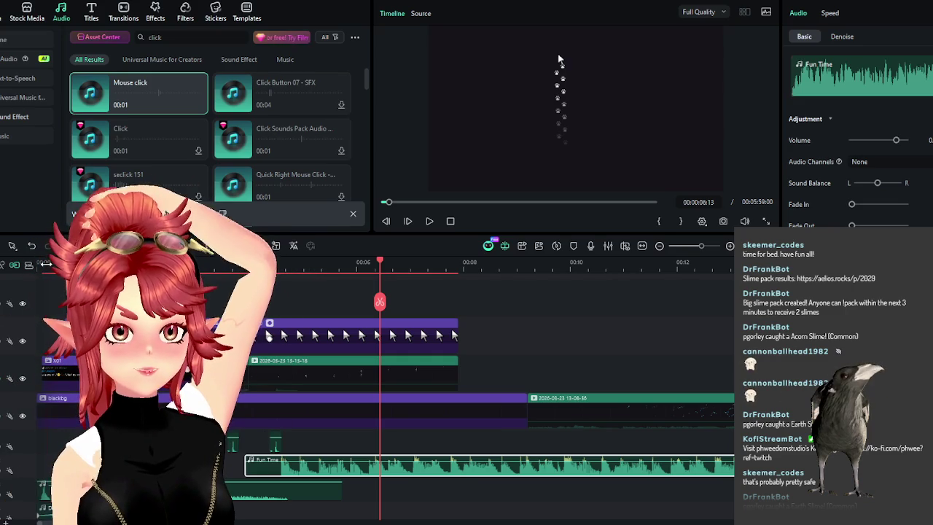
# Play the opening from the start, pause at three seconds and select the mouse-pointer clip
pyautogui.click(449, 221)
pyautogui.click(430, 221)
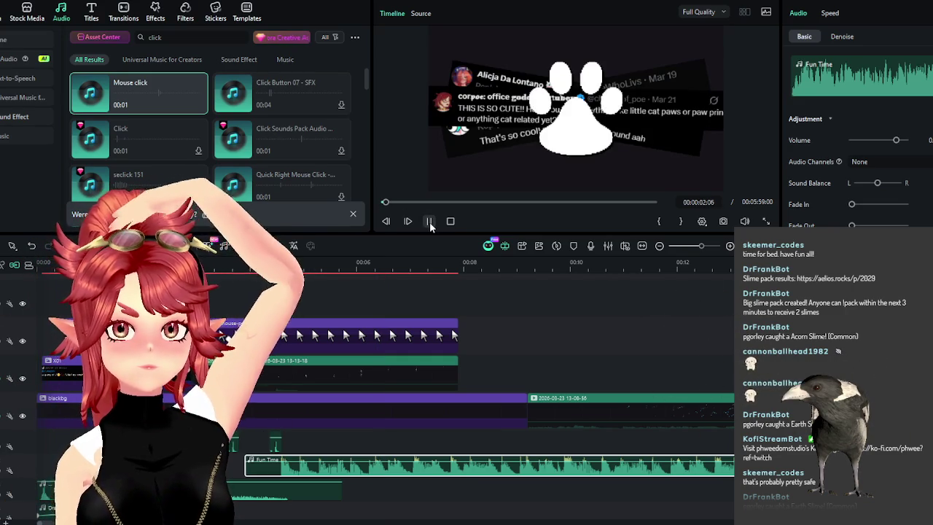
pyautogui.click(430, 221)
pyautogui.click(450, 221)
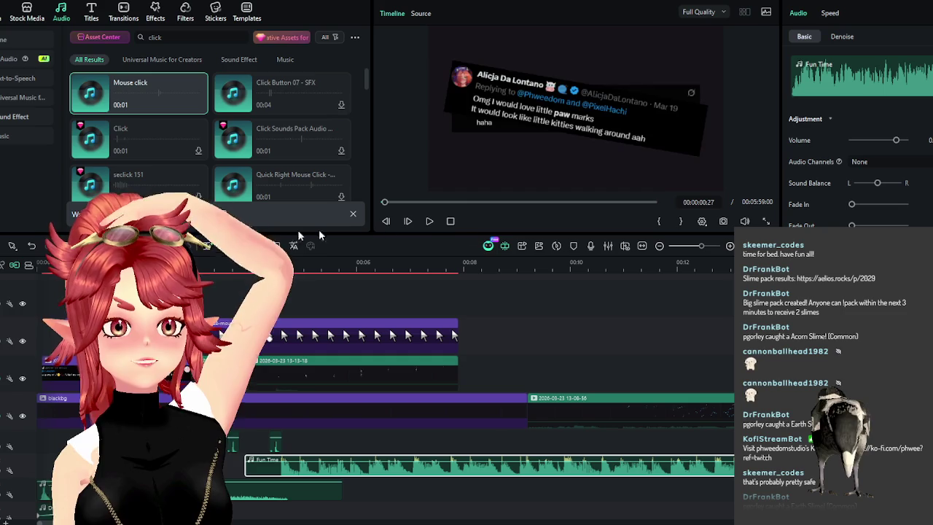
pyautogui.click(429, 221)
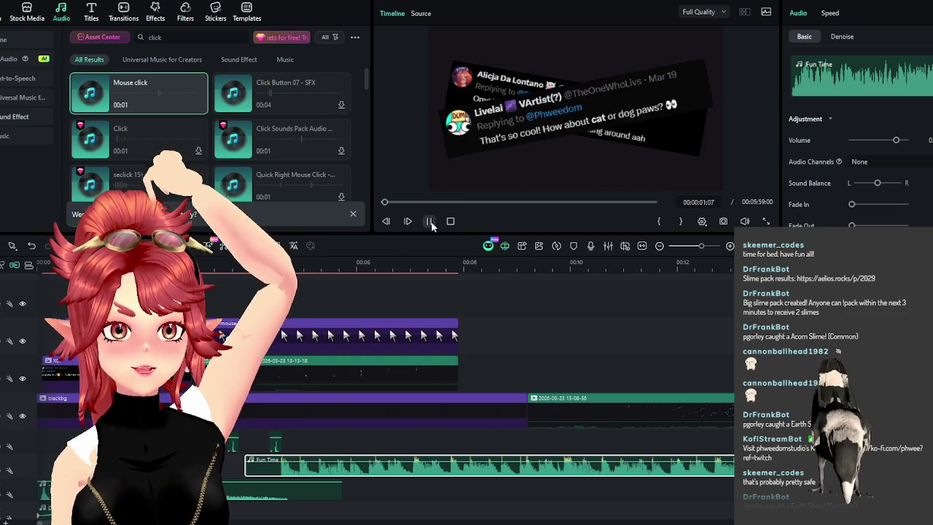
pyautogui.click(429, 221)
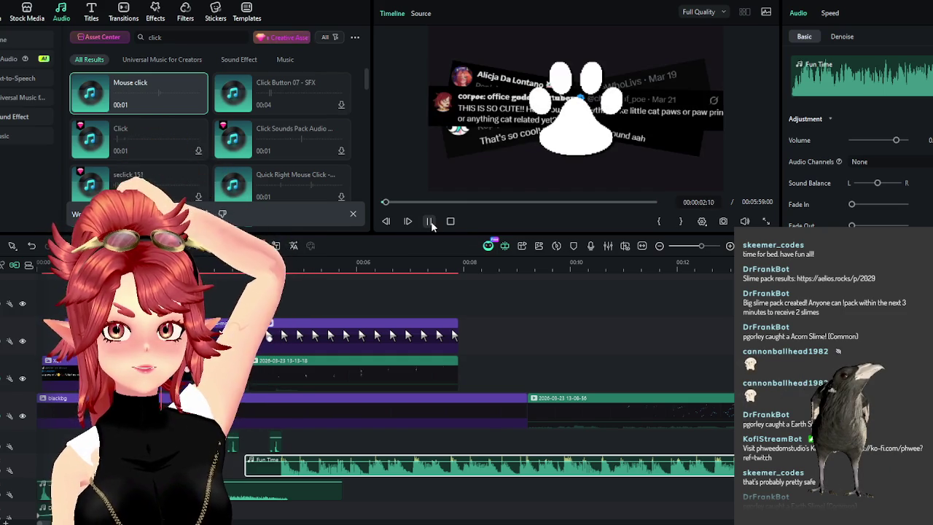
pyautogui.click(429, 221)
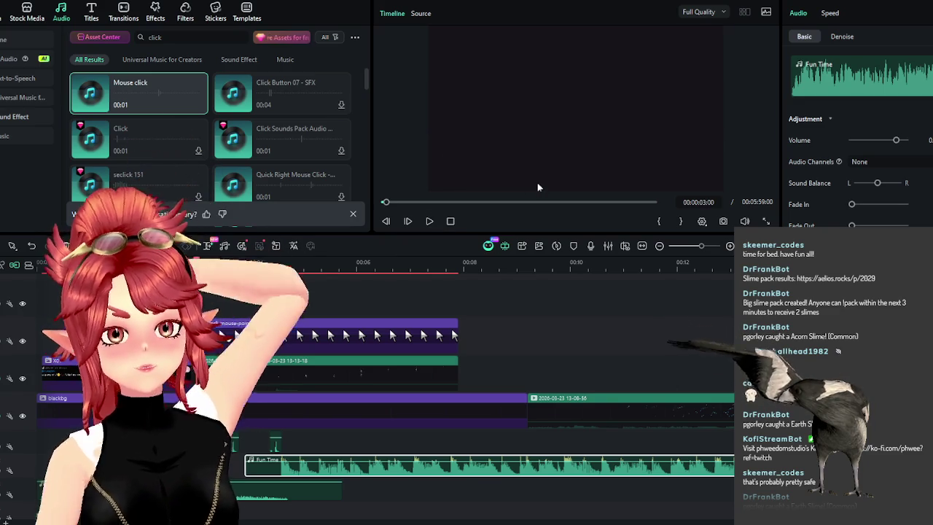
pyautogui.scroll(2, 291, 284)
pyautogui.scroll(1, 291, 284)
pyautogui.click(537, 188)
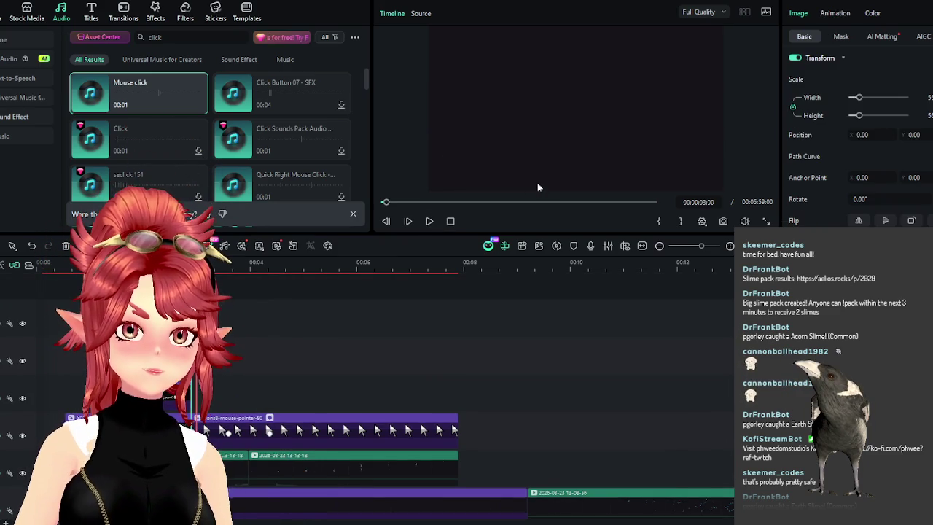
pyautogui.scroll(-2, 343, 377)
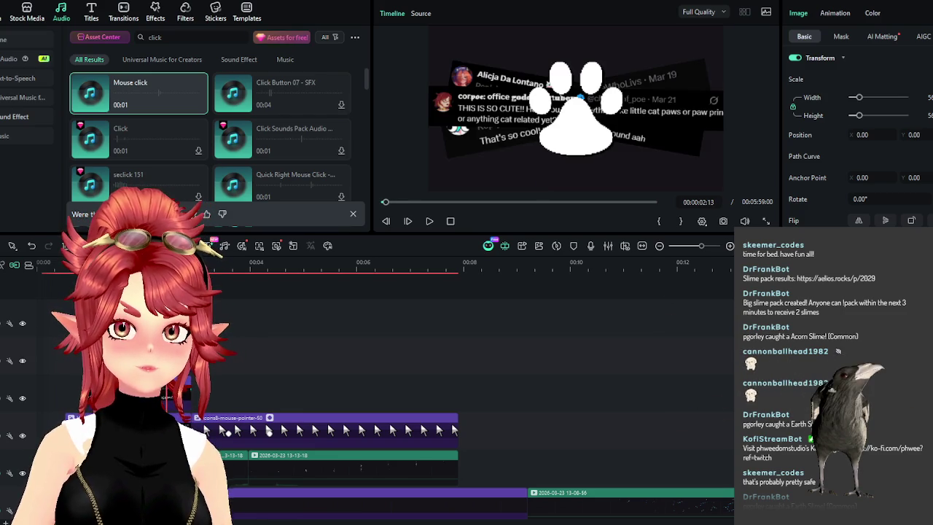
# Select the pointer clip and paw-trail recording together and move them up a track
pyautogui.moveTo(187, 287)
pyautogui.mouseDown()
pyautogui.moveTo(248, 286)
pyautogui.moveTo(231, 286)
pyautogui.mouseUp()
pyautogui.click(437, 467)
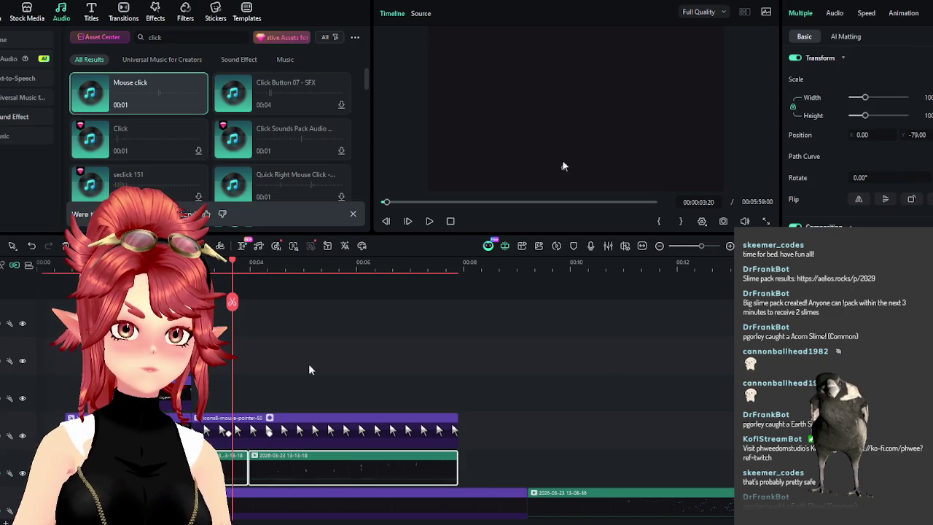
pyautogui.moveTo(310, 365); pyautogui.dragTo(225, 462)
pyautogui.moveTo(215, 401); pyautogui.dragTo(262, 423)
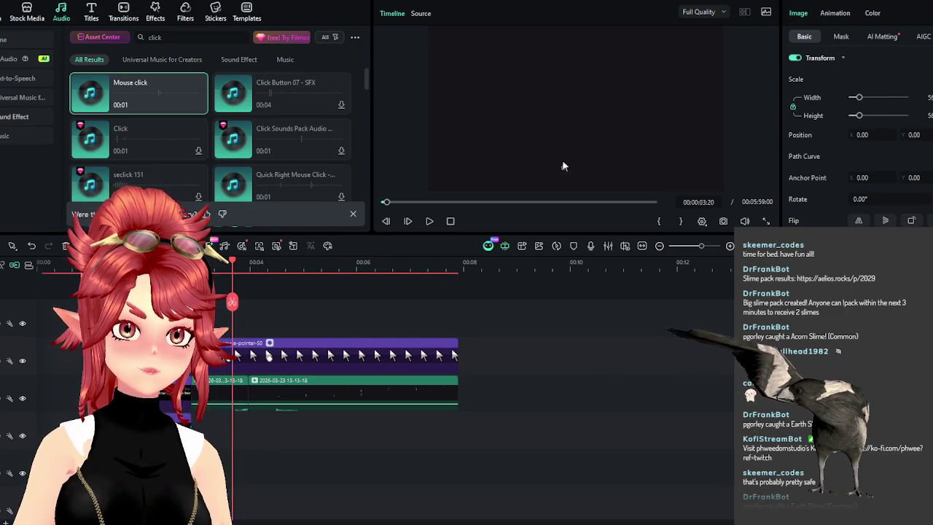
pyautogui.click(263, 421)
pyautogui.click(223, 382)
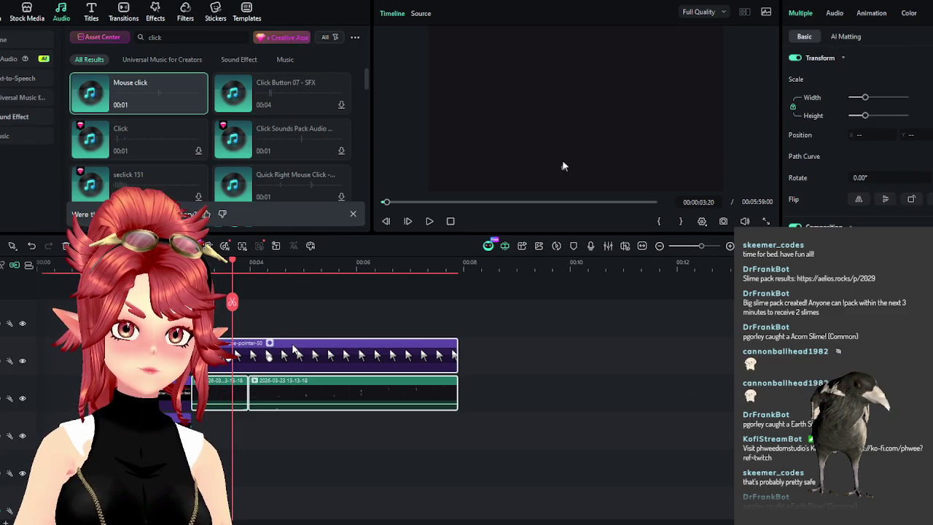
pyautogui.moveTo(219, 321); pyautogui.dragTo(223, 319)
pyautogui.hotkey('ctrl', 'z')
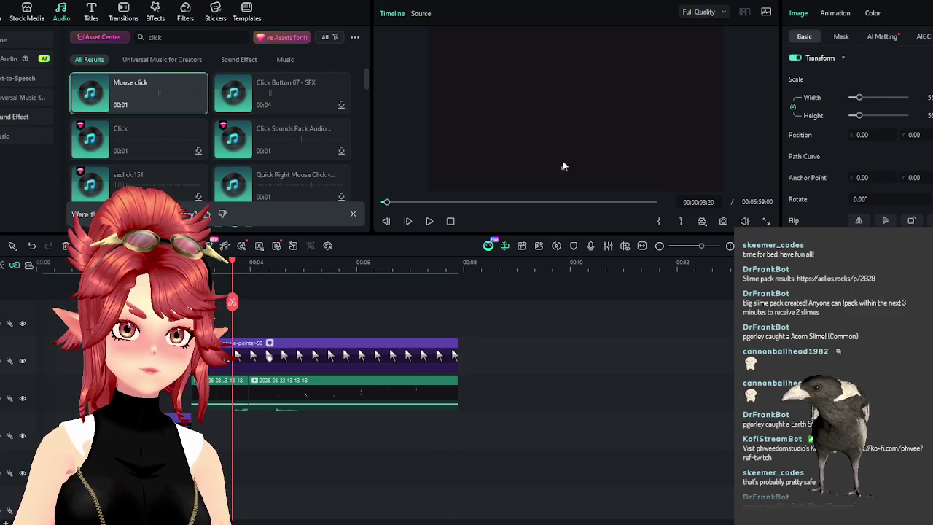
# Shift both clips about 29 frames earlier and play back from 00:00:01:18
pyautogui.moveTo(276, 352)
pyautogui.mouseDown()
pyautogui.moveTo(248, 355)
pyautogui.moveTo(372, 318)
pyautogui.mouseUp()
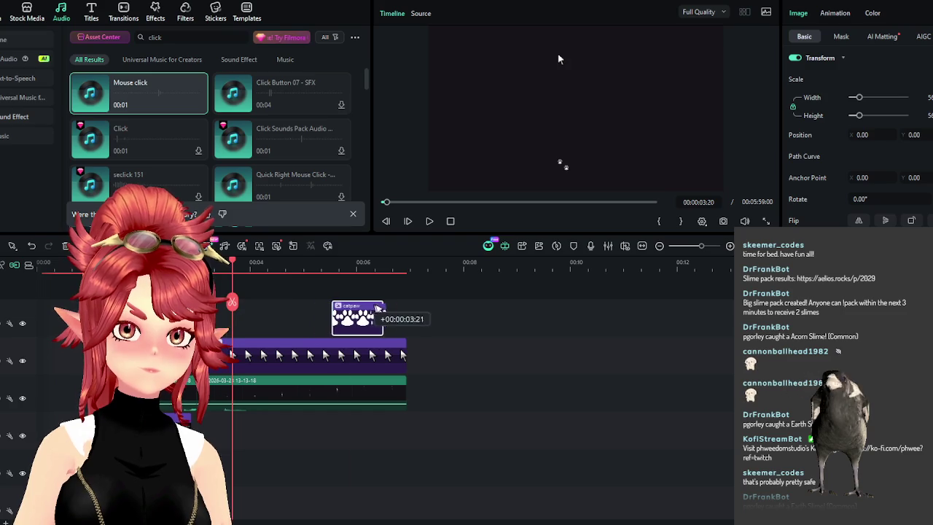
pyautogui.click(129, 264)
pyautogui.click(430, 221)
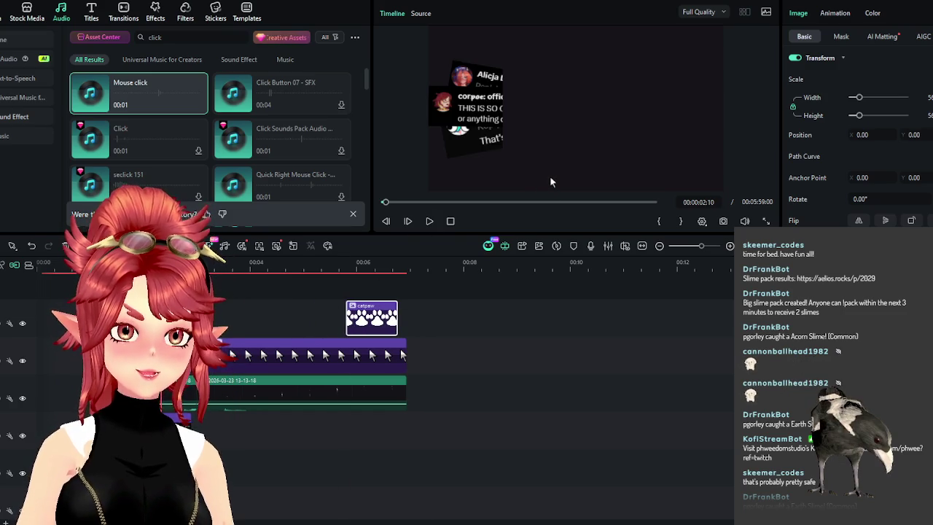
pyautogui.click(235, 396)
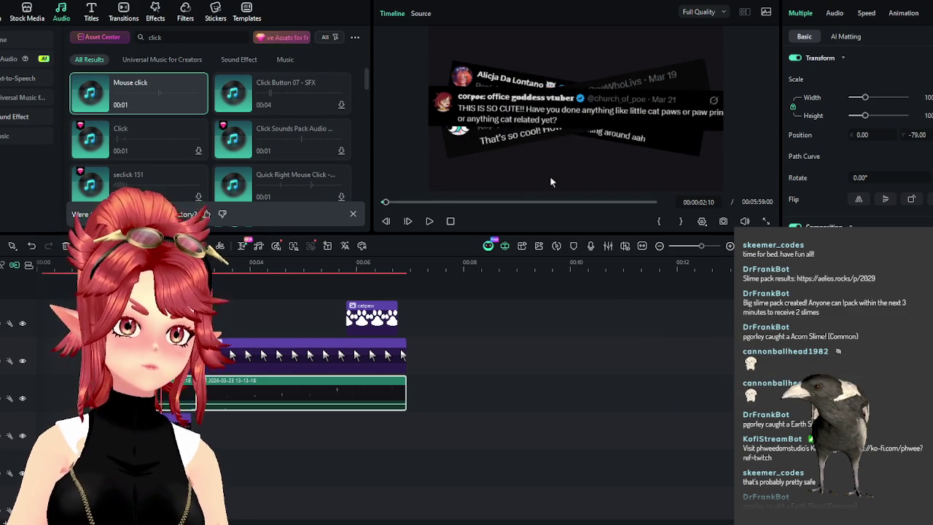
pyautogui.press('space')
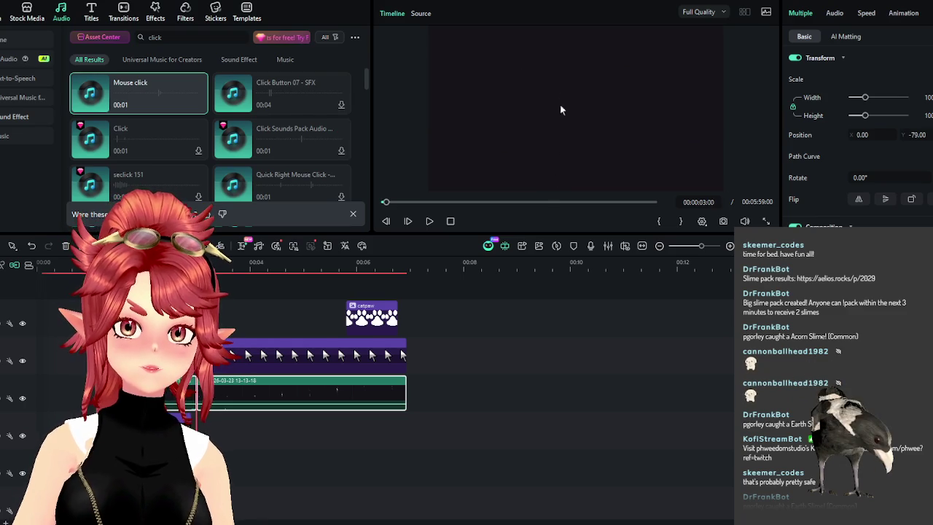
pyautogui.press('Left')
pyautogui.press('Left')
pyautogui.press('Left')
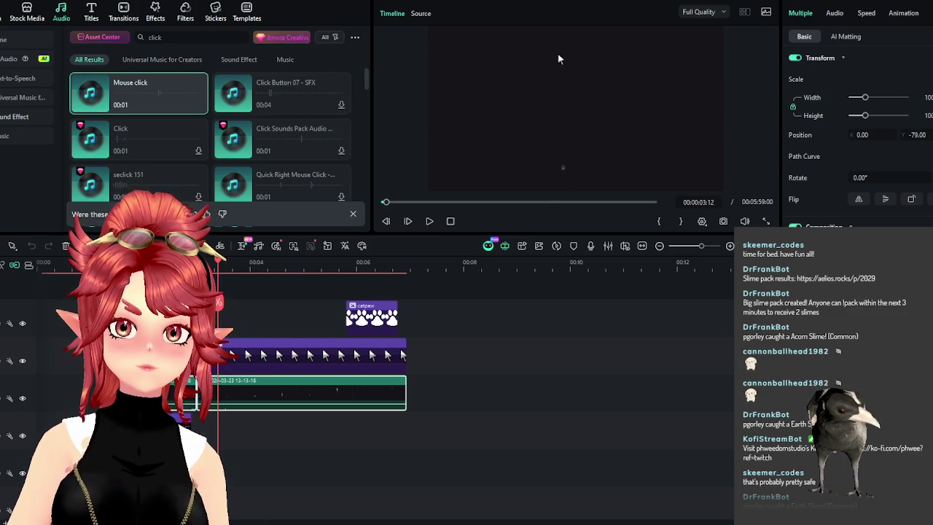
pyautogui.scroll(-1, 218, 268)
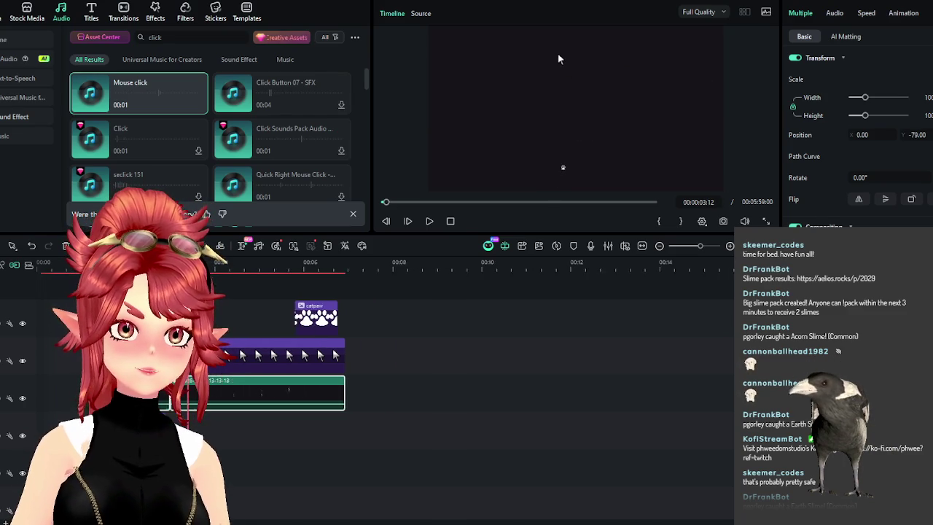
pyautogui.scroll(2, 218, 268)
pyautogui.press('space')
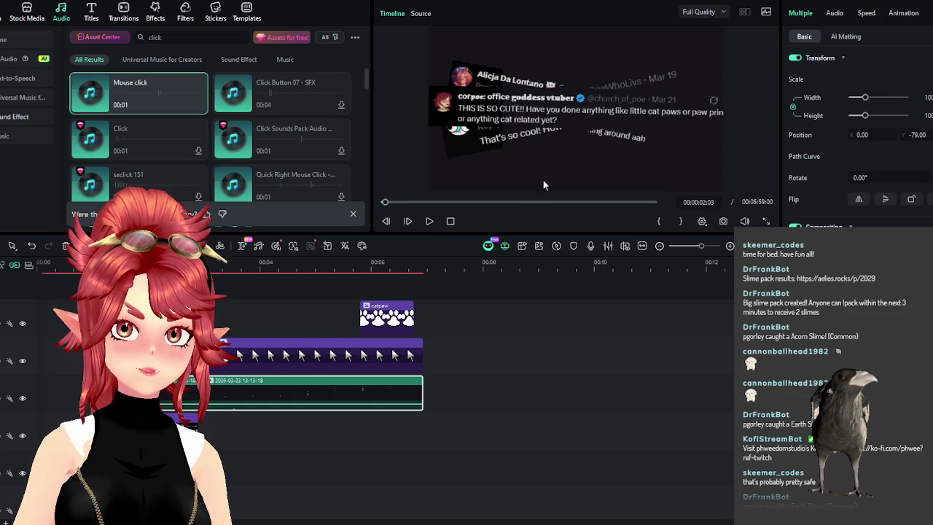
pyautogui.press('Left')
pyautogui.press('Left')
pyautogui.press('Left')
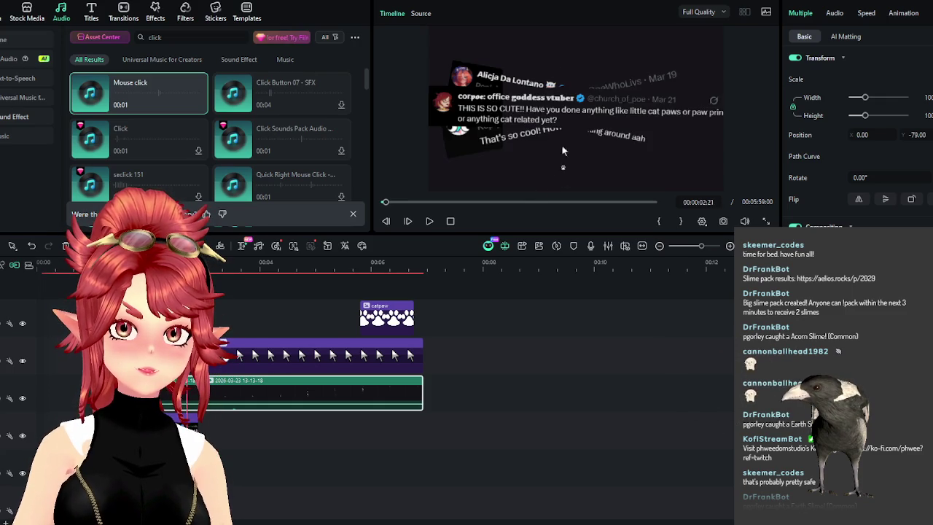
pyautogui.hotkey('ctrl', 'z')
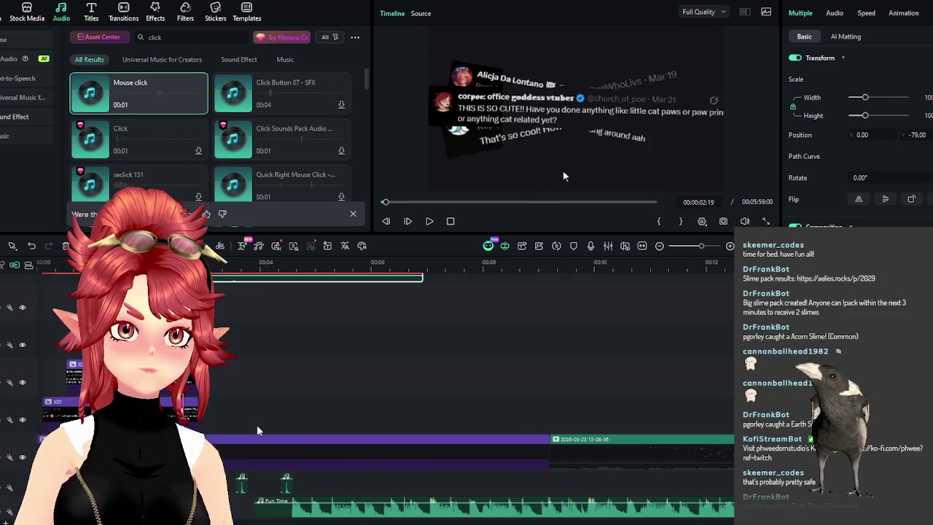
pyautogui.hotkey('ctrl', 'z')
pyautogui.hotkey('ctrl', 'z')
pyautogui.hotkey('ctrl', 'z')
pyautogui.hotkey('ctrl', 'z')
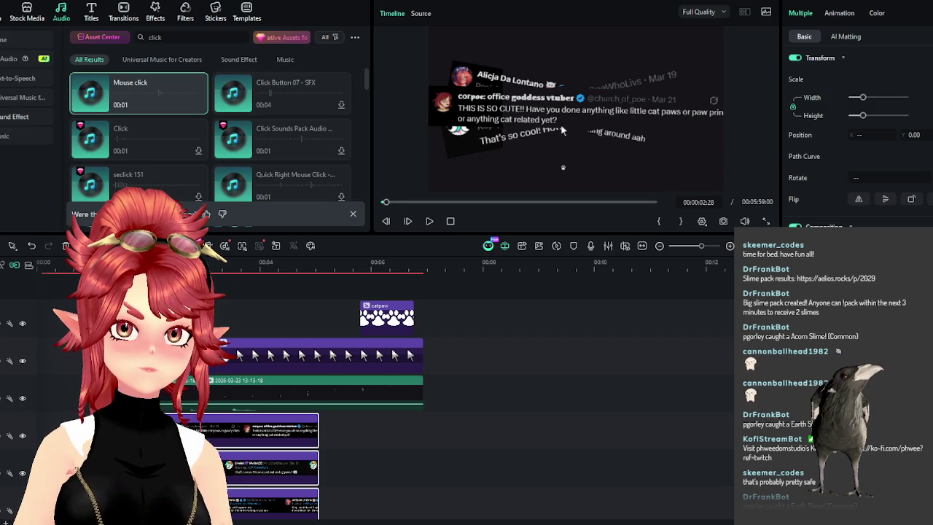
pyautogui.press('Left')
pyautogui.press('Left')
pyautogui.press('Left')
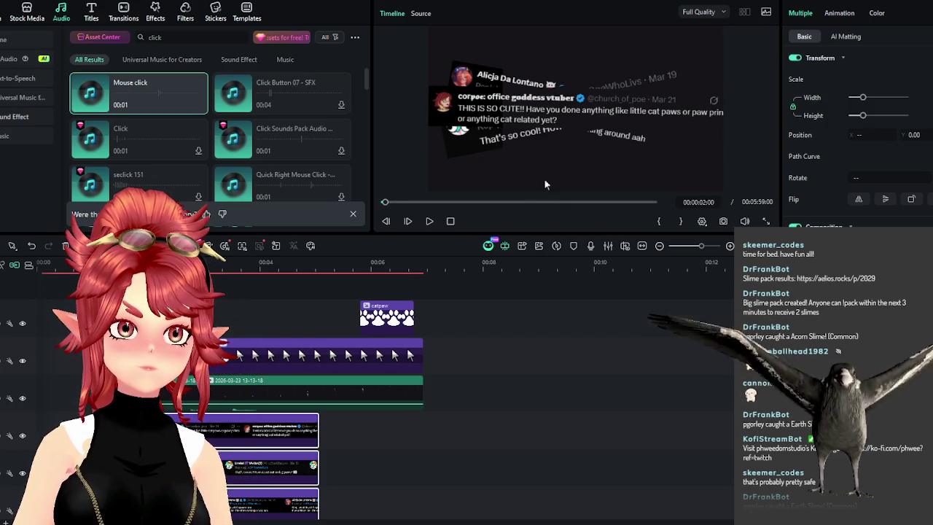
pyautogui.press('Left')
pyautogui.press('Left')
pyautogui.press('Left')
pyautogui.press('Left')
pyautogui.press('Left')
pyautogui.press('Left')
pyautogui.press('Left')
pyautogui.press('Left')
pyautogui.press('Left')
pyautogui.press('Left')
pyautogui.press('Left')
pyautogui.press('Left')
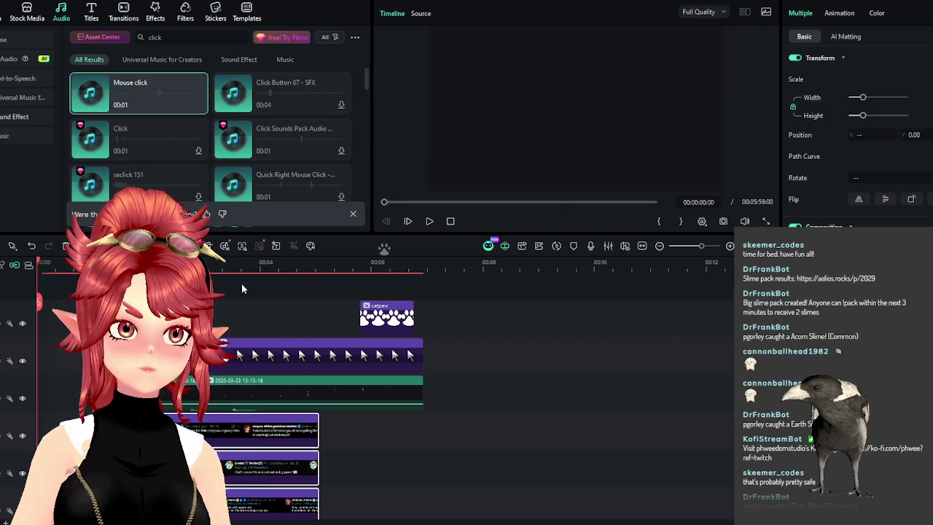
pyautogui.moveTo(248, 314); pyautogui.dragTo(219, 404)
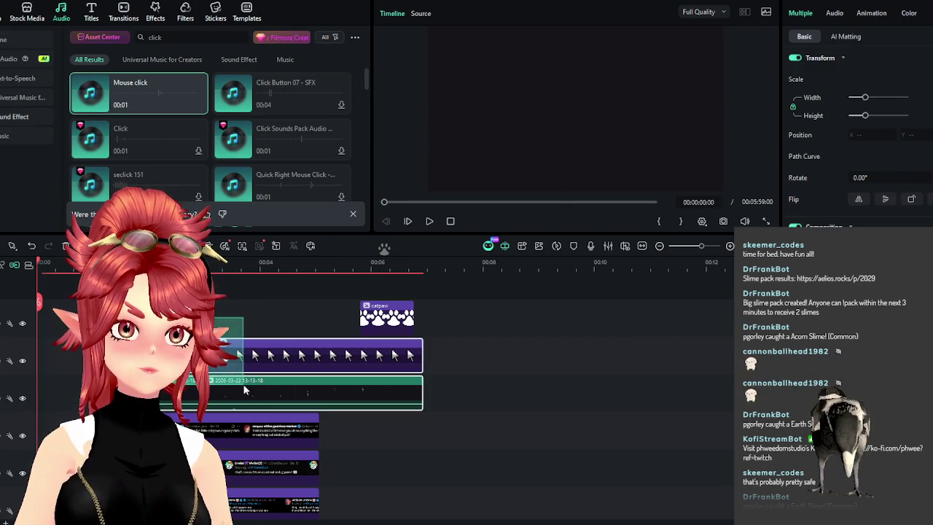
# Shift the pointer clip and recording 16 frames earlier and replay from the start
pyautogui.moveTo(271, 348); pyautogui.dragTo(172, 352)
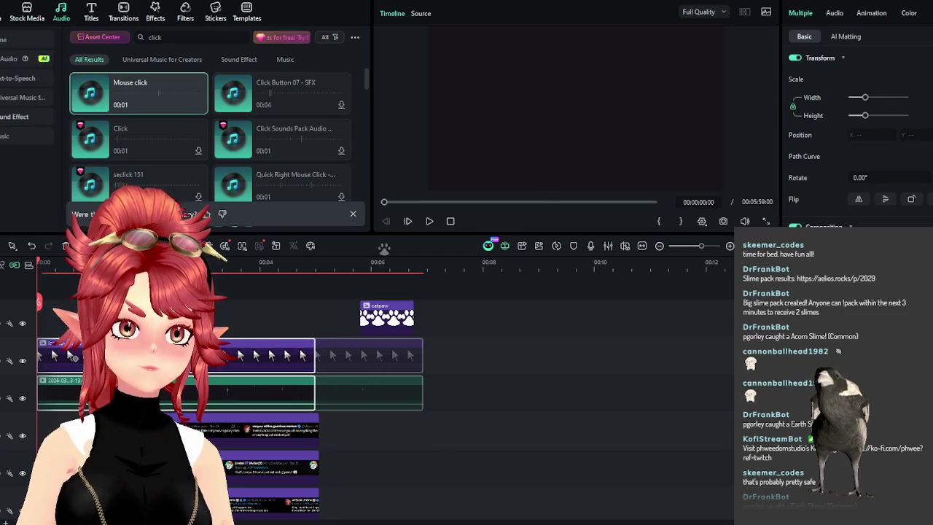
pyautogui.click(429, 220)
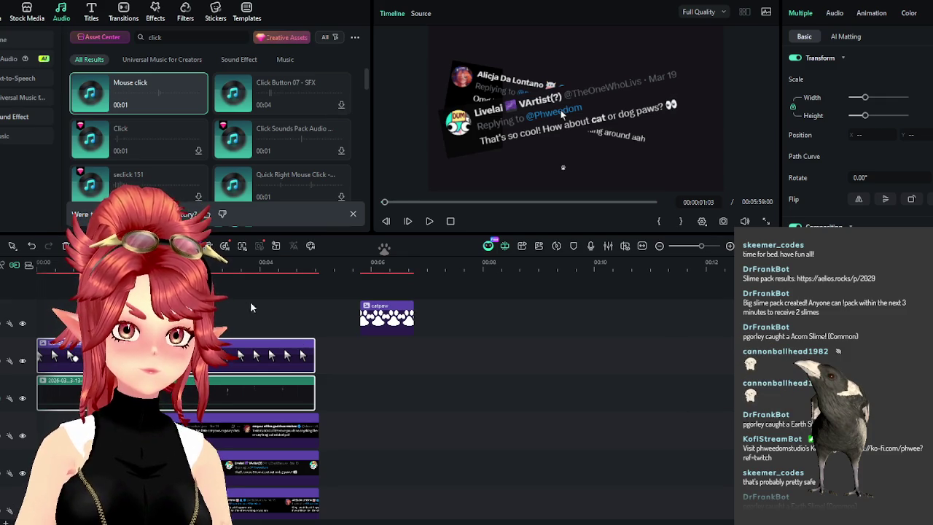
pyautogui.click(450, 221)
pyautogui.click(429, 221)
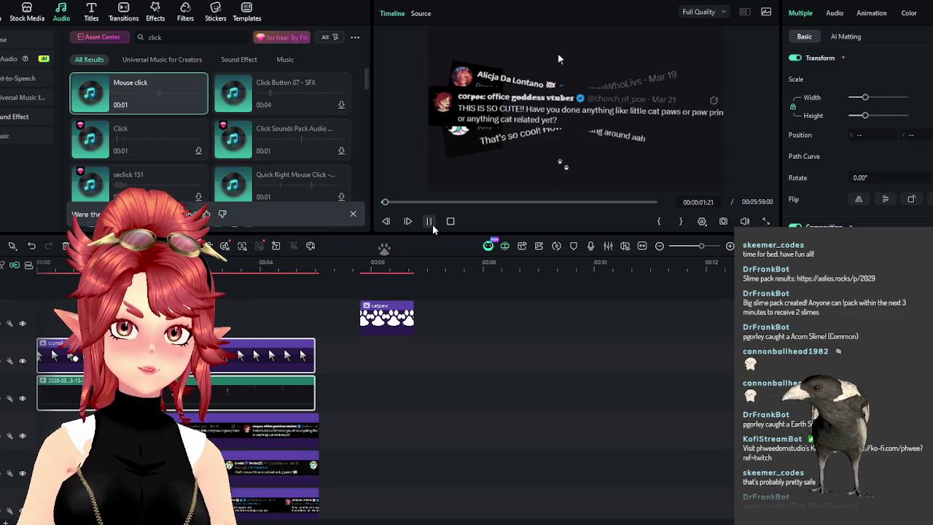
pyautogui.click(429, 220)
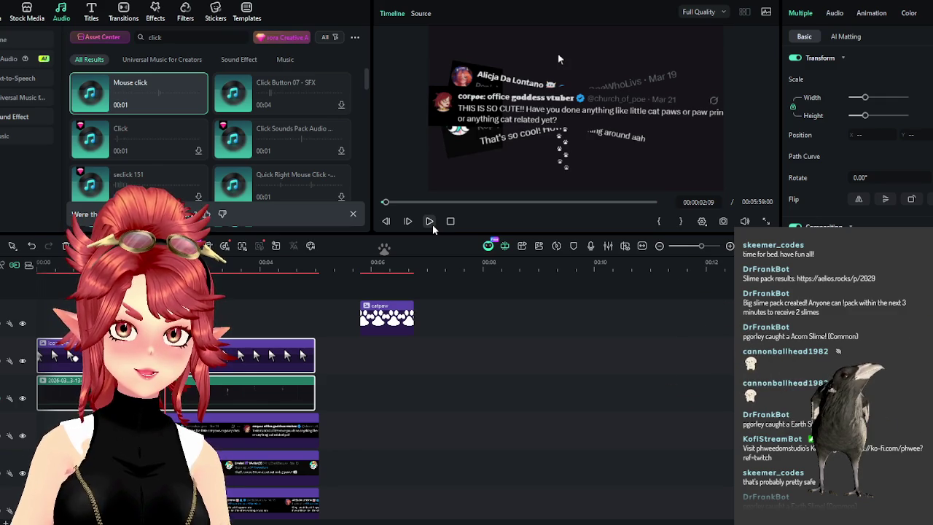
# Drag the boom sound effect later and replay to about three seconds to check it
pyautogui.scroll(-5, 271, 459)
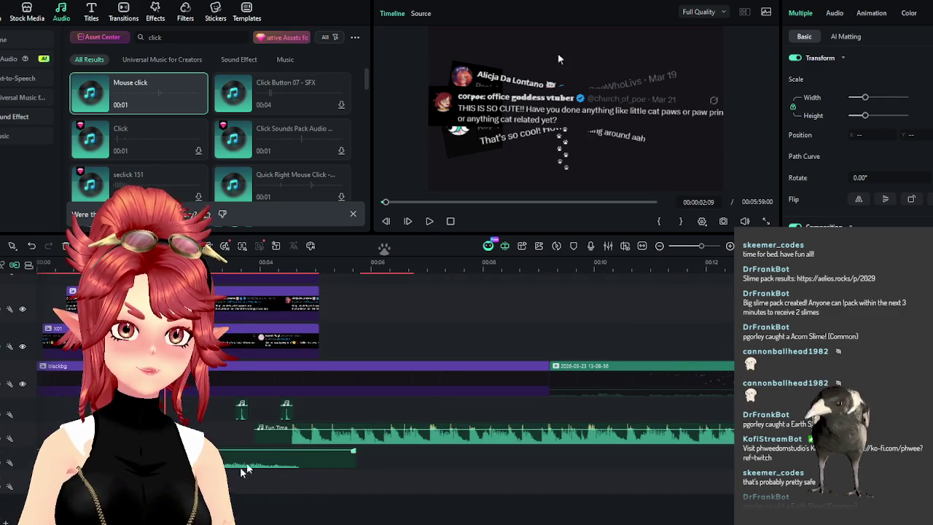
pyautogui.moveTo(292, 458); pyautogui.dragTo(437, 458)
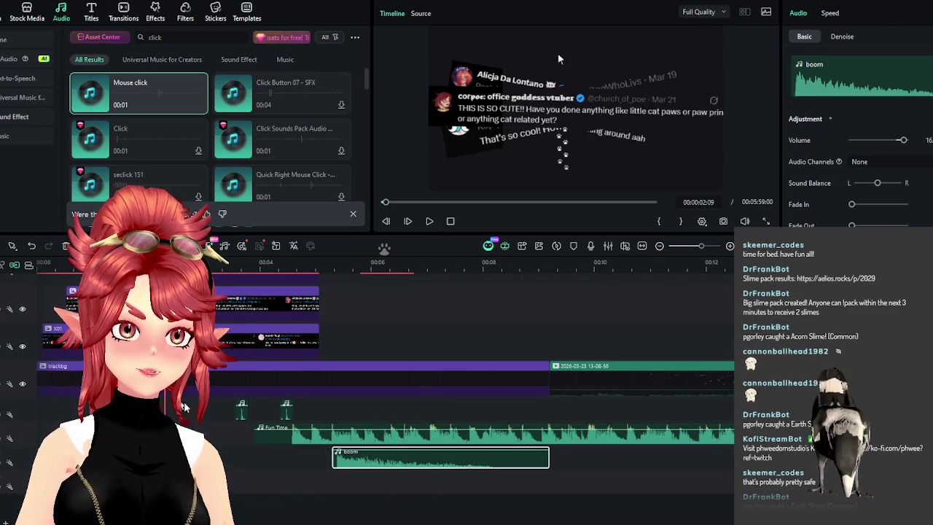
pyautogui.scroll(5, 438, 364)
pyautogui.press('space')
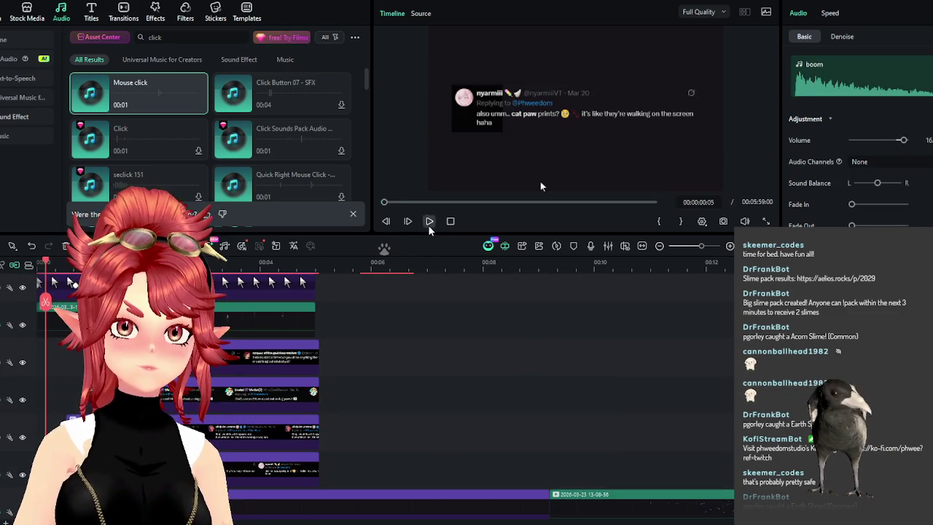
pyautogui.click(428, 222)
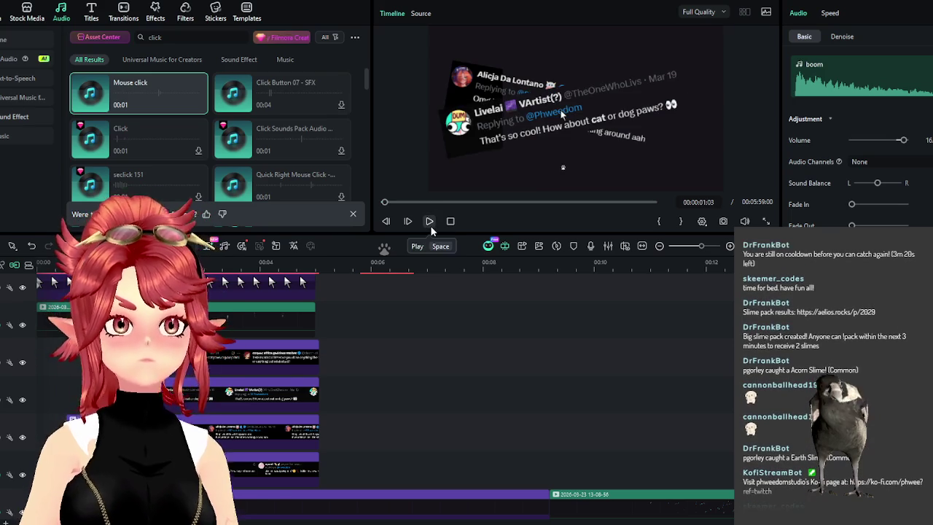
pyautogui.click(430, 222)
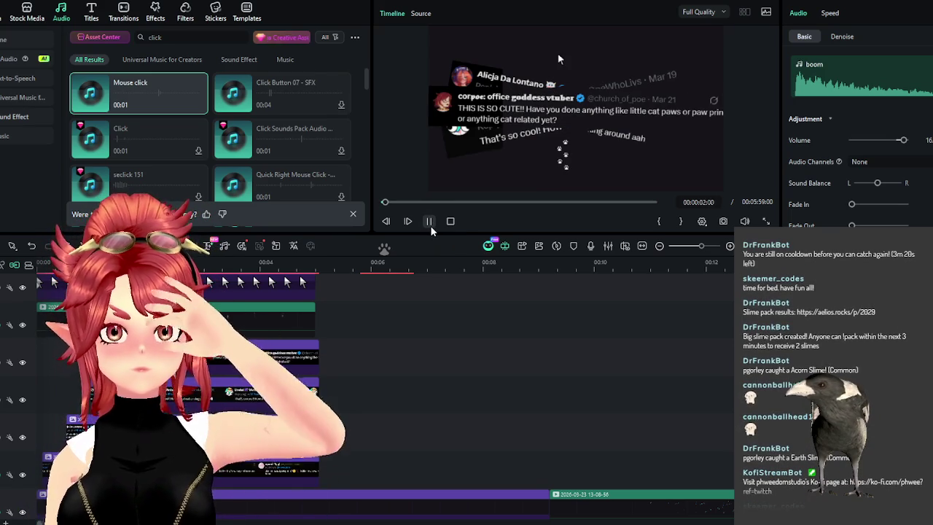
pyautogui.click(430, 225)
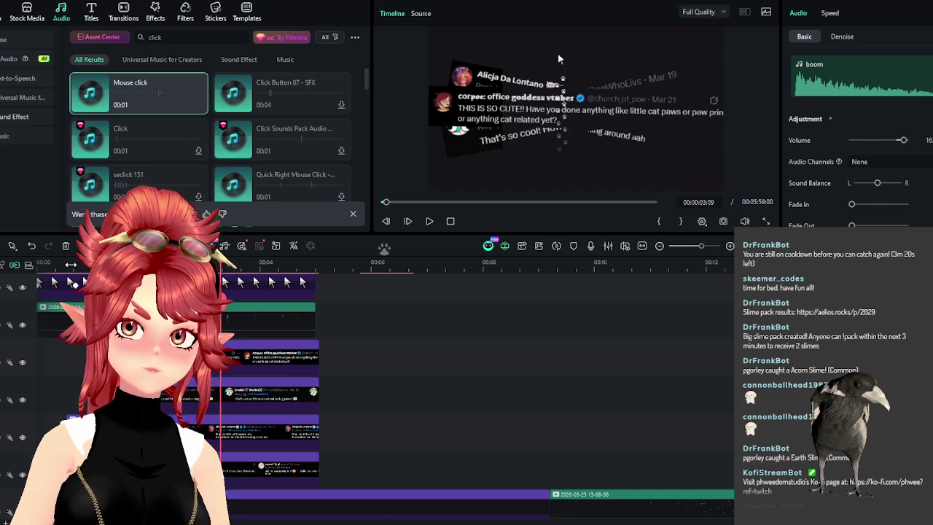
pyautogui.scroll(2, 323, 388)
pyautogui.scroll(-2, 365, 394)
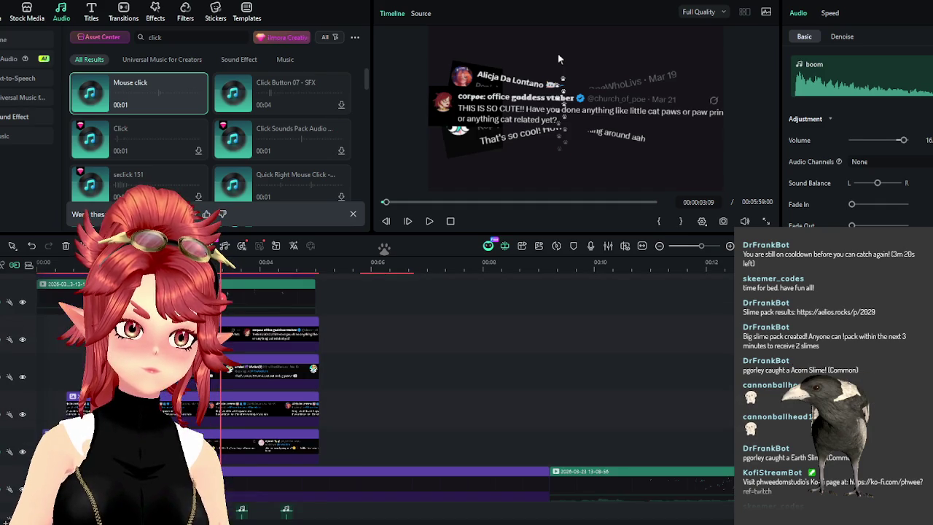
# Raise the selected tweet clips onto new tracks and play the timeline from the start
pyautogui.moveTo(347, 455); pyautogui.dragTo(233, 317)
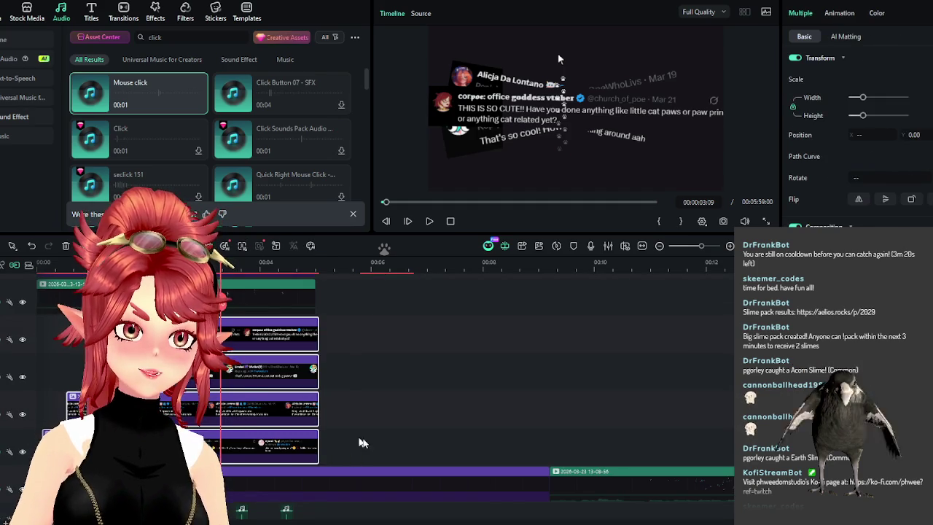
pyautogui.scroll(2, 305, 448)
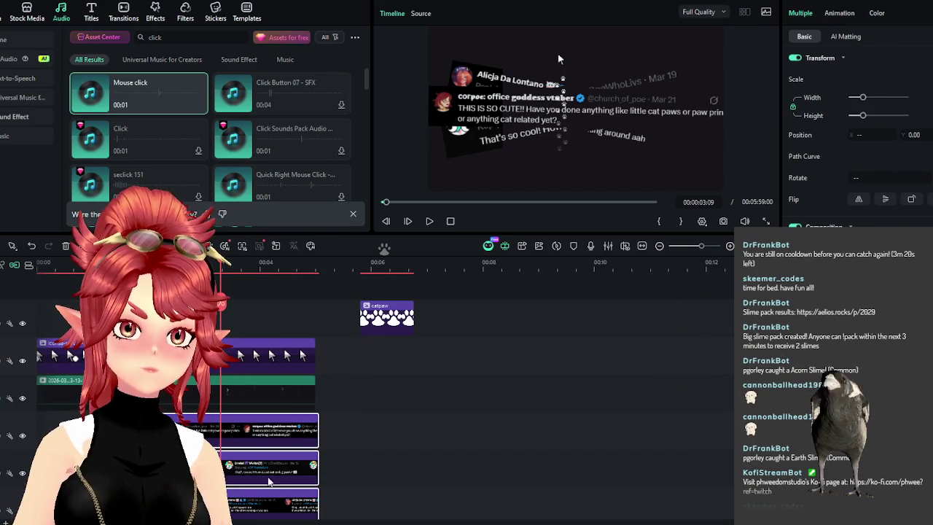
pyautogui.moveTo(276, 492); pyautogui.dragTo(271, 305)
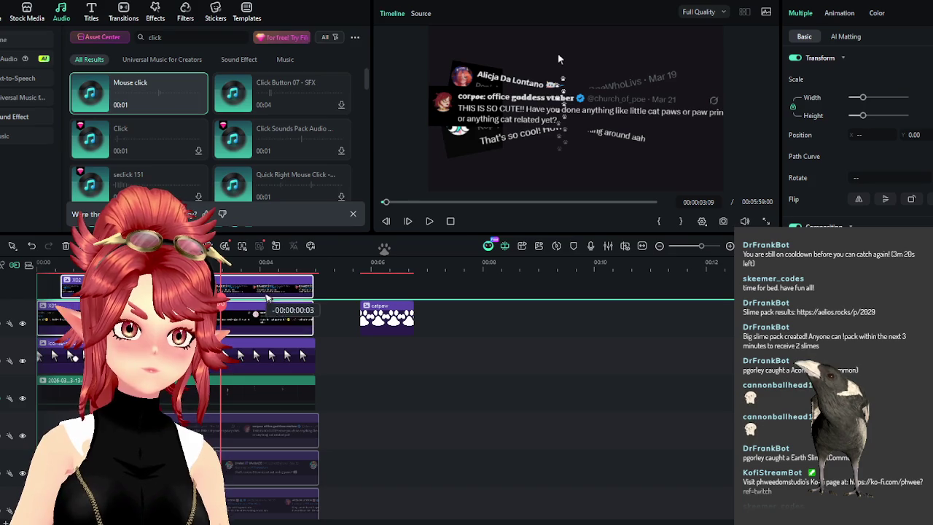
pyautogui.moveTo(271, 305); pyautogui.dragTo(273, 306)
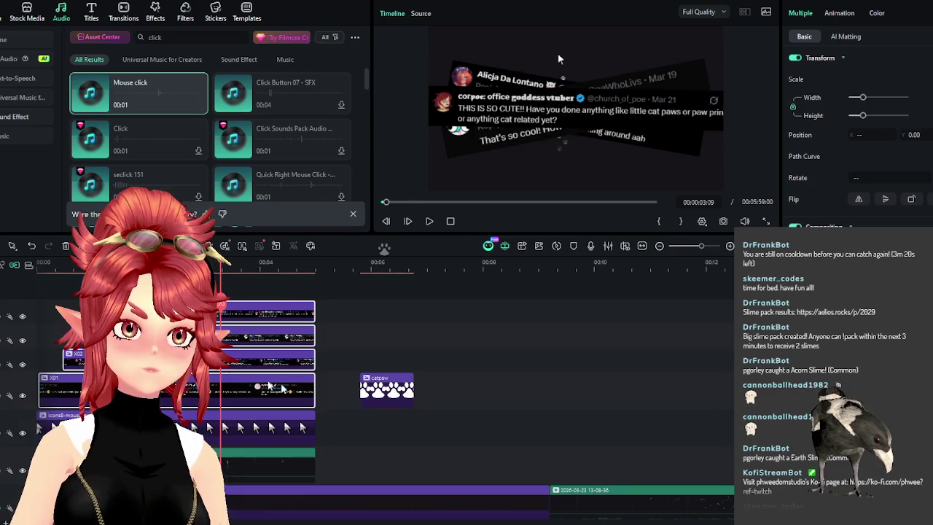
pyautogui.click(450, 220)
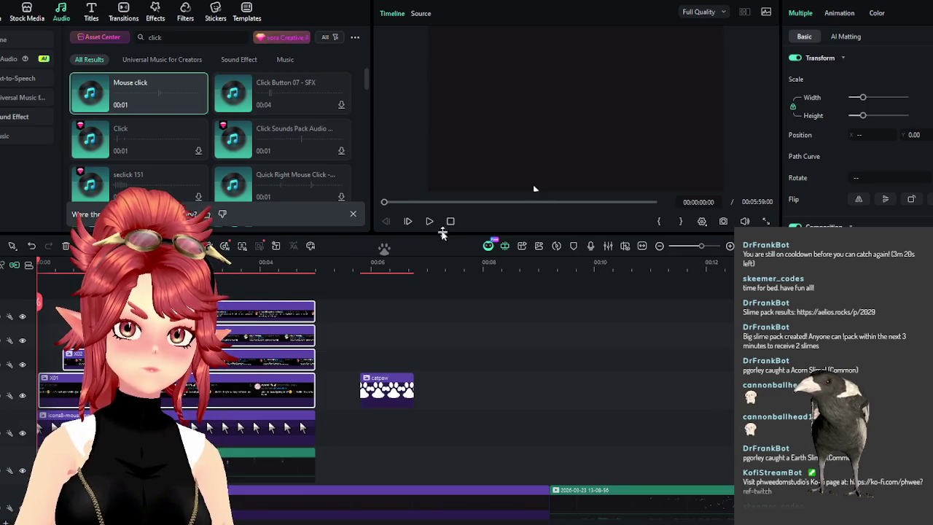
pyautogui.click(429, 221)
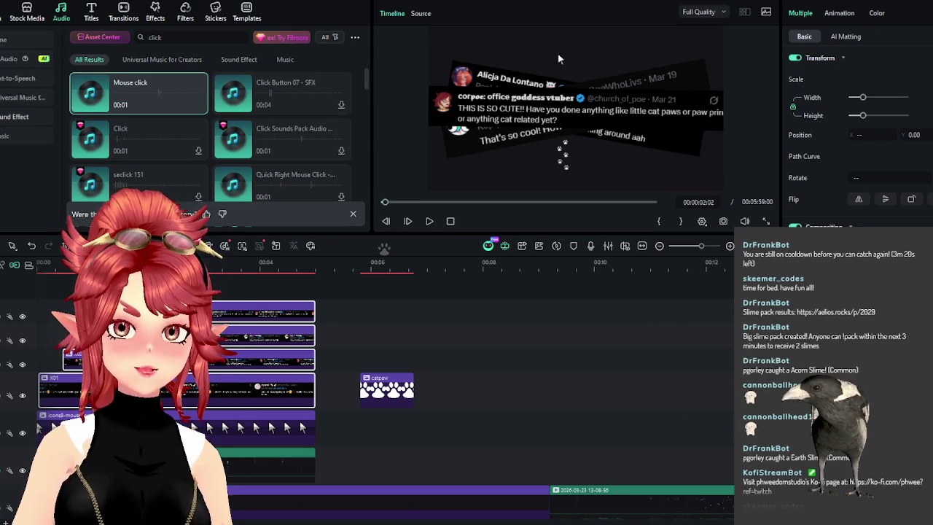
pyautogui.moveTo(239, 304); pyautogui.dragTo(229, 306)
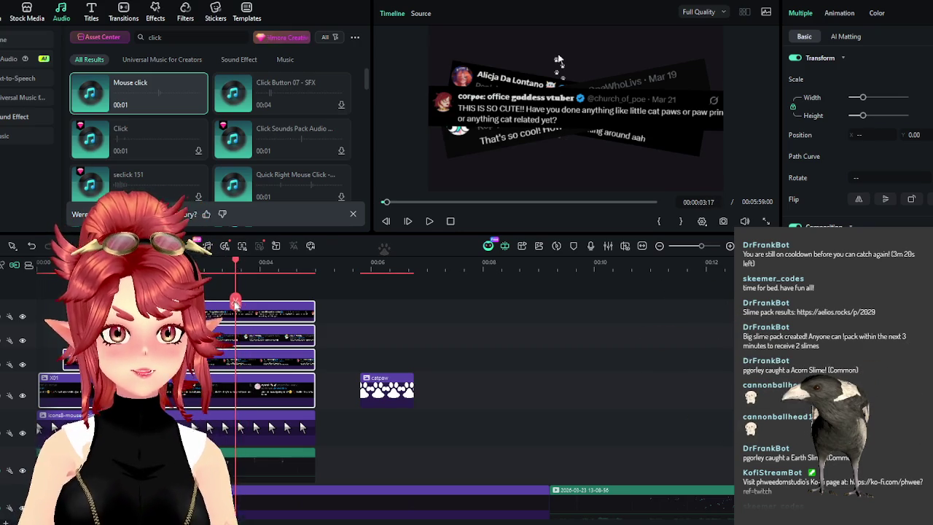
# Move the green recording clip and cursor-icon clip together onto the top two tracks
pyautogui.click(275, 470)
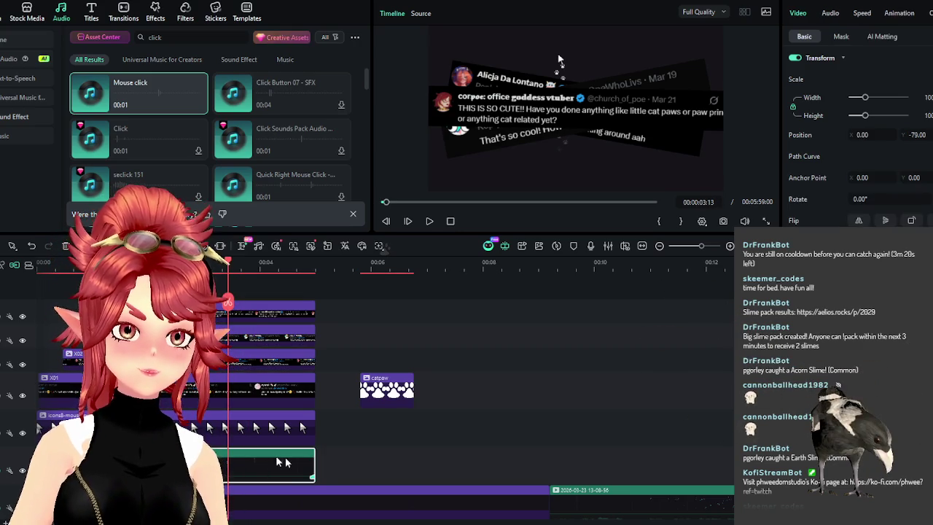
pyautogui.click(332, 462)
pyautogui.moveTo(270, 464); pyautogui.dragTo(259, 335)
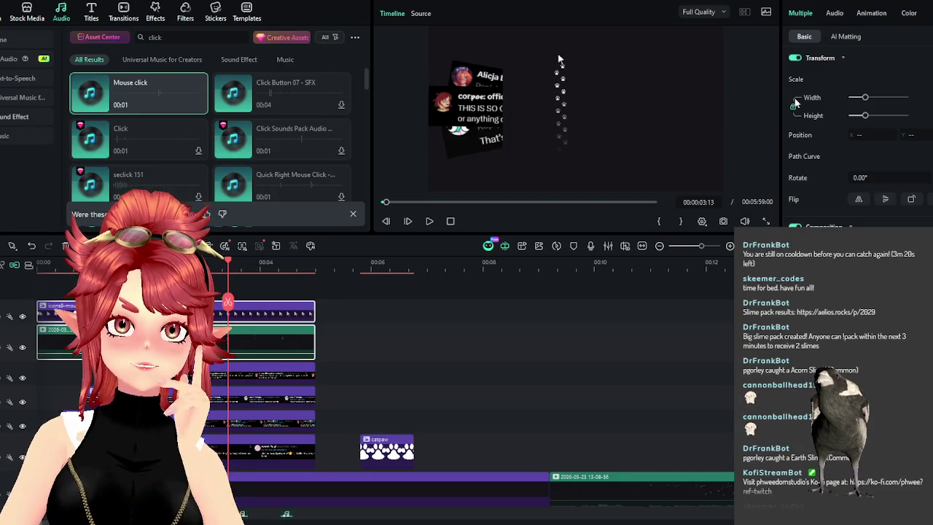
pyautogui.click(845, 38)
# Enable Chroma Key, pick the background colour, and drag Tolerance and Edge Feather to minimum
pyautogui.click(794, 58)
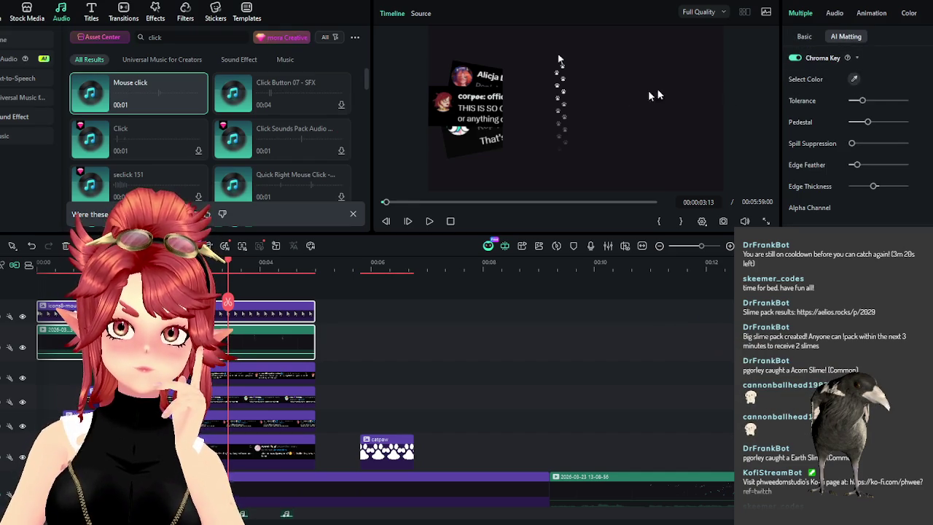
pyautogui.click(626, 148)
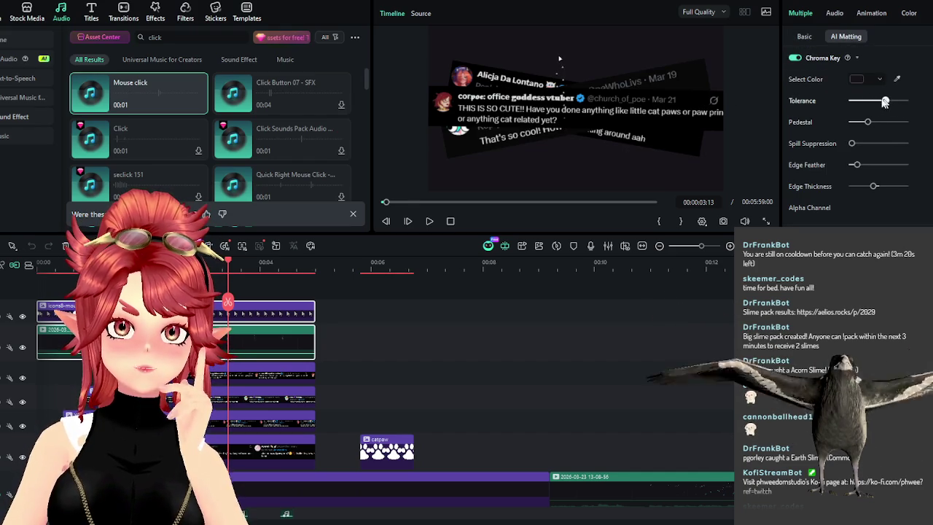
pyautogui.moveTo(877, 102); pyautogui.dragTo(851, 103)
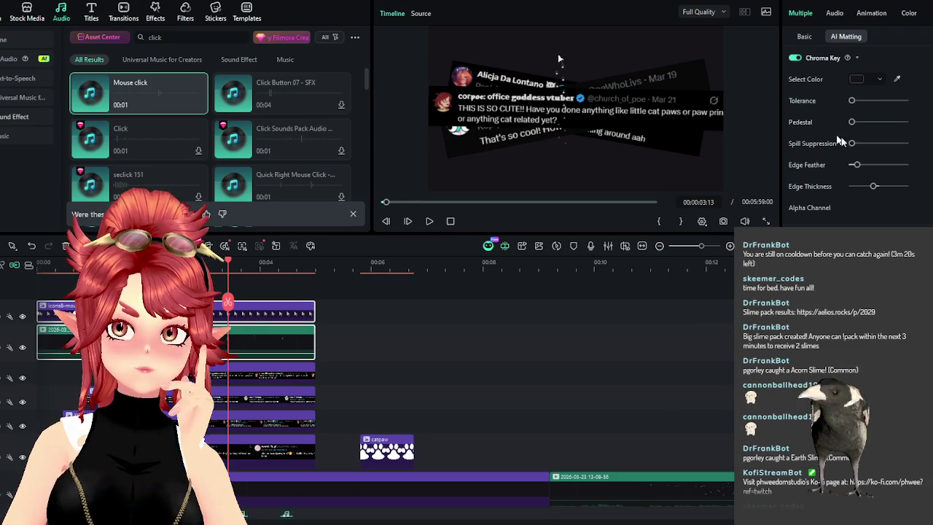
pyautogui.moveTo(871, 167); pyautogui.dragTo(850, 166)
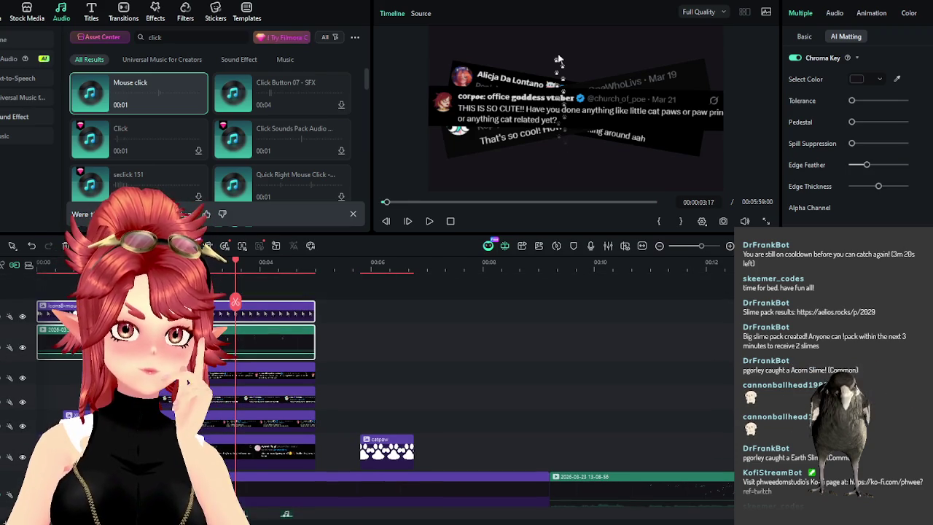
# Select the two small Mouse click audio clips and play the timeline to preview the tweets
pyautogui.scroll(-3, 381, 403)
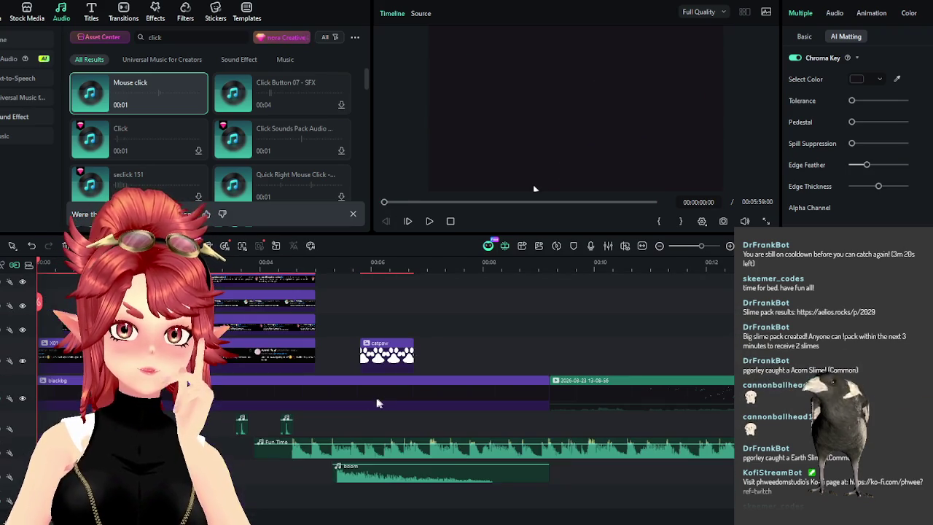
pyautogui.moveTo(315, 414); pyautogui.dragTo(74, 429)
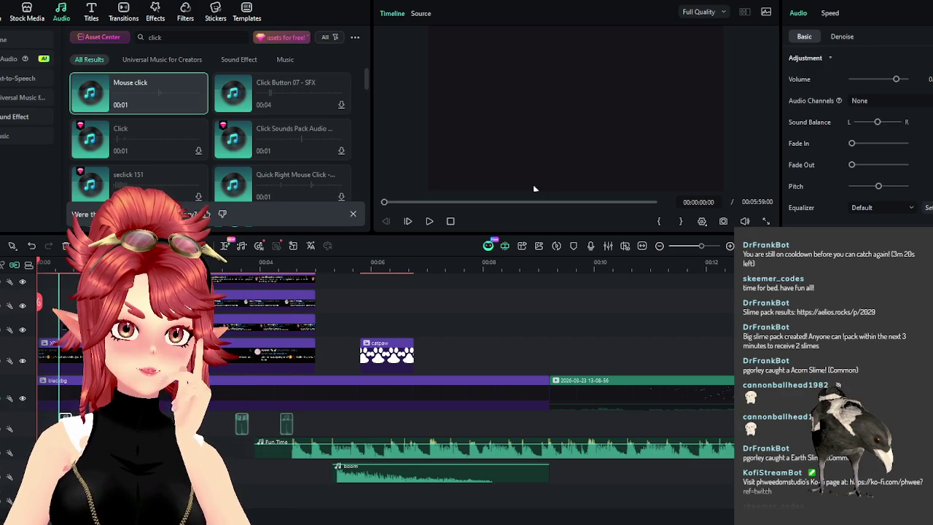
pyautogui.scroll(2, 73, 429)
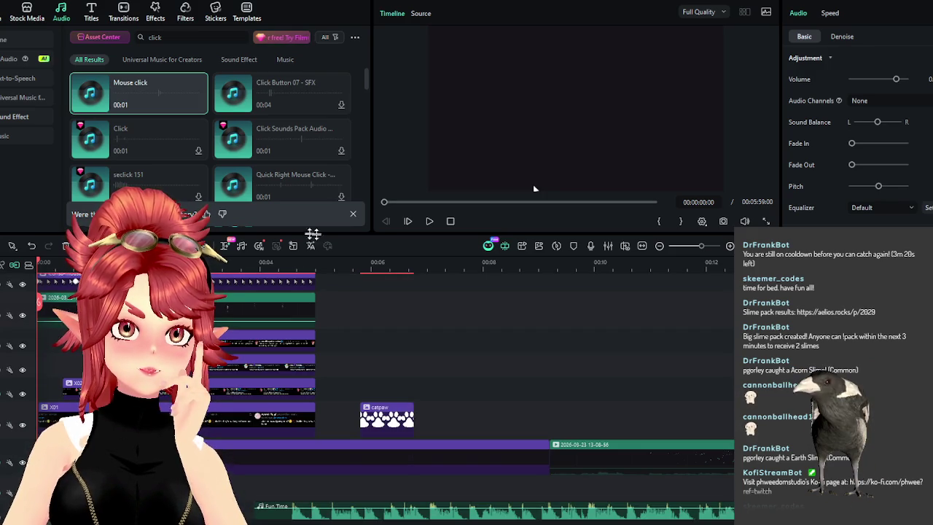
pyautogui.click(429, 220)
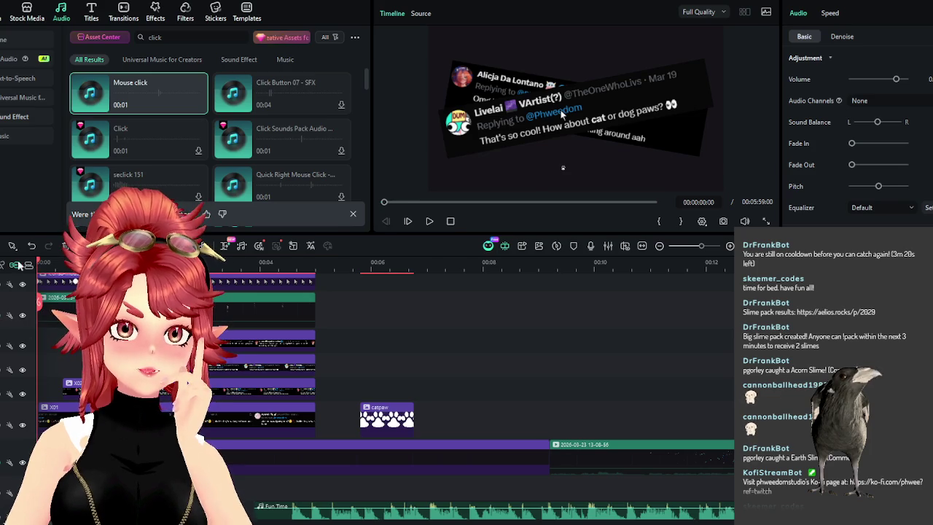
# Review playback, then move the catpaw image onto a new top track at the playhead
pyautogui.press('Home')
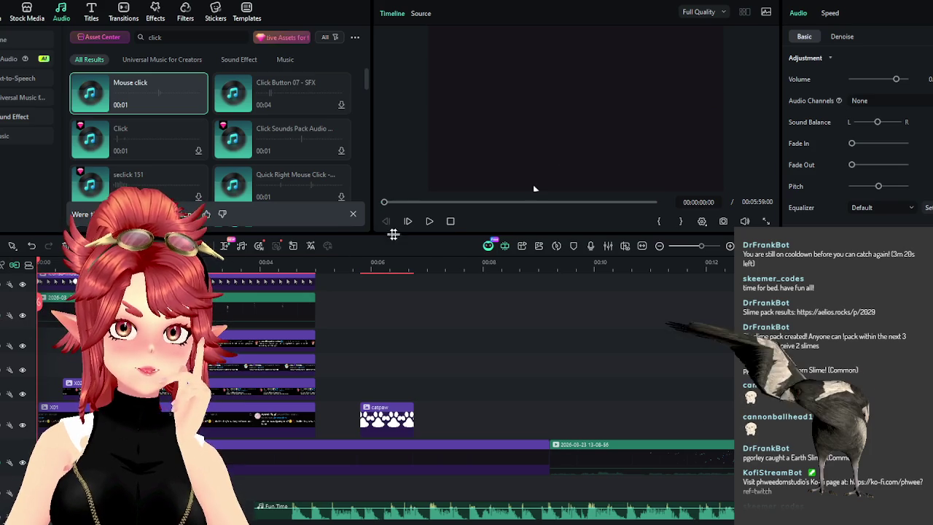
pyautogui.click(430, 221)
pyautogui.click(431, 223)
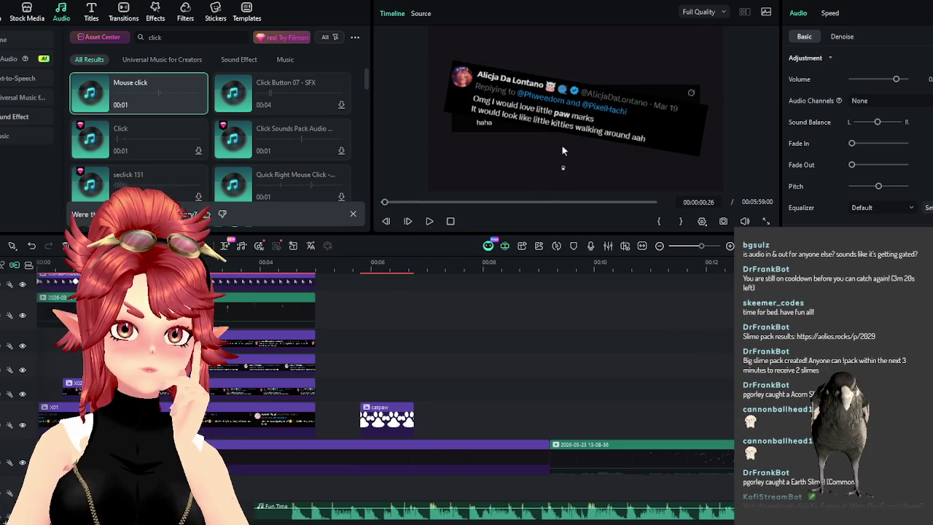
pyautogui.click(430, 220)
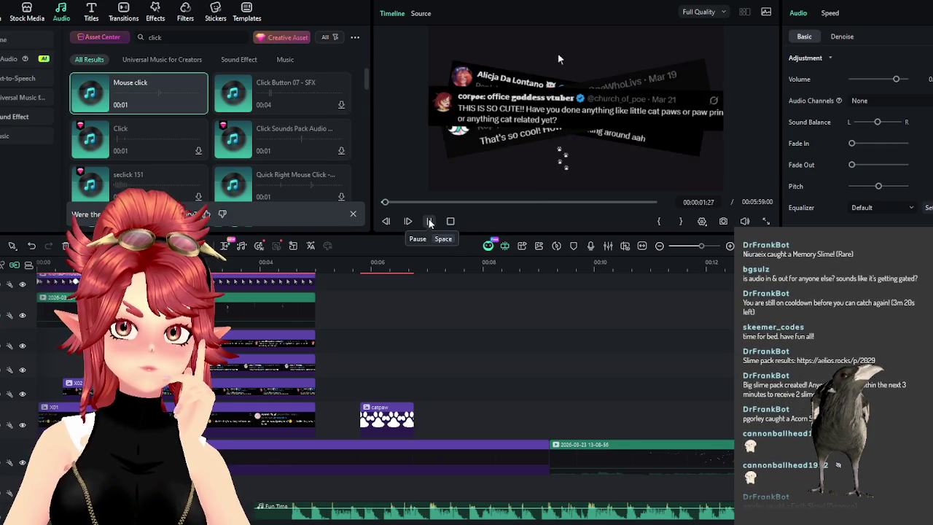
pyautogui.click(429, 221)
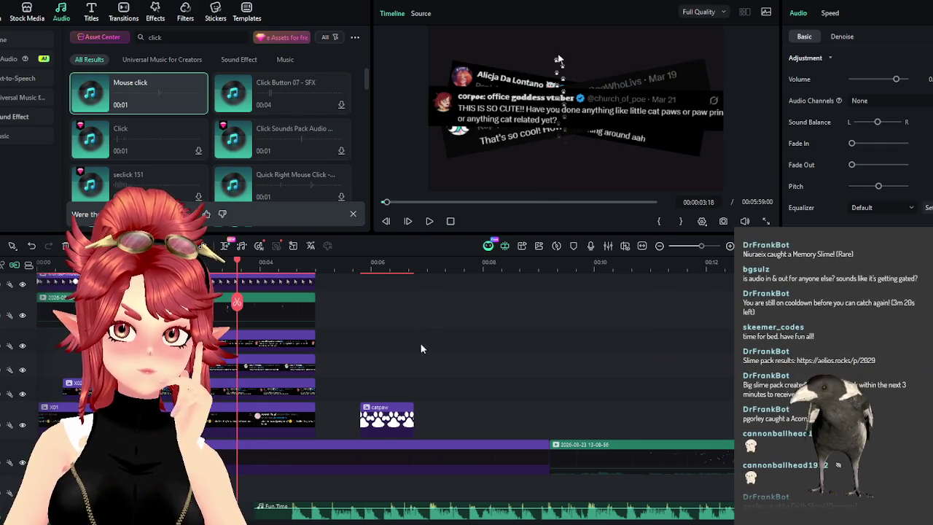
pyautogui.scroll(2, 421, 339)
pyautogui.moveTo(384, 441); pyautogui.dragTo(261, 304)
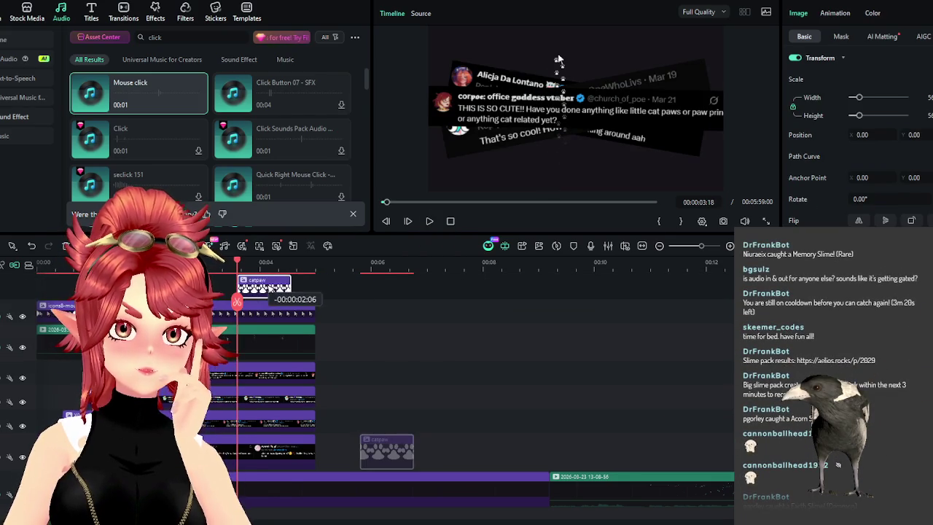
# Replay from the start and shift the catpaw clip 12 frames earlier
pyautogui.press('Home')
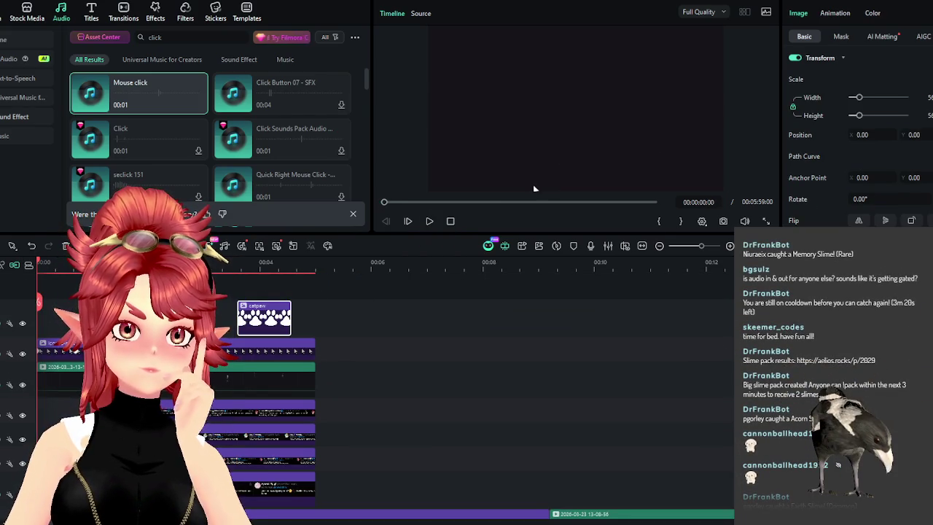
pyautogui.click(425, 221)
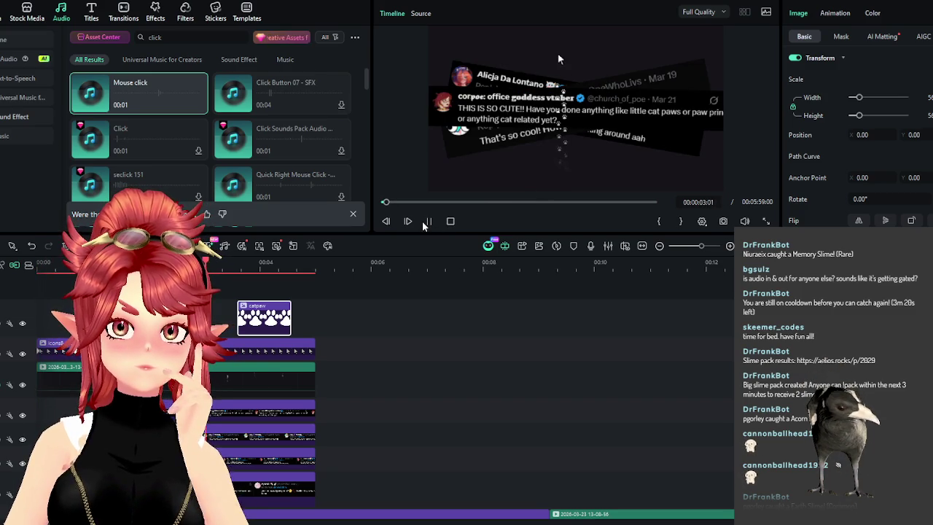
pyautogui.press('space')
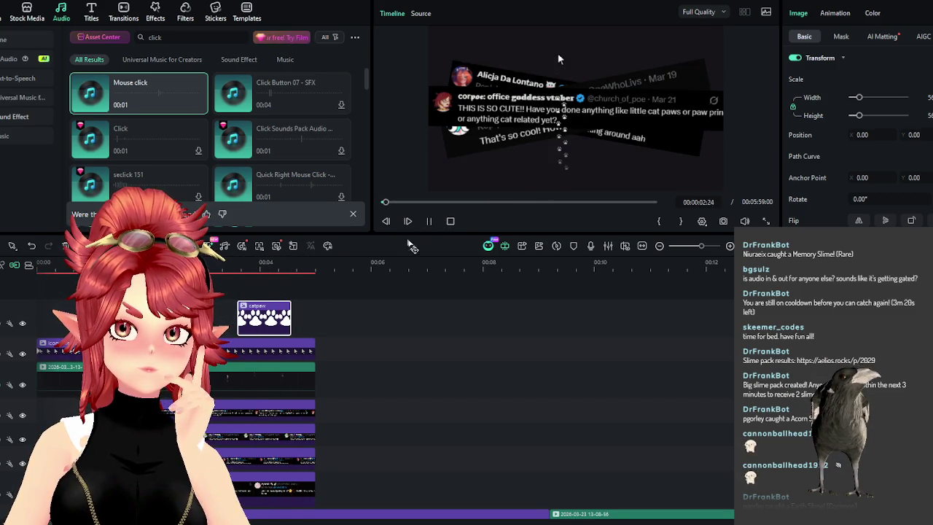
pyautogui.click(429, 221)
pyautogui.moveTo(266, 317); pyautogui.dragTo(242, 314)
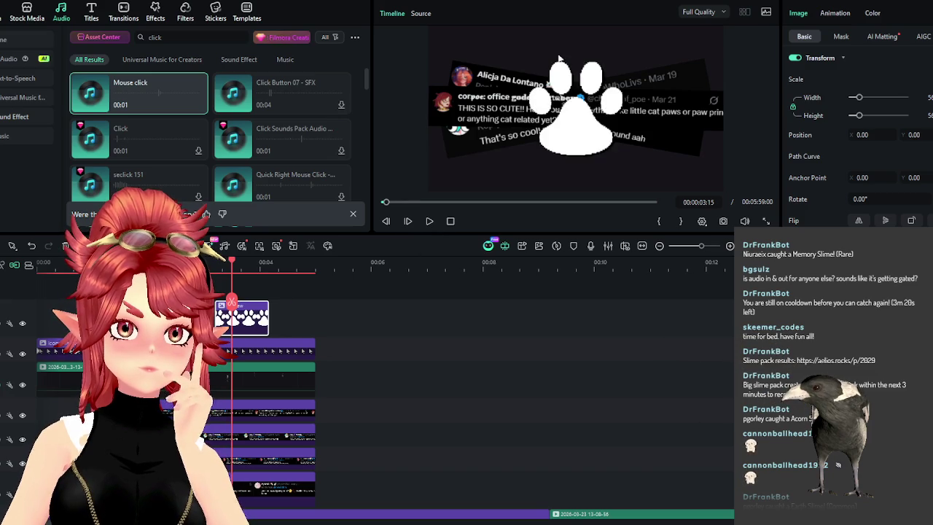
pyautogui.click(429, 221)
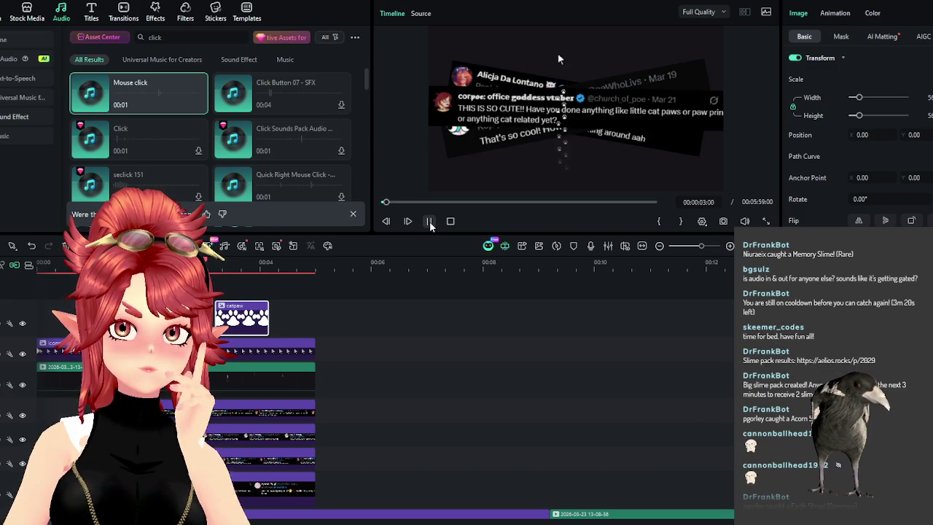
pyautogui.click(430, 221)
# Move the boom sound effect about 1:21 earlier on the timeline
pyautogui.scroll(-3, 442, 375)
pyautogui.scroll(-1, 442, 379)
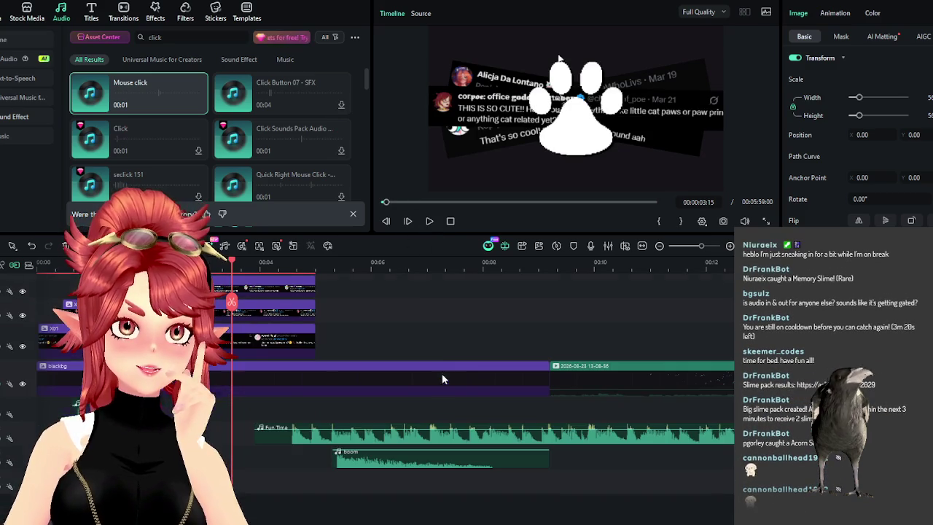
pyautogui.moveTo(509, 465); pyautogui.dragTo(381, 467)
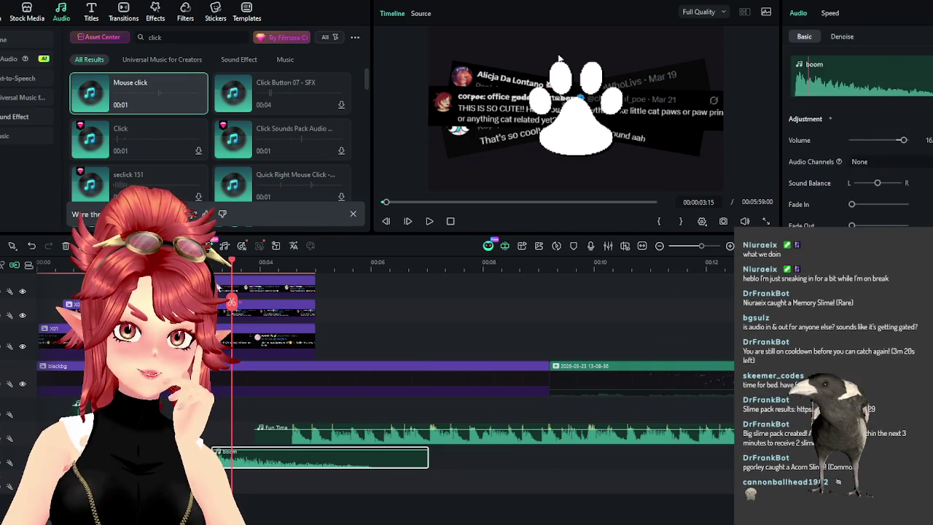
# Replay the opening seconds from near the start to check the sound timing
pyautogui.click(429, 220)
pyautogui.scroll(3, 306, 372)
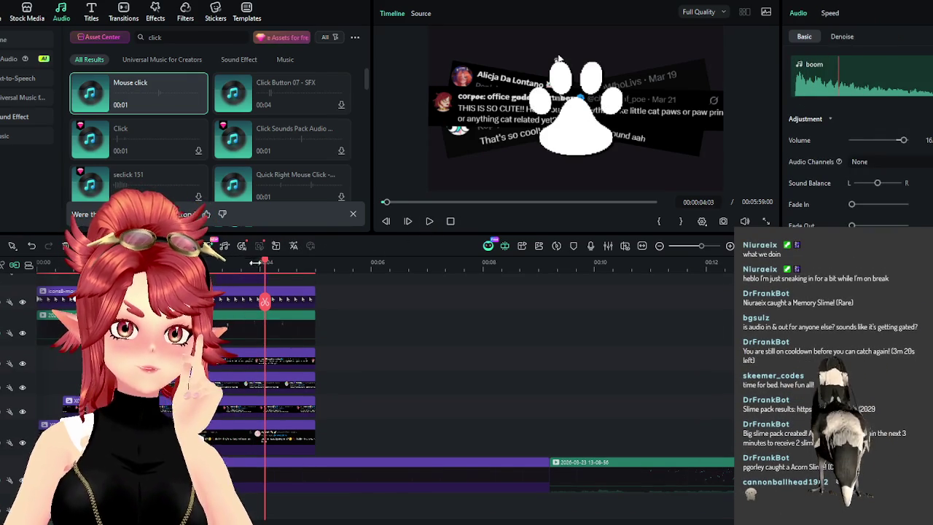
pyautogui.click(67, 262)
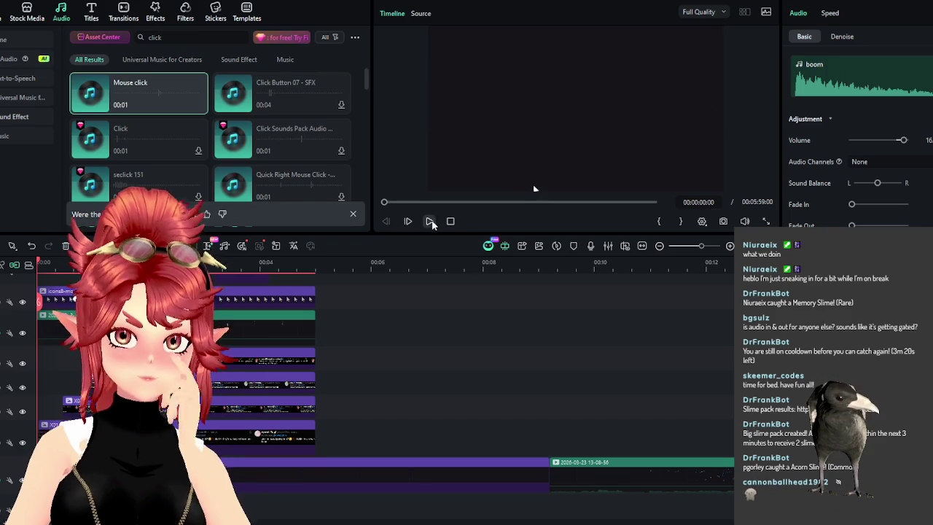
pyautogui.click(429, 221)
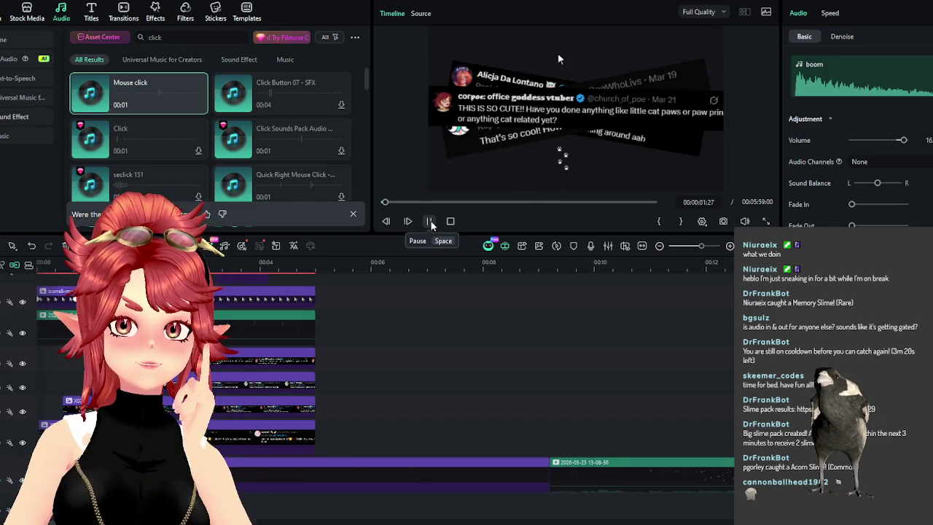
pyautogui.click(430, 221)
pyautogui.scroll(2, 364, 334)
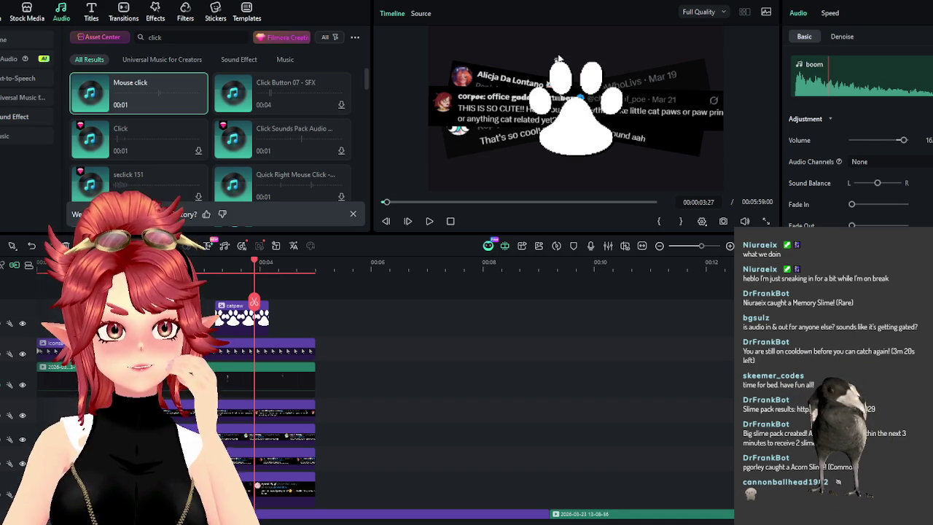
# Replay the opening seconds pausing on the paw graphic, then switch to the boom sound effect video
pyautogui.press('space')
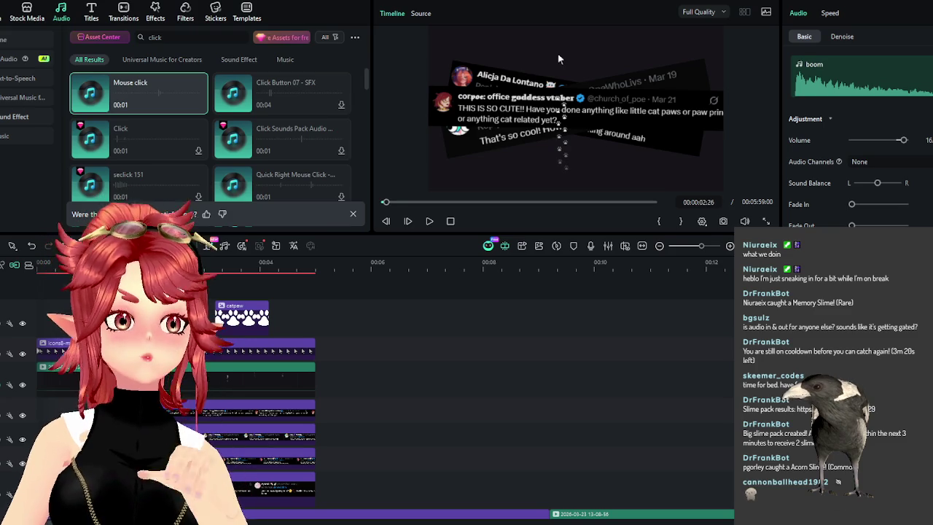
pyautogui.moveTo(197, 264); pyautogui.dragTo(88, 265)
pyautogui.click(428, 222)
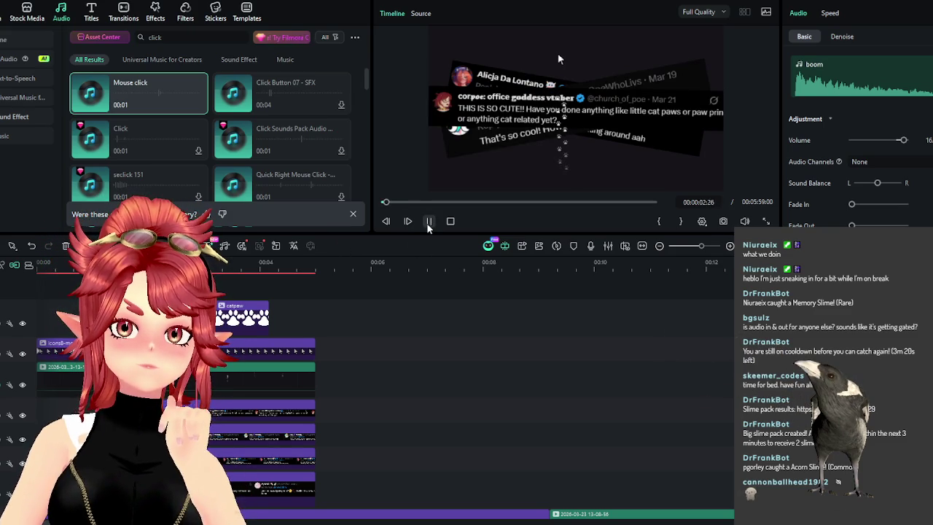
pyautogui.click(428, 223)
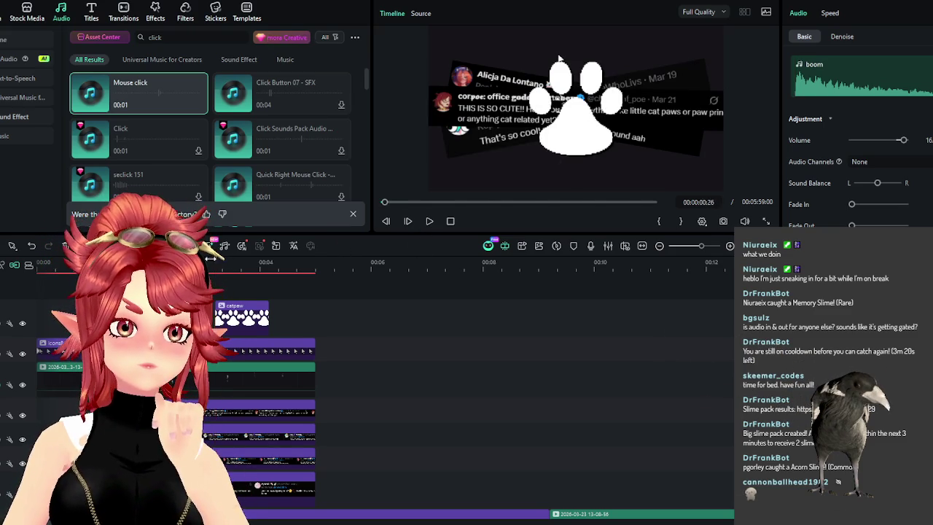
pyautogui.click(427, 223)
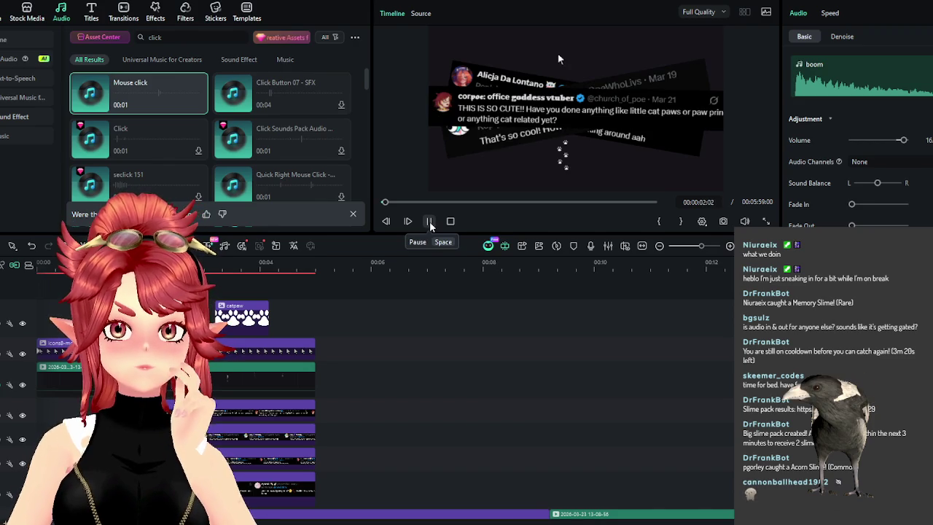
pyautogui.click(429, 221)
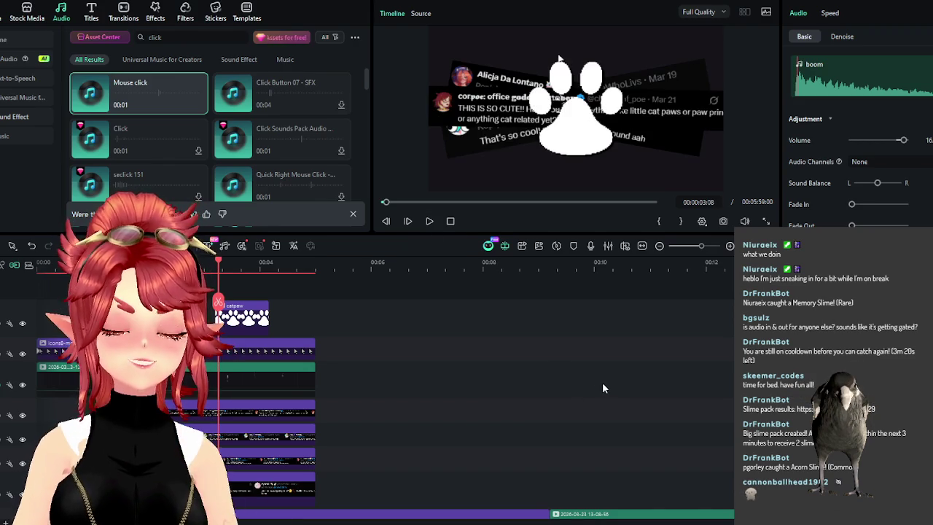
pyautogui.hotkey('alt', 'Tab')
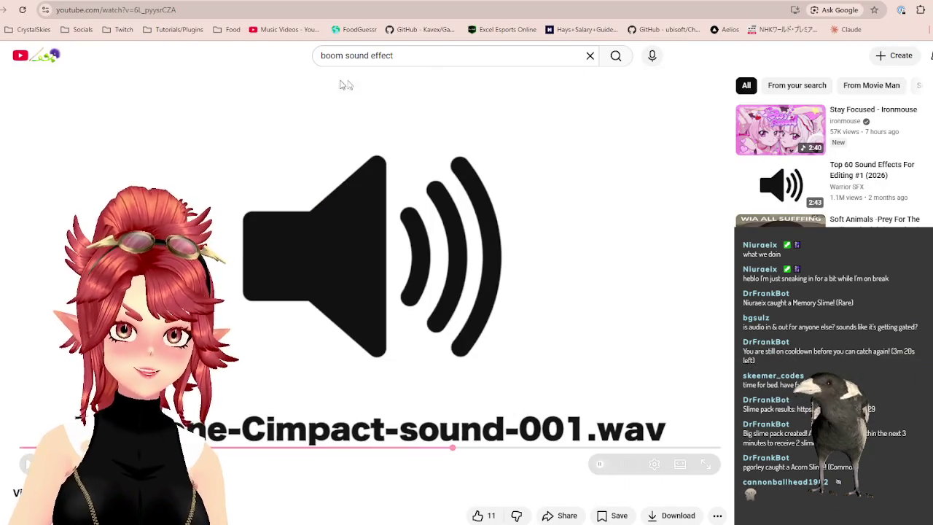
# Change the YouTube search from 'boom' to 'cute walking sound effect' and run it
pyautogui.click(349, 55)
pyautogui.doubleClick(332, 55)
pyautogui.write('cute')
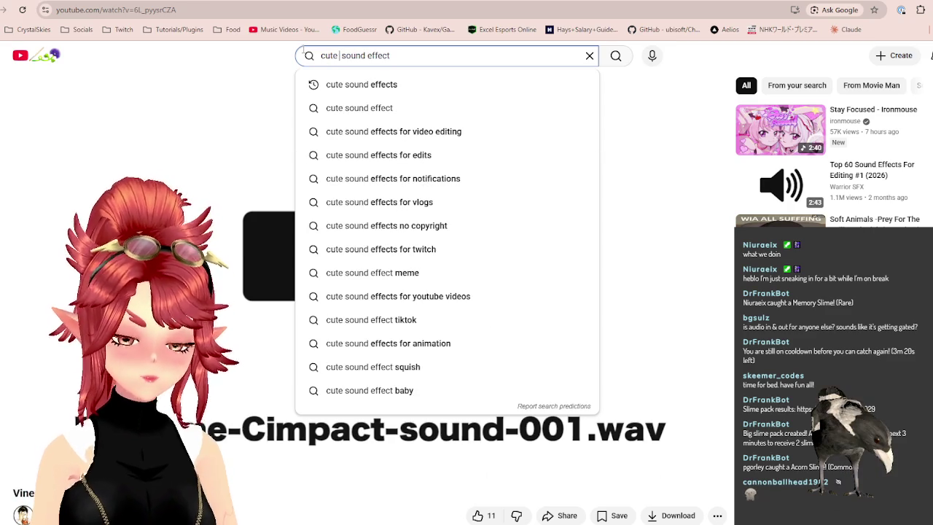
pyautogui.write(' walking')
pyautogui.press('Return')
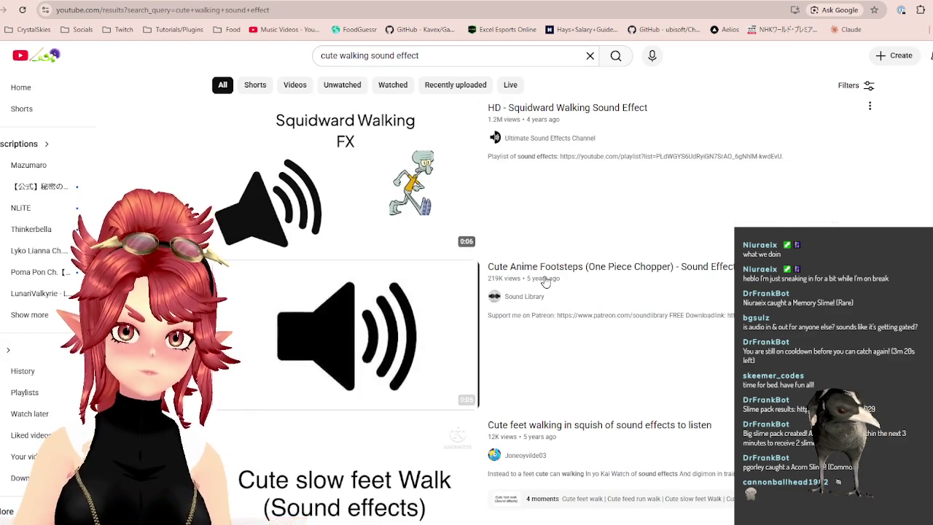
# Open and play the Cute Anime Footsteps video, then bring File Explorer forward
pyautogui.scroll(-1, 544, 283)
pyautogui.click(543, 283)
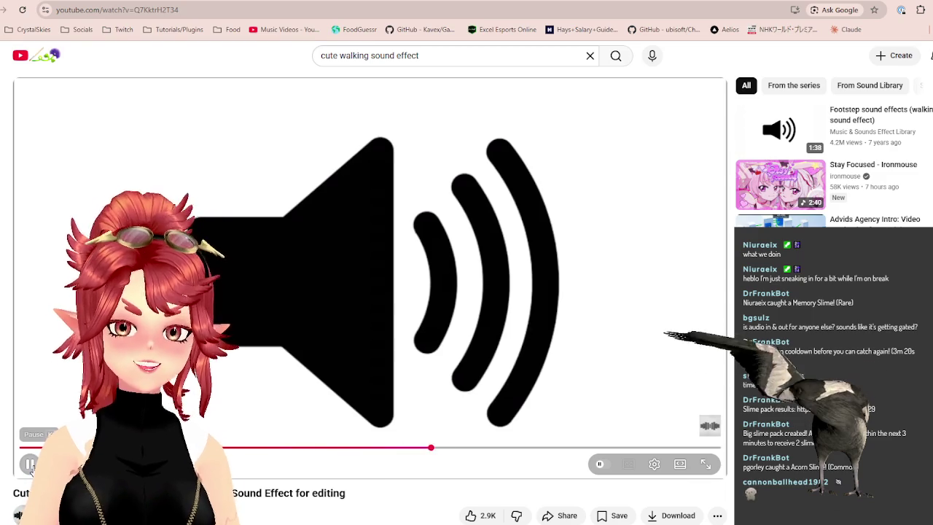
pyautogui.click(29, 464)
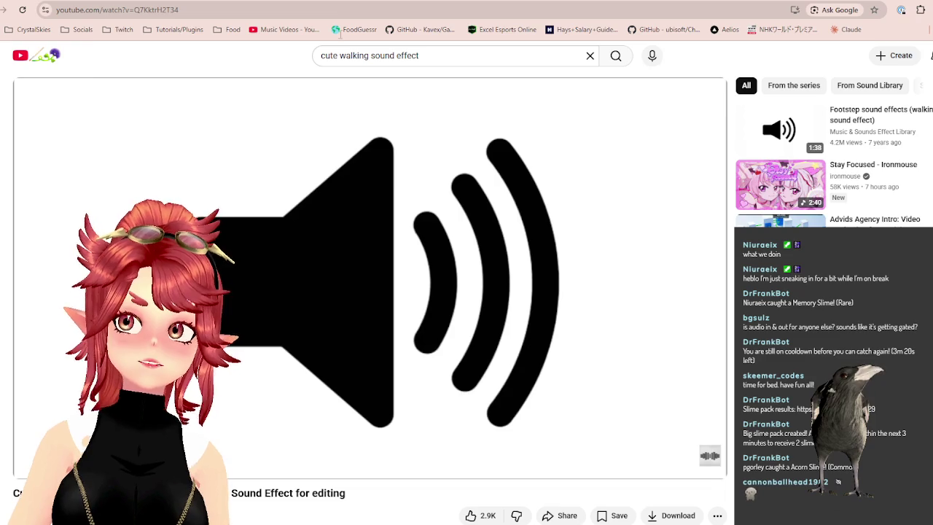
pyautogui.click(29, 463)
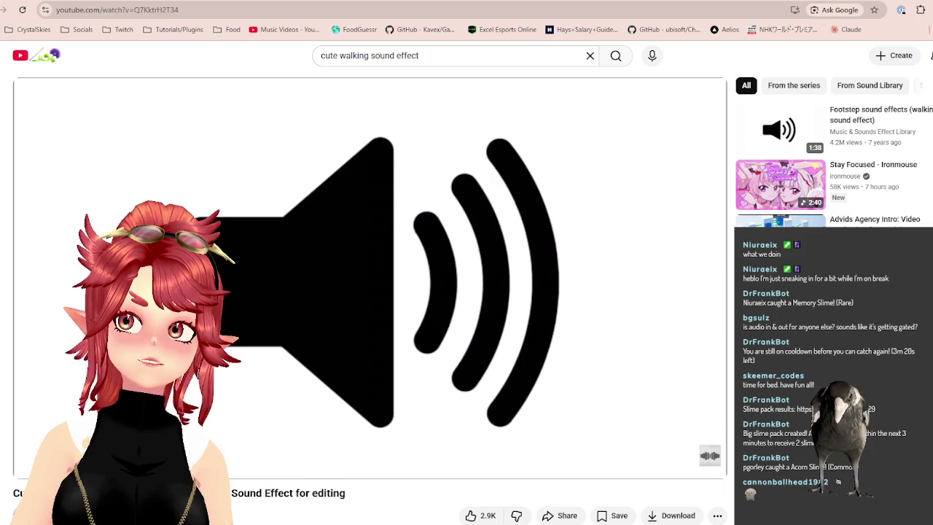
pyautogui.hotkey('alt', 'Tab')
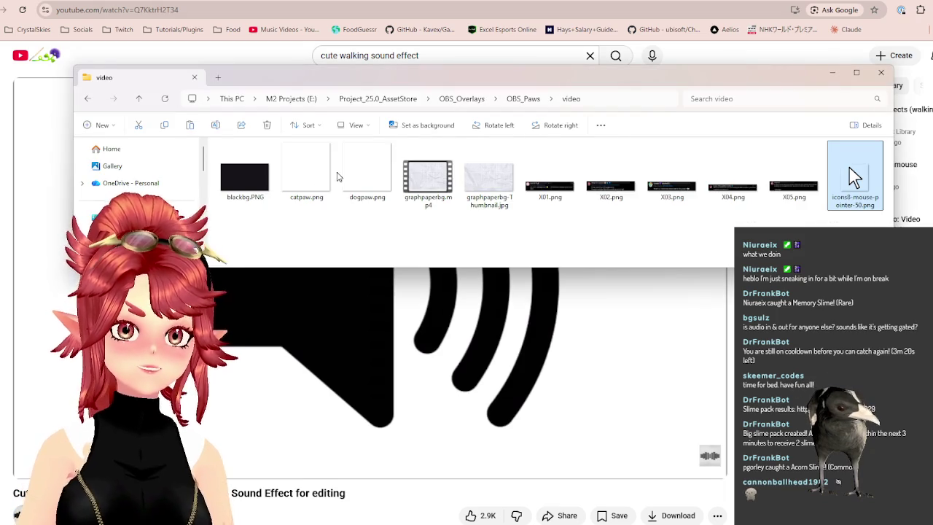
# Rename the newest recording in Videos to chopperwalk.mp4 and move it into Sound Effects
pyautogui.click(112, 162)
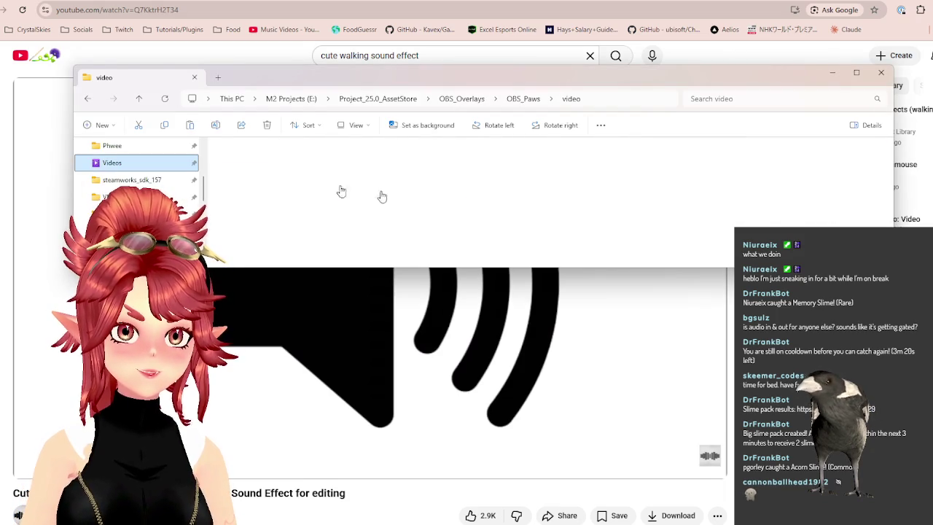
pyautogui.scroll(-1, 452, 219)
pyautogui.click(450, 220)
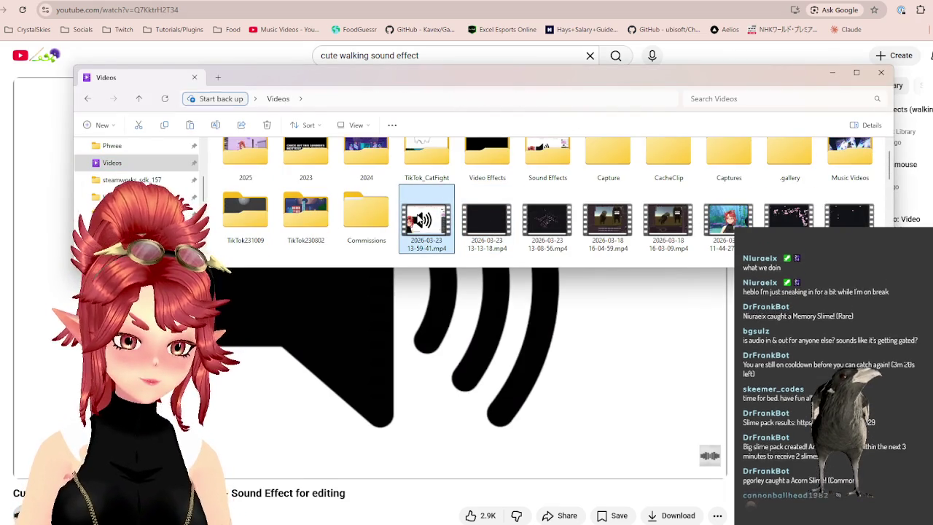
pyautogui.press('F2')
pyautogui.write('chopperwalk')
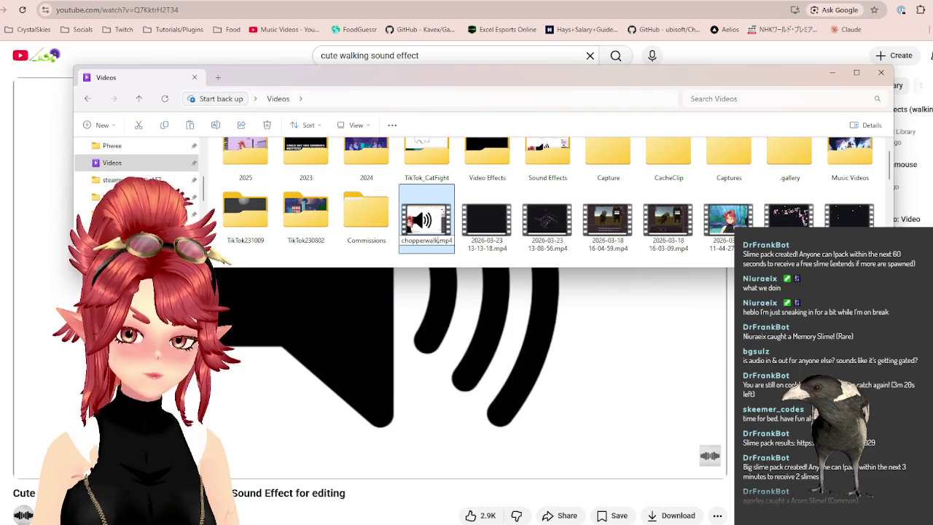
pyautogui.press('Return')
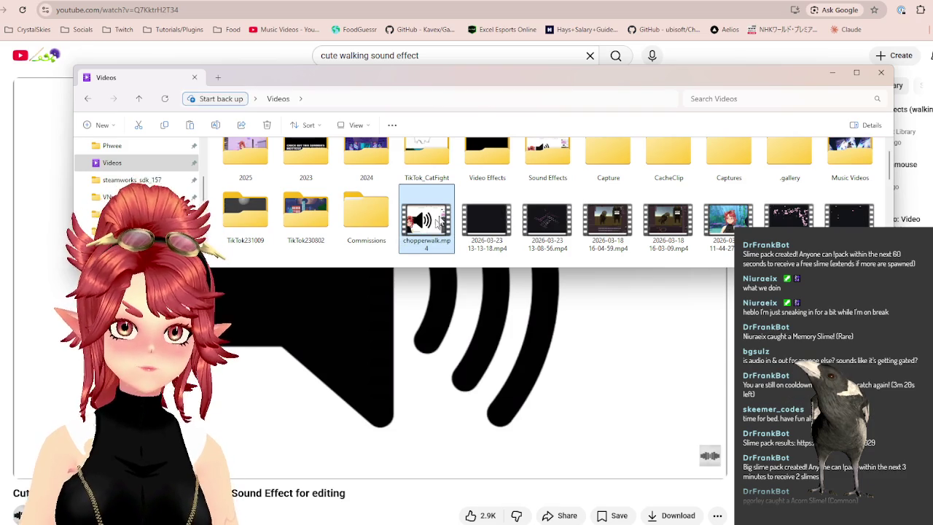
pyautogui.moveTo(434, 228); pyautogui.dragTo(547, 156)
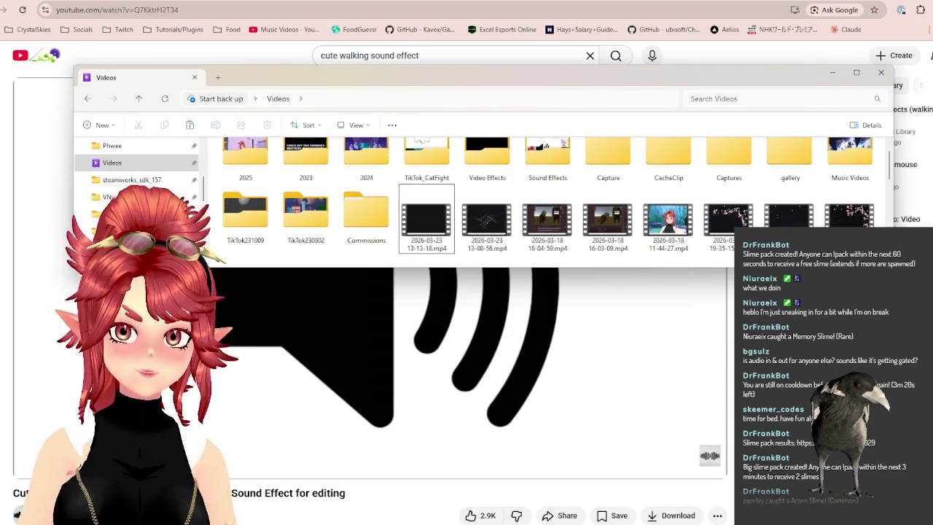
# Drag chopperwalk.mp4 from the Sound Effects folder into the Filmora project
pyautogui.hotkey('alt', 'Tab')
pyautogui.hotkey('alt', 'Tab')
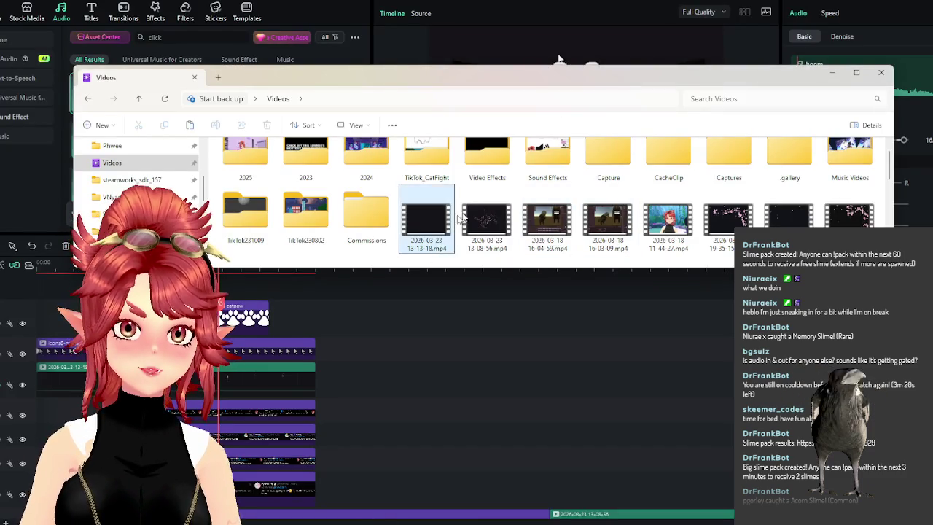
pyautogui.doubleClick(548, 160)
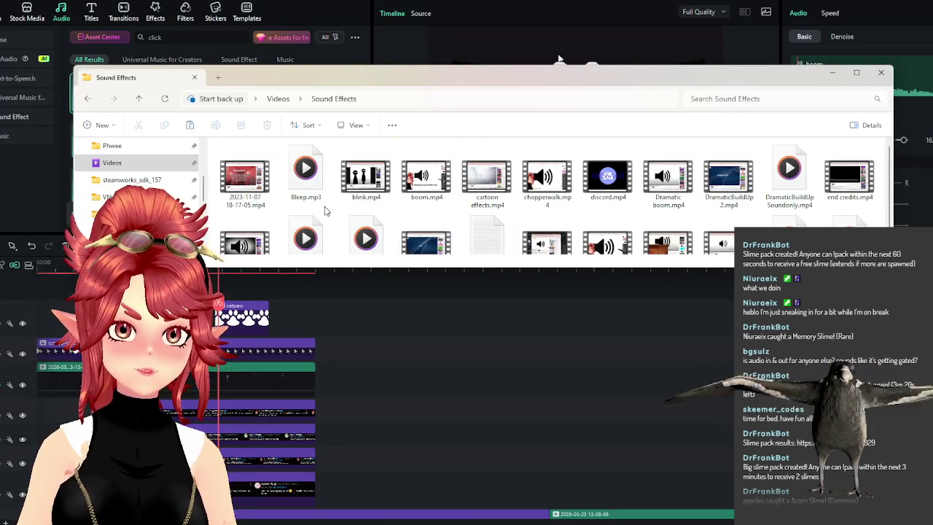
pyautogui.moveTo(547, 179)
pyautogui.mouseDown()
pyautogui.moveTo(376, 355)
pyautogui.moveTo(435, 375)
pyautogui.mouseUp()
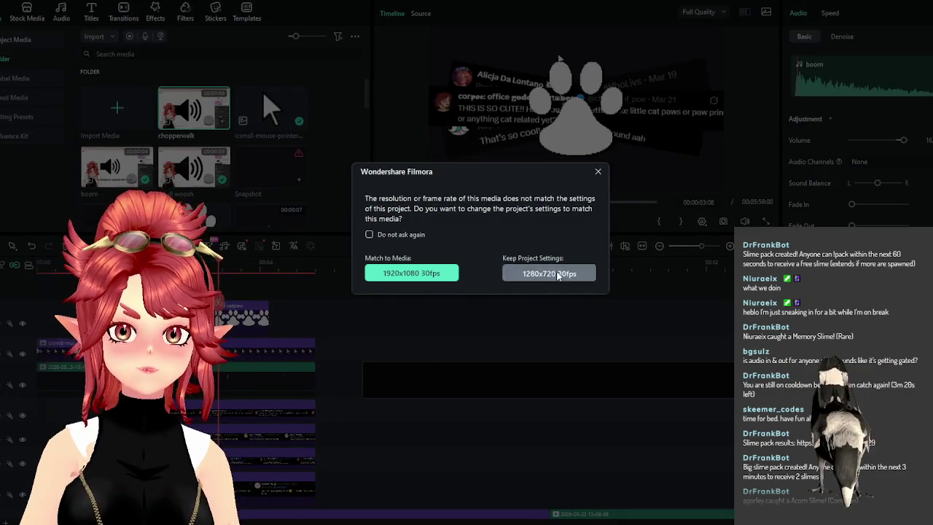
# Keep the 1280x720 30fps settings, detach chopperwalk's audio, delete its video part, and raise the volume
pyautogui.click(558, 274)
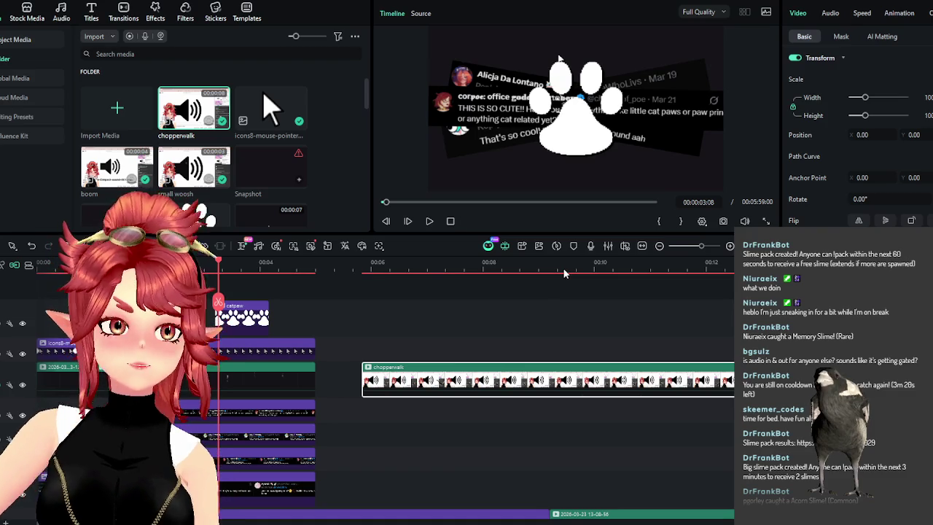
pyautogui.rightClick(411, 376)
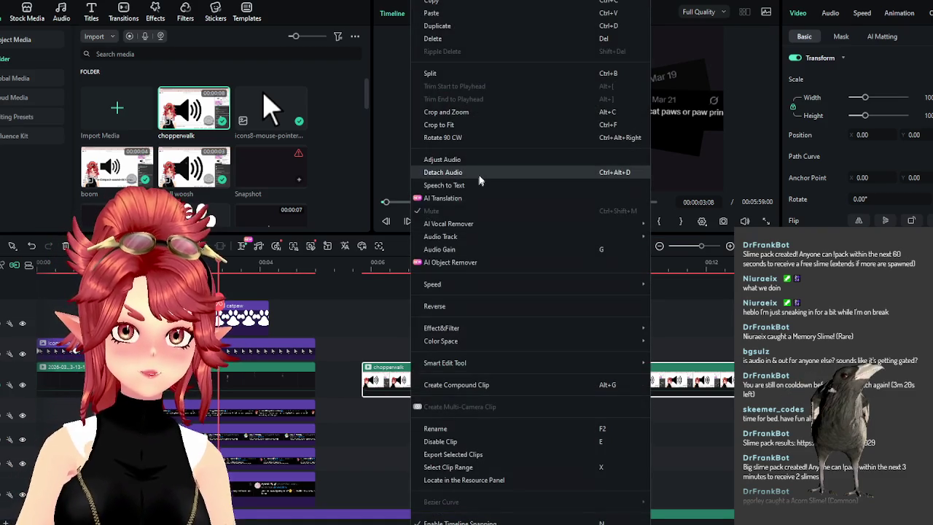
pyautogui.click(478, 174)
pyautogui.click(435, 293)
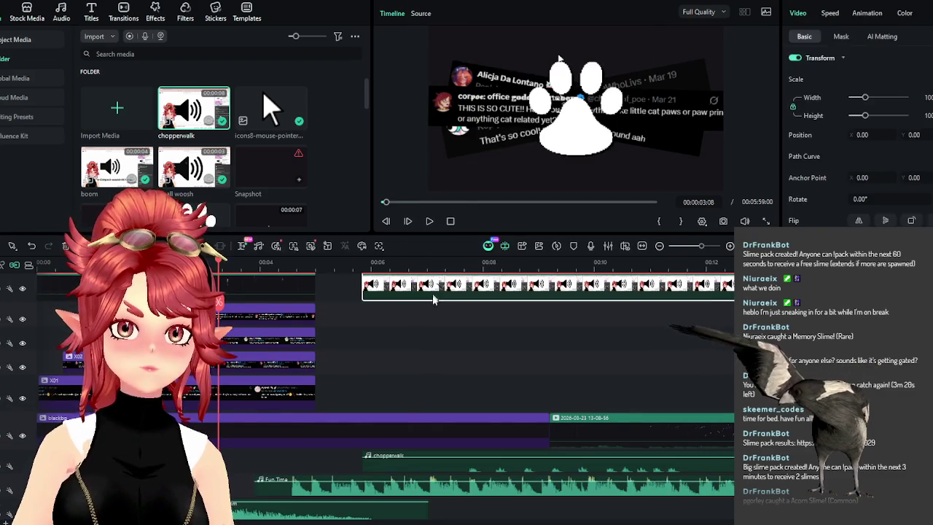
pyautogui.press('Delete')
pyautogui.moveTo(458, 406); pyautogui.dragTo(239, 403)
# Shift the chopperwalk audio about two seconds earlier and trim its end shorter
pyautogui.moveTo(407, 413)
pyautogui.mouseDown()
pyautogui.moveTo(204, 418)
pyautogui.moveTo(346, 464)
pyautogui.mouseUp()
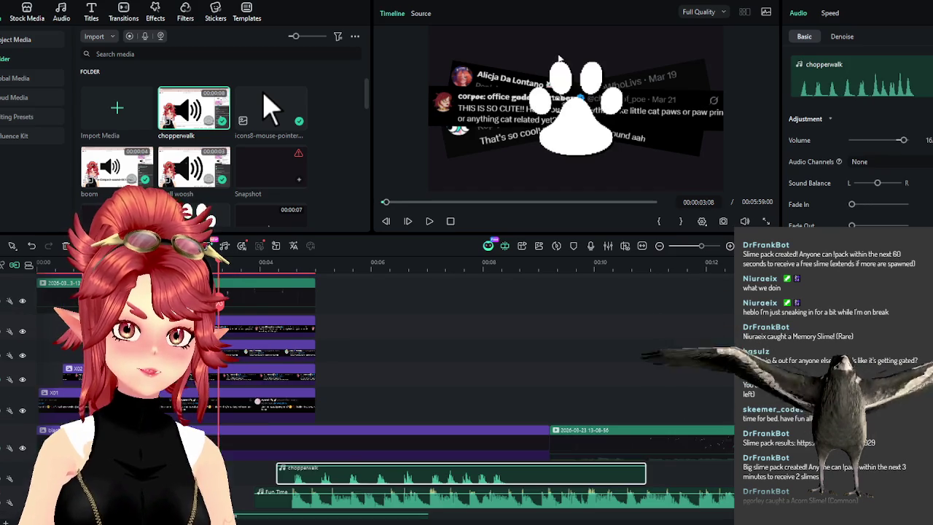
pyautogui.moveTo(557, 478); pyautogui.dragTo(417, 490)
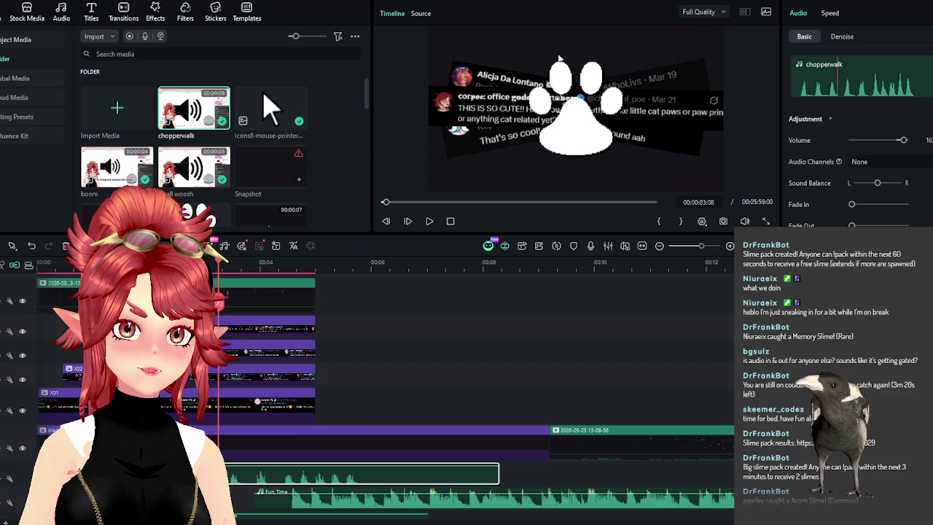
pyautogui.click(427, 221)
pyautogui.scroll(-2, 173, 413)
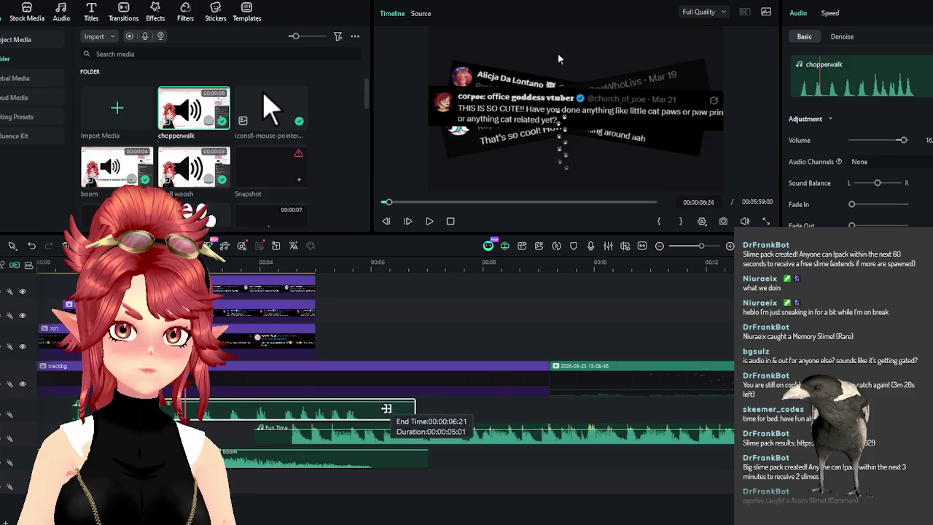
pyautogui.moveTo(494, 415); pyautogui.dragTo(367, 412)
pyautogui.click(303, 263)
pyautogui.moveTo(302, 267); pyautogui.dragTo(285, 264)
pyautogui.click(430, 222)
pyautogui.click(433, 222)
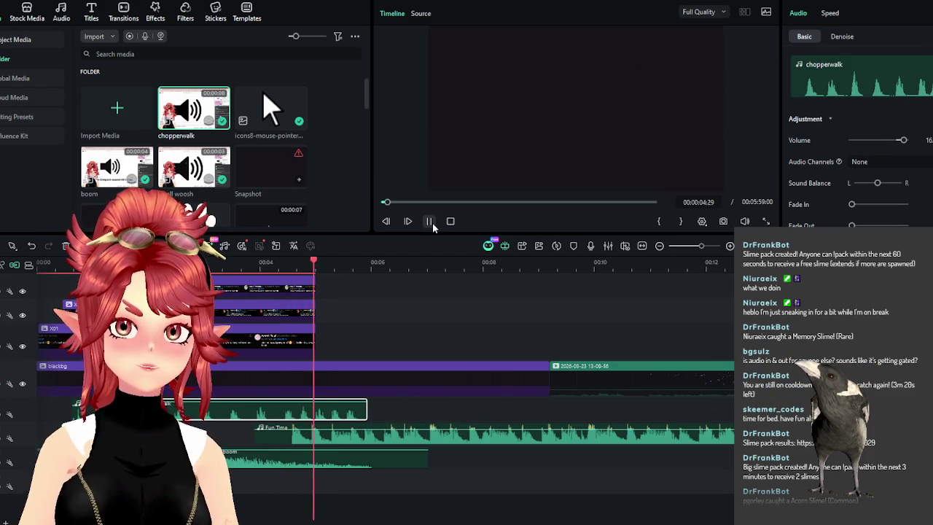
# Trim the start of the chopperwalk audio later and play back the edit
pyautogui.moveTo(157, 409)
pyautogui.mouseDown()
pyautogui.moveTo(277, 428)
pyautogui.moveTo(189, 410)
pyautogui.mouseUp()
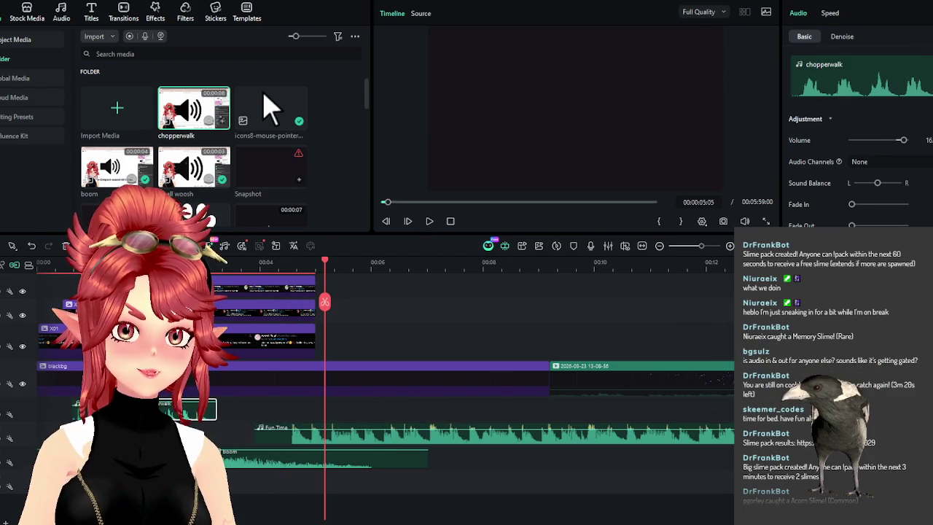
pyautogui.click(124, 263)
pyautogui.click(429, 221)
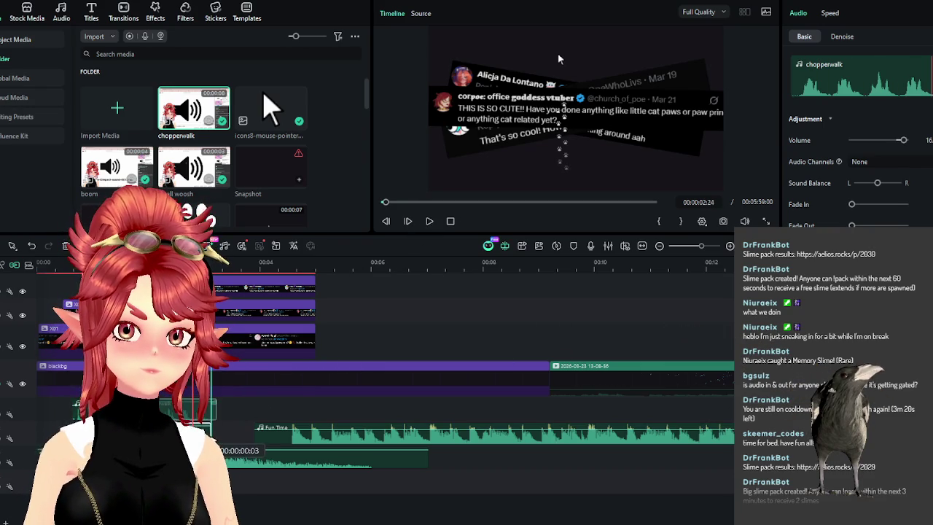
pyautogui.click(429, 221)
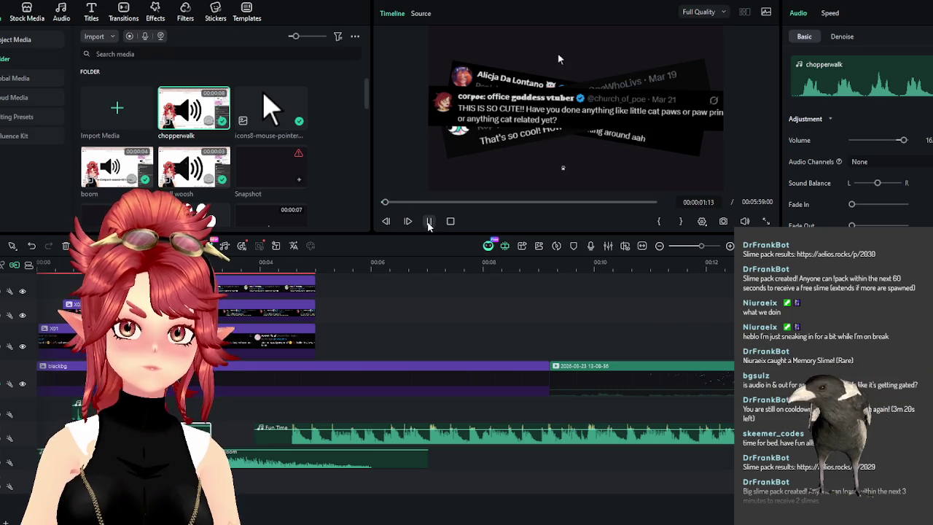
pyautogui.click(429, 221)
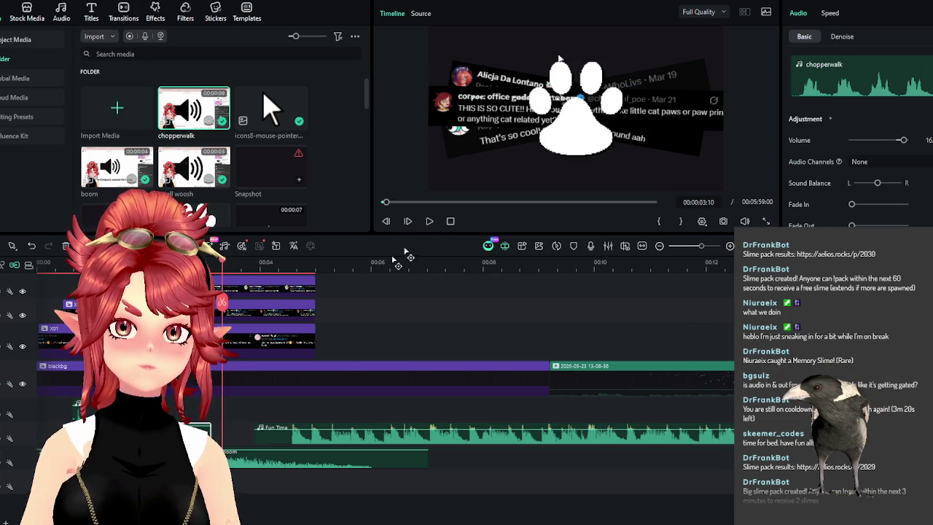
# Trim DramaticBuildUpSoundonly to end at 00:00:01:17 and replay from the start
pyautogui.scroll(3, 336, 496)
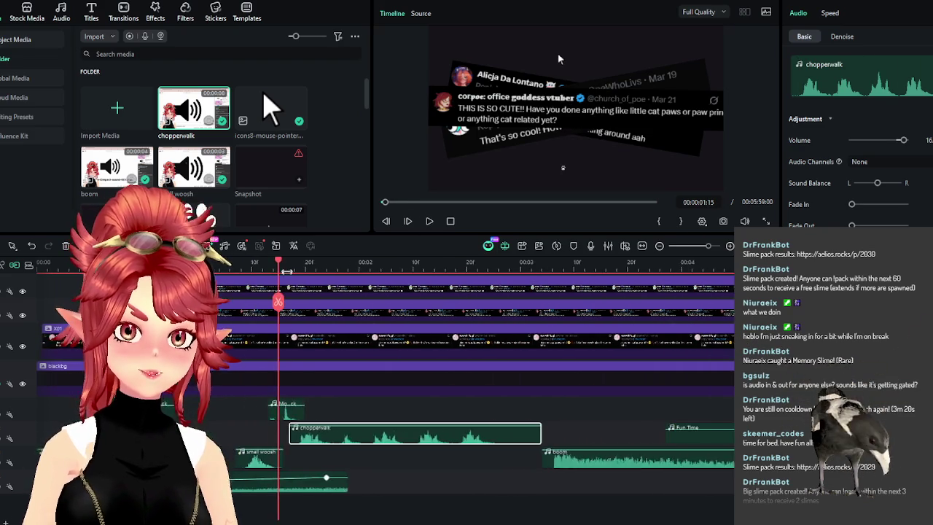
pyautogui.moveTo(344, 481); pyautogui.dragTo(289, 482)
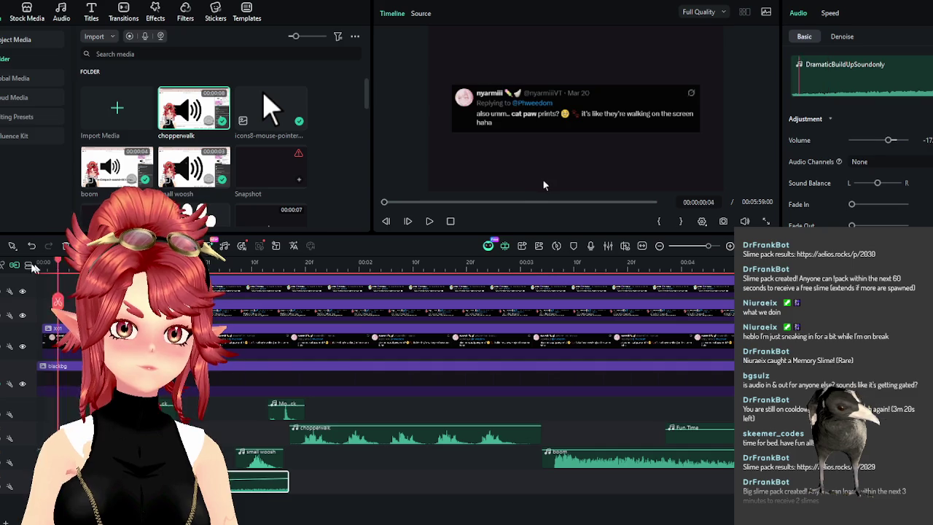
pyautogui.press('Home')
pyautogui.click(428, 222)
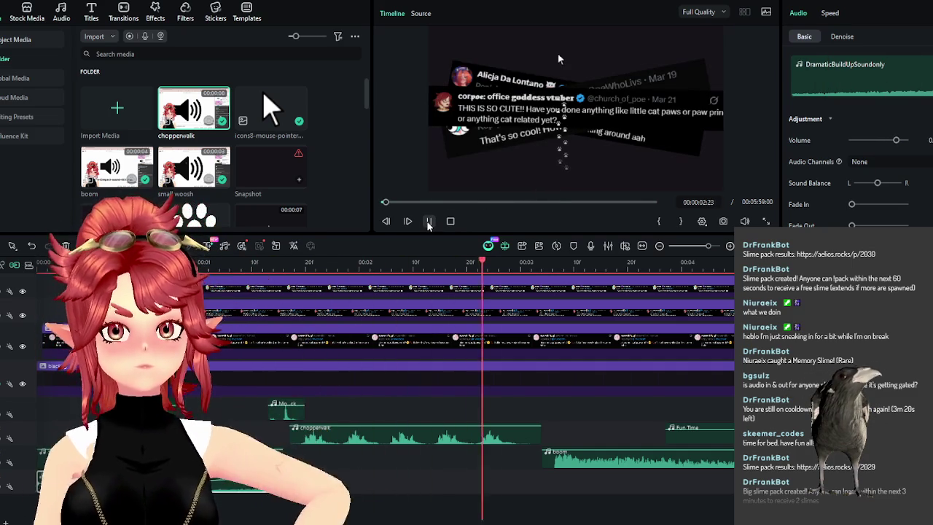
pyautogui.click(428, 221)
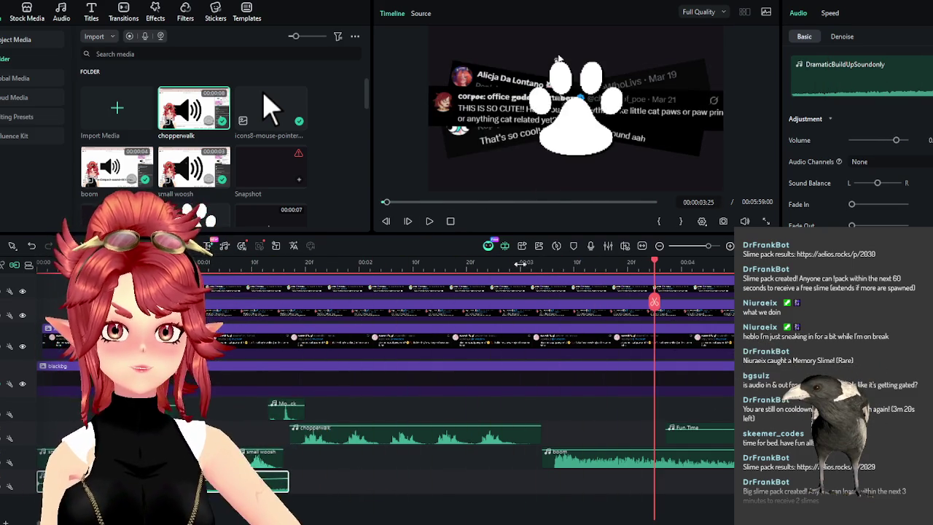
pyautogui.press('Up')
pyautogui.scroll(3, 591, 404)
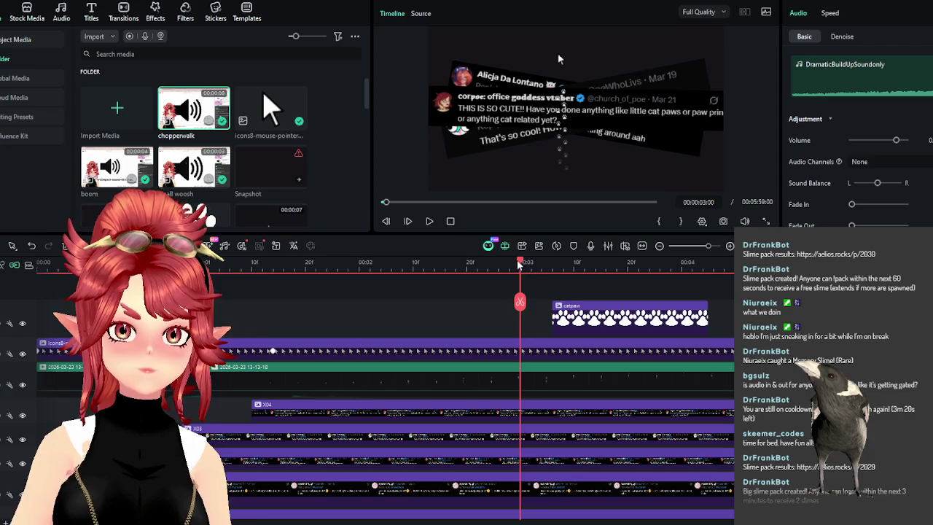
# Zoom out and delete the clips on tracks 2–3 after the catpaw overlay
pyautogui.moveTo(518, 267); pyautogui.dragTo(554, 269)
pyautogui.scroll(-1, 547, 387)
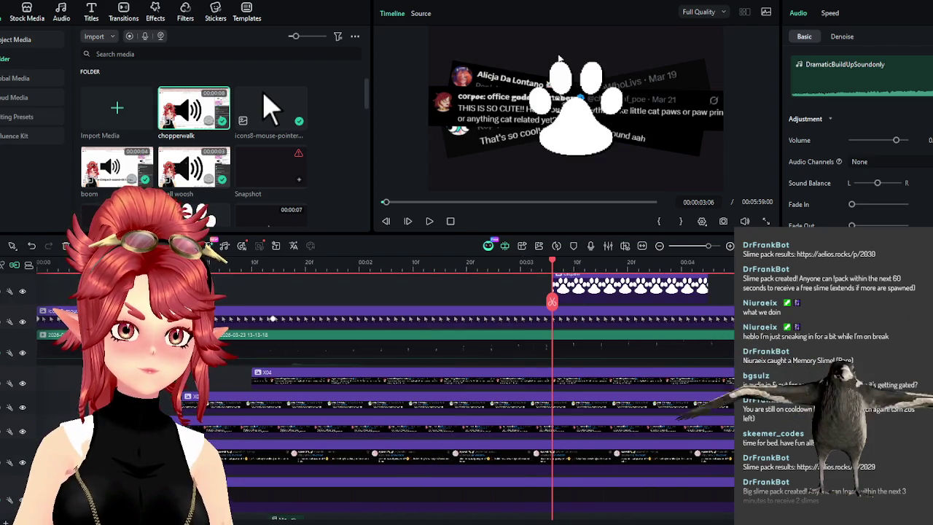
pyautogui.hotkey('ctrl', '-')
pyautogui.hotkey('ctrl', '-')
pyautogui.moveTo(340, 352); pyautogui.dragTo(241, 308)
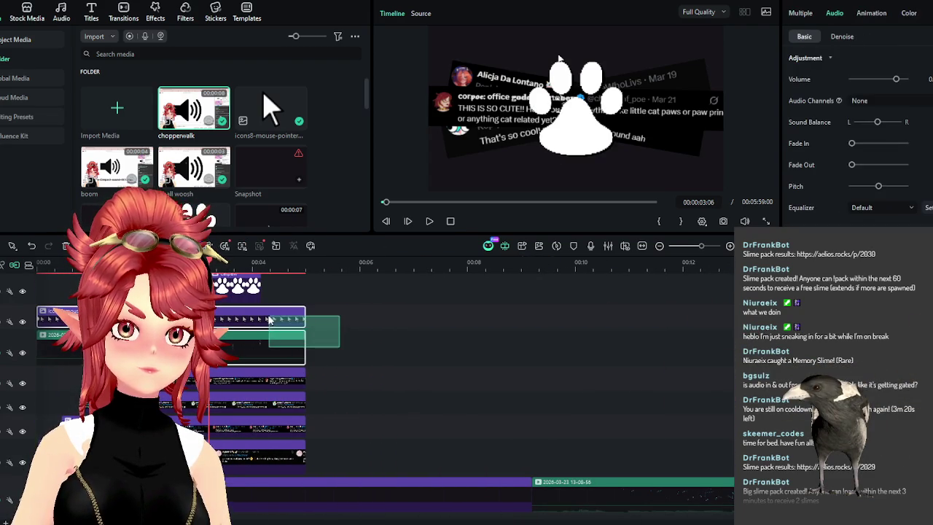
pyautogui.press('Delete')
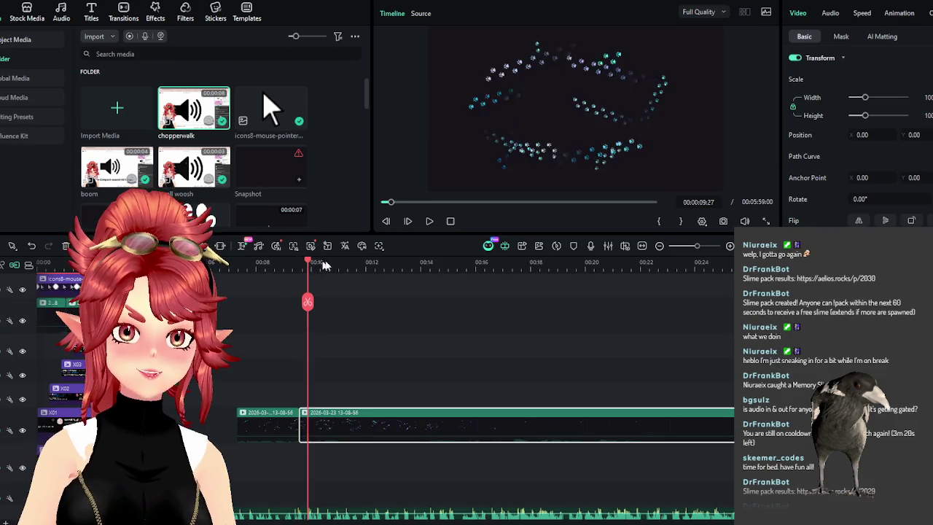
# Scrub through the paw-trail recording and nudge the recording clip along its track
pyautogui.moveTo(308, 263); pyautogui.dragTo(460, 268)
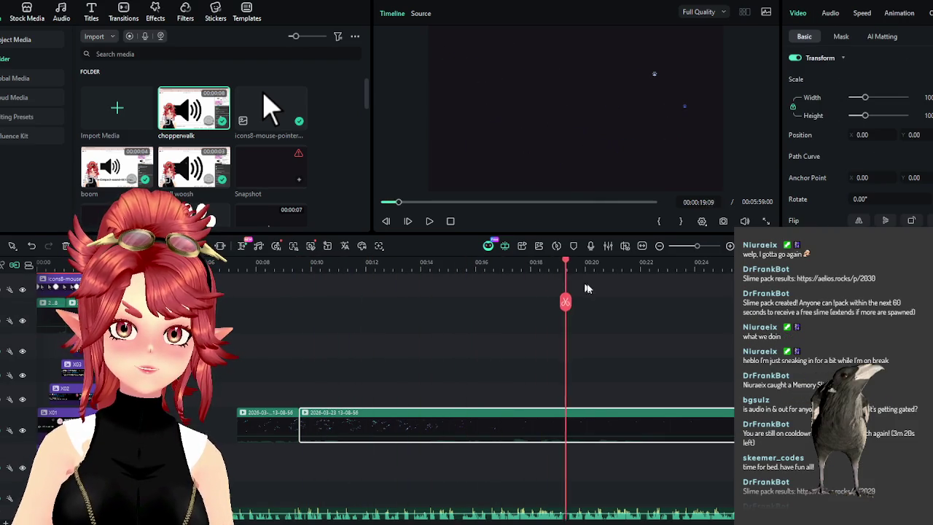
pyautogui.moveTo(520, 275); pyautogui.dragTo(702, 277)
pyautogui.moveTo(333, 442)
pyautogui.mouseDown()
pyautogui.moveTo(696, 419)
pyautogui.moveTo(360, 426)
pyautogui.mouseUp()
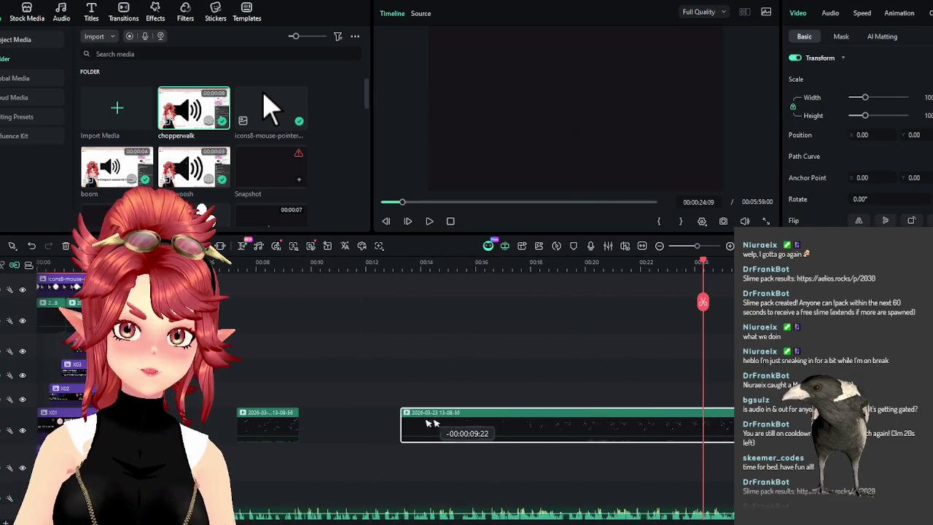
pyautogui.click(387, 263)
pyautogui.moveTo(397, 268); pyautogui.dragTo(590, 295)
pyautogui.click(625, 299)
pyautogui.scroll(-2, 399, 446)
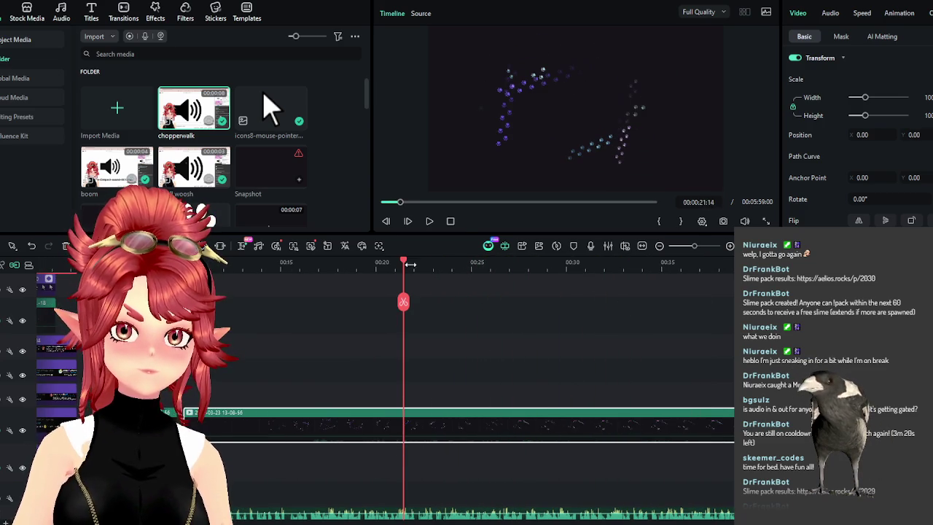
pyautogui.moveTo(406, 267)
pyautogui.mouseDown()
pyautogui.moveTo(565, 286)
pyautogui.moveTo(253, 292)
pyautogui.moveTo(289, 300)
pyautogui.mouseUp()
pyautogui.moveTo(226, 417)
pyautogui.mouseDown()
pyautogui.moveTo(256, 420)
pyautogui.moveTo(220, 420)
pyautogui.mouseUp()
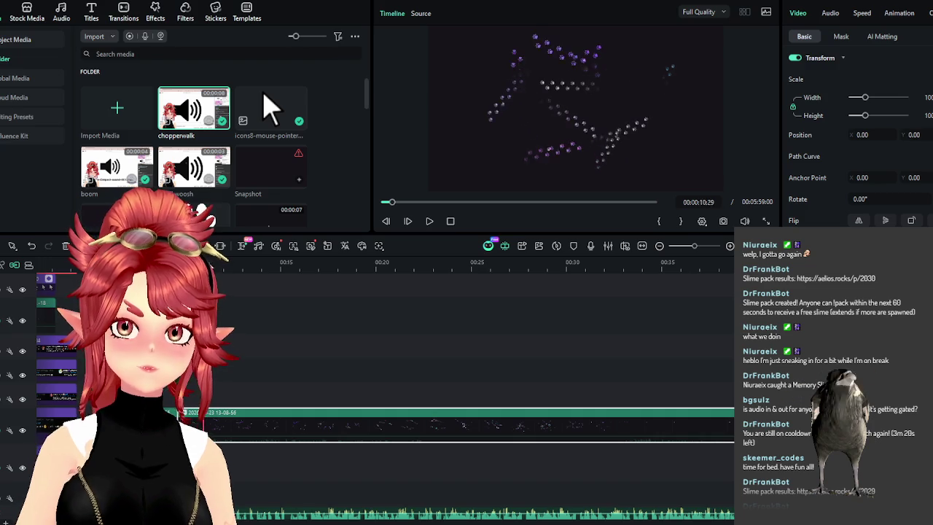
# Split the recording at about 14 seconds and move the later piece to start near 34 seconds
pyautogui.moveTo(172, 270)
pyautogui.mouseDown()
pyautogui.moveTo(431, 264)
pyautogui.moveTo(449, 291)
pyautogui.moveTo(515, 307)
pyautogui.moveTo(424, 304)
pyautogui.mouseUp()
pyautogui.hotkey('ctrl', 'b')
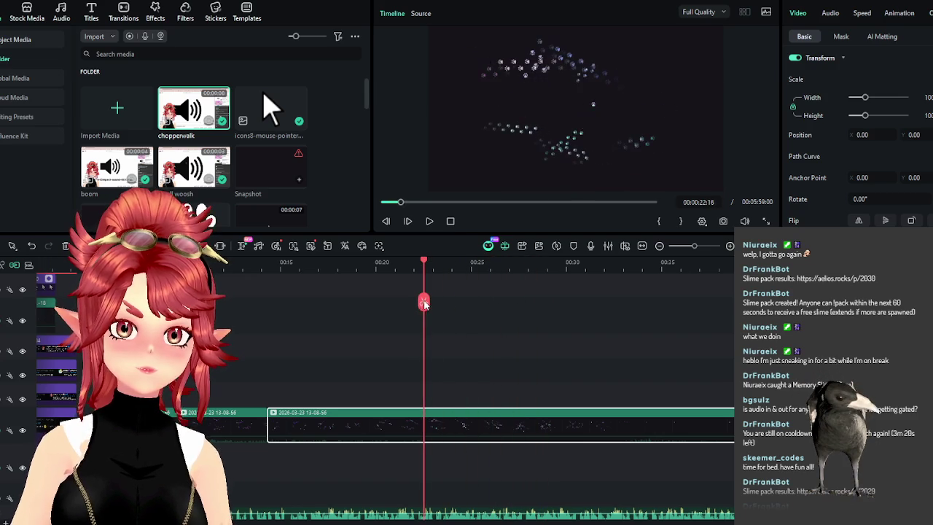
pyautogui.moveTo(342, 426)
pyautogui.mouseDown()
pyautogui.moveTo(381, 427)
pyautogui.moveTo(303, 436)
pyautogui.mouseUp()
pyautogui.moveTo(270, 271); pyautogui.dragTo(357, 276)
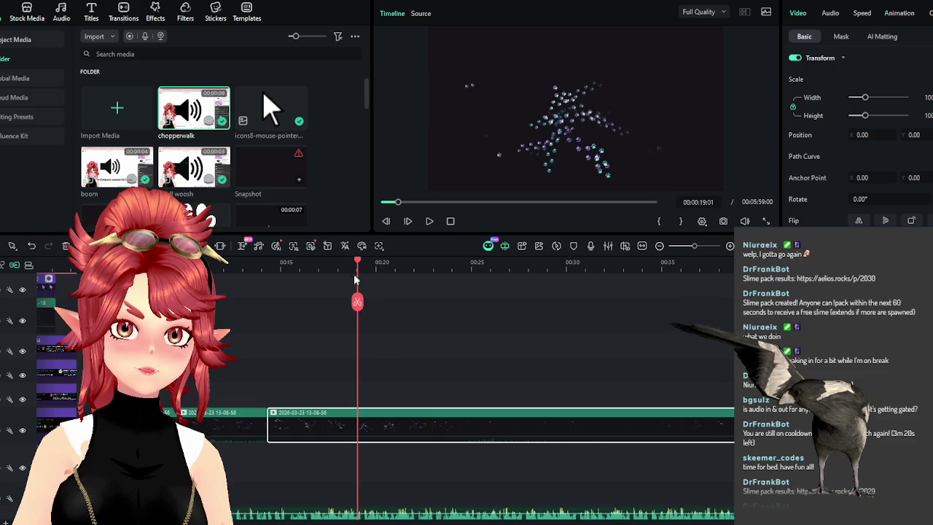
pyautogui.moveTo(359, 267); pyautogui.dragTo(496, 290)
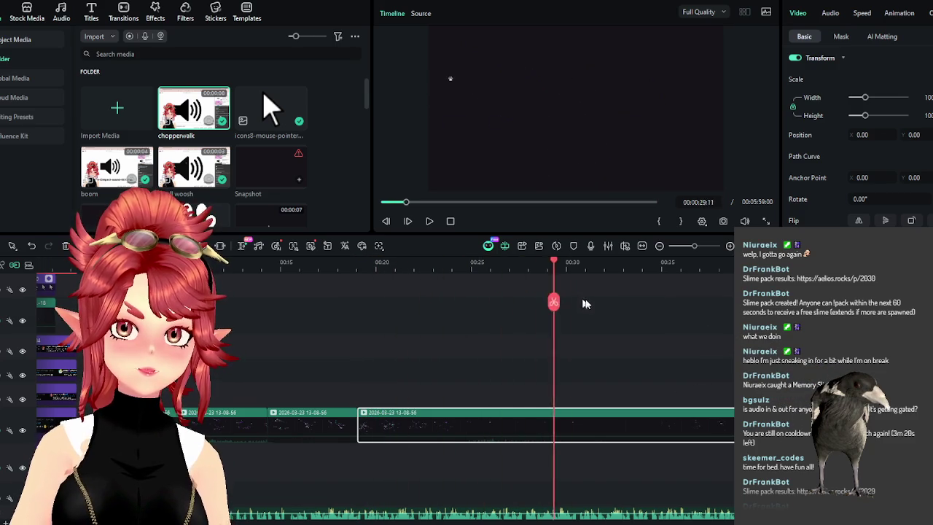
pyautogui.moveTo(496, 290); pyautogui.dragTo(637, 314)
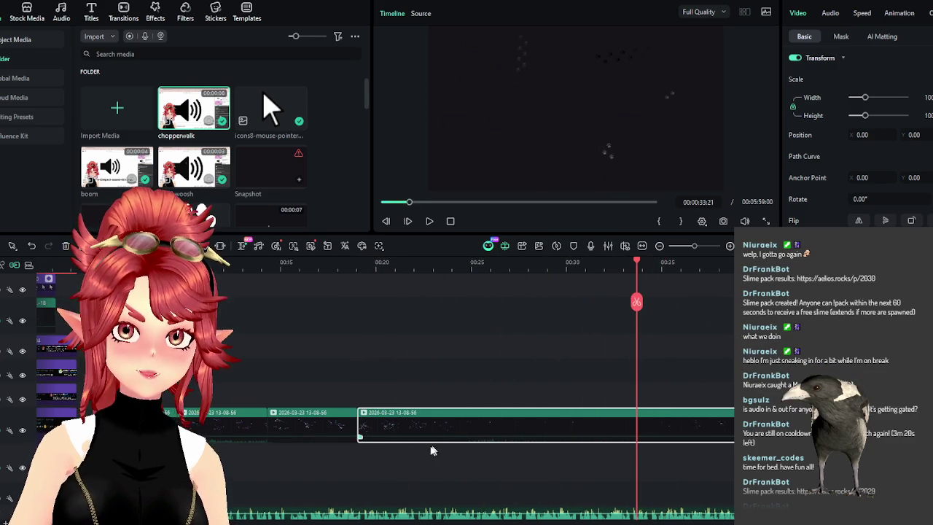
pyautogui.moveTo(364, 424)
pyautogui.mouseDown()
pyautogui.moveTo(656, 420)
pyautogui.moveTo(430, 408)
pyautogui.mouseUp()
# Scroll through the timeline to review and jump the playhead to about 02:08
pyautogui.scroll(-3, 481, 389)
pyautogui.scroll(-2, 469, 400)
pyautogui.scroll(2, 408, 402)
pyautogui.scroll(2, 313, 361)
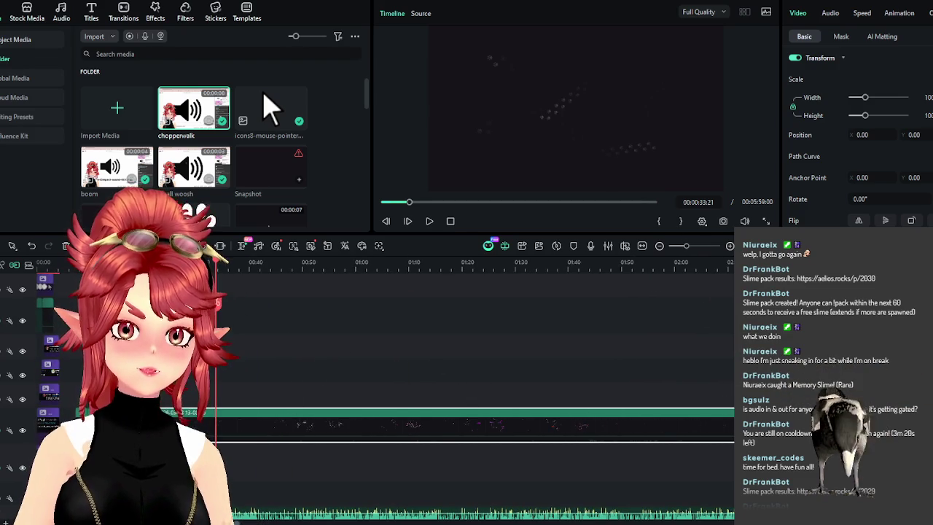
pyautogui.scroll(-2, 406, 481)
pyautogui.scroll(-3, 406, 485)
pyautogui.scroll(2, 291, 470)
pyautogui.scroll(2, 240, 474)
pyautogui.click(597, 265)
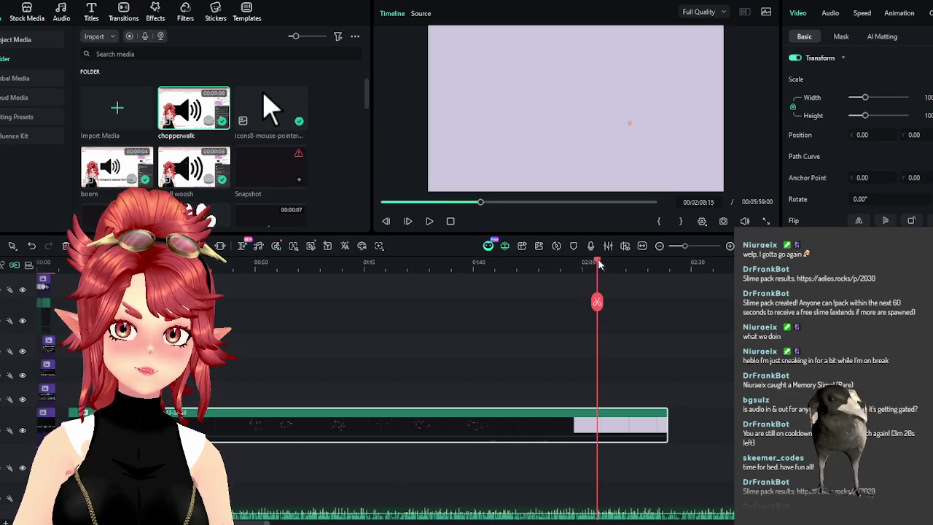
# Split the recording near 02:08 and trim the split-off piece back to about 01:50
pyautogui.moveTo(594, 268)
pyautogui.mouseDown()
pyautogui.moveTo(633, 276)
pyautogui.moveTo(615, 277)
pyautogui.mouseUp()
pyautogui.hotkey('ctrl', 'b')
pyautogui.moveTo(619, 262); pyautogui.dragTo(652, 275)
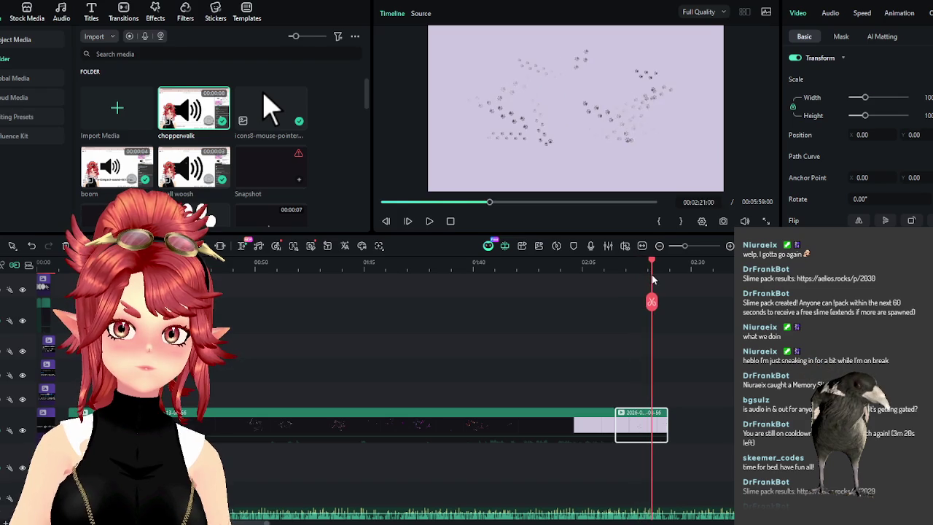
pyautogui.moveTo(664, 413); pyautogui.dragTo(557, 422)
pyautogui.click(519, 266)
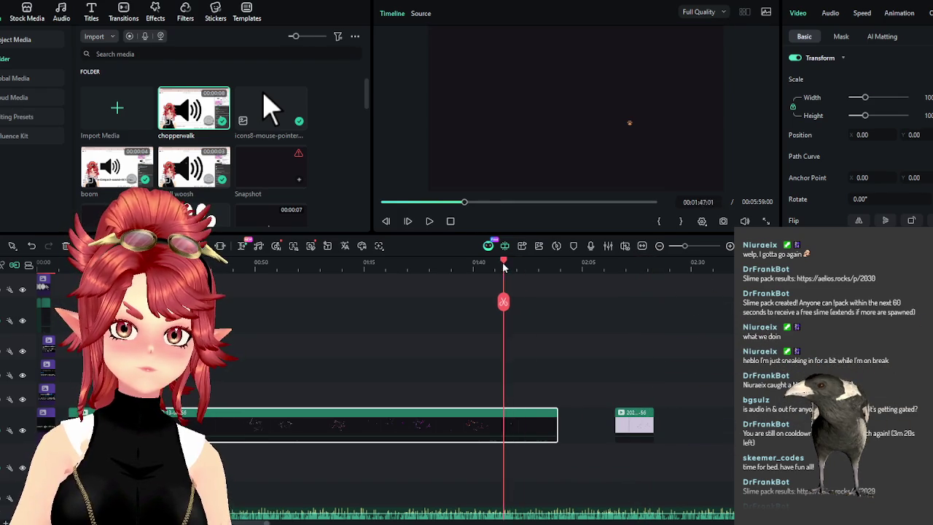
pyautogui.moveTo(555, 409); pyautogui.dragTo(479, 417)
# Shorten the long recording clip and butt the short clip against its end near 01:21
pyautogui.moveTo(478, 266); pyautogui.dragTo(453, 269)
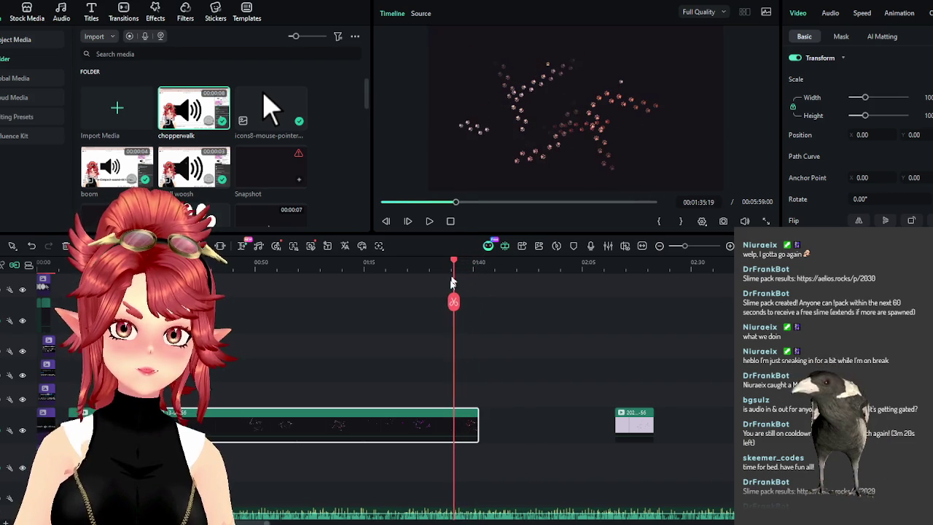
pyautogui.click(448, 429)
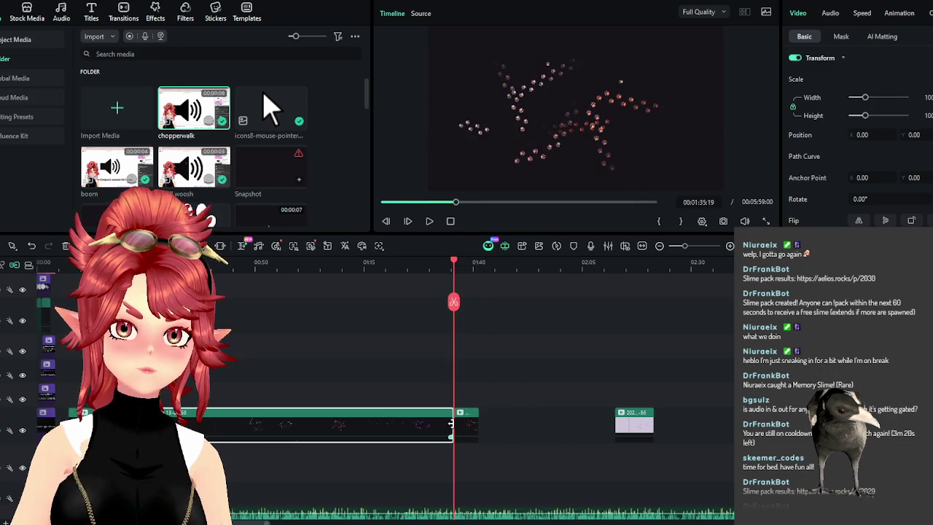
pyautogui.moveTo(451, 425); pyautogui.dragTo(427, 423)
pyautogui.click(422, 267)
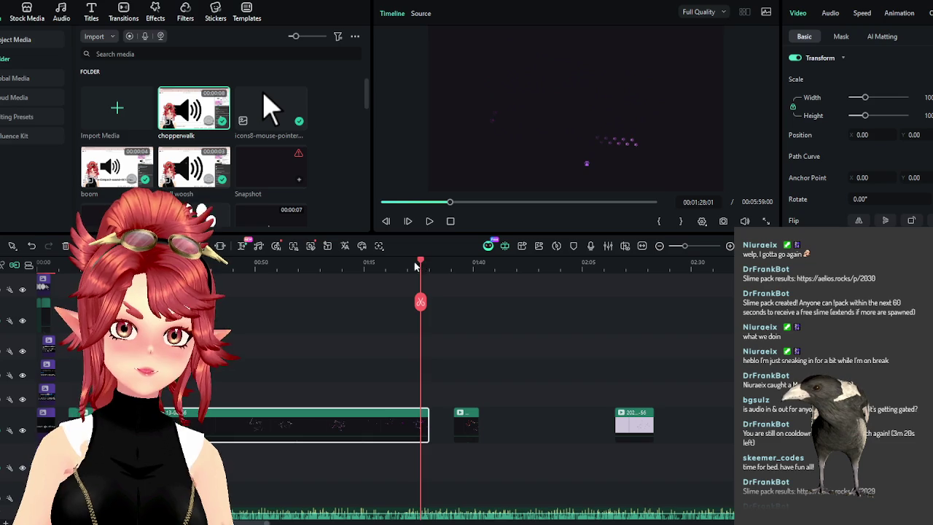
pyautogui.moveTo(415, 267); pyautogui.dragTo(394, 267)
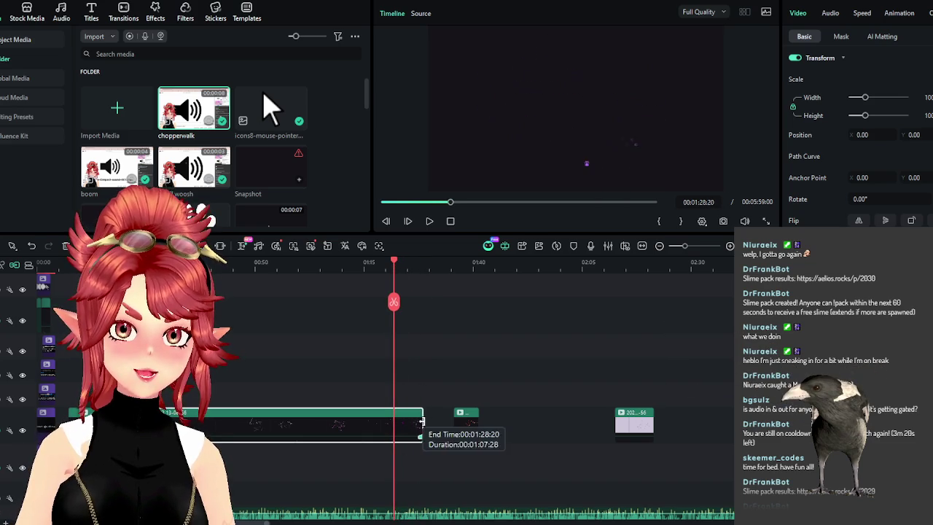
pyautogui.moveTo(470, 416); pyautogui.dragTo(410, 421)
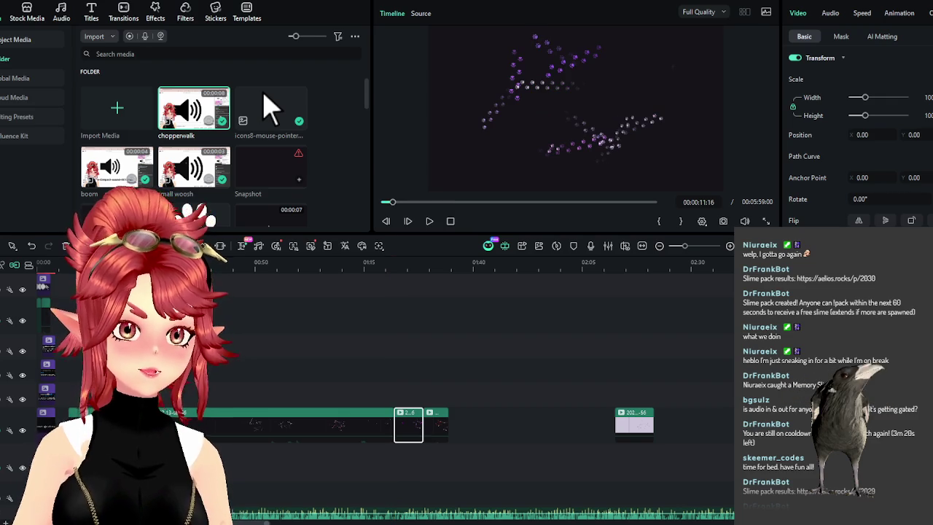
# Preview the joined clips, delete a short recording piece, and move both short clips left to the playhead
pyautogui.moveTo(318, 293); pyautogui.dragTo(408, 301)
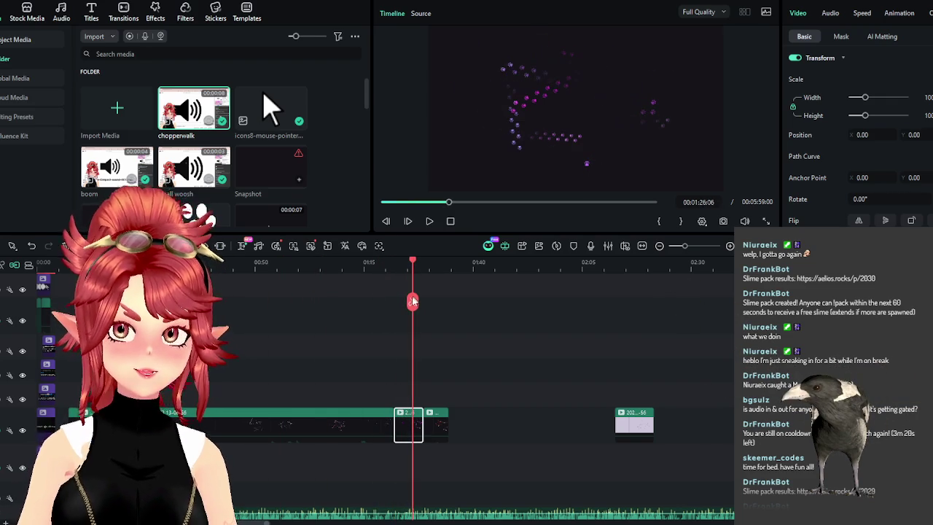
pyautogui.moveTo(407, 267)
pyautogui.mouseDown()
pyautogui.moveTo(331, 267)
pyautogui.moveTo(343, 267)
pyautogui.mouseUp()
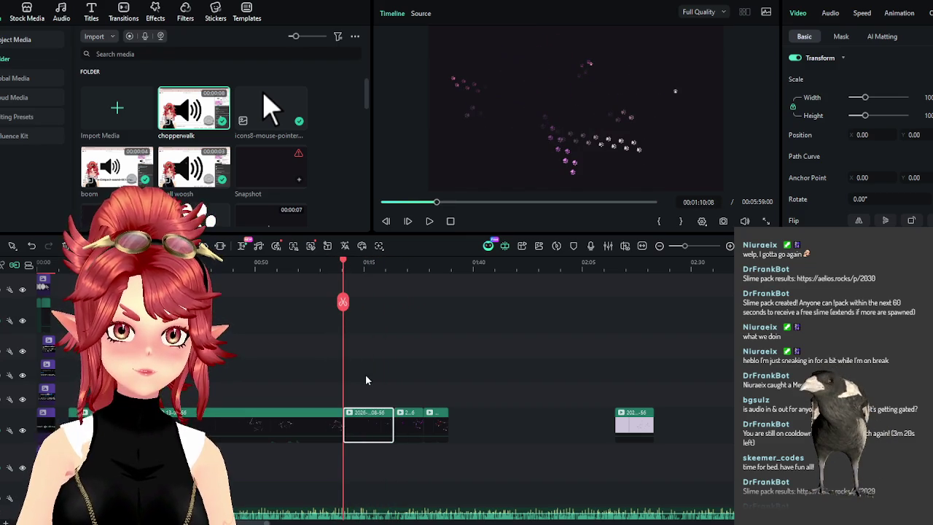
pyautogui.press('Delete')
pyautogui.moveTo(396, 382)
pyautogui.mouseDown()
pyautogui.moveTo(446, 432)
pyautogui.moveTo(376, 423)
pyautogui.mouseUp()
# Cut the long paw-trail clip off after the 00:52:14 playhead, removing its tail
pyautogui.moveTo(346, 271); pyautogui.dragTo(268, 267)
pyautogui.click(307, 421)
pyautogui.click(328, 301)
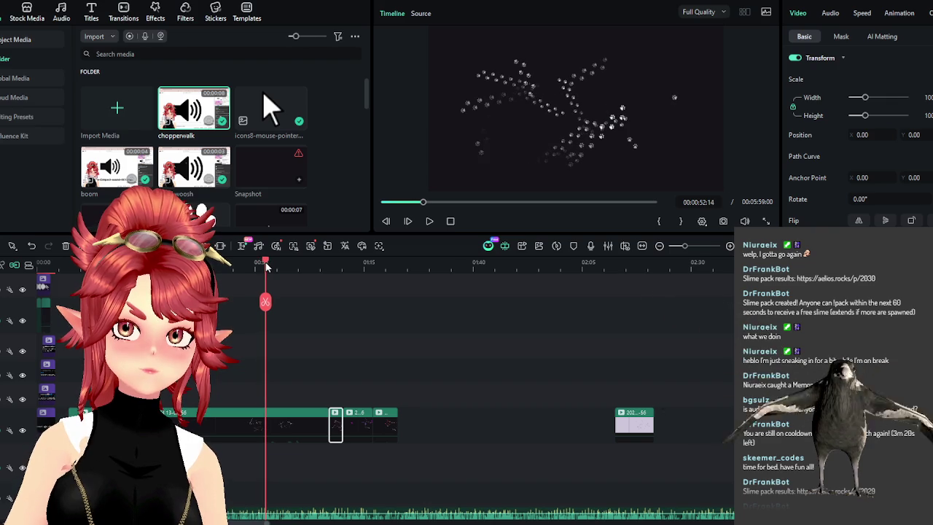
pyautogui.click(292, 424)
pyautogui.hotkey('alt', ']')
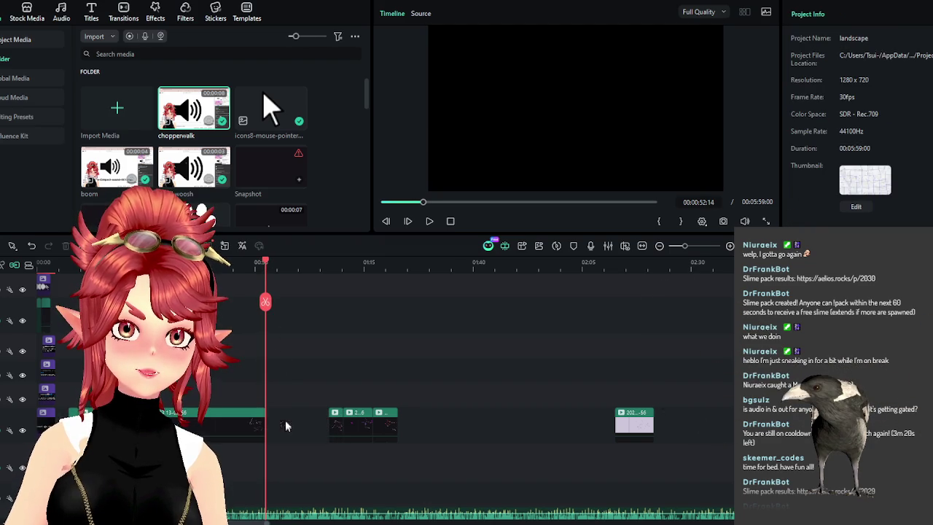
# Slide the short clips left, then split the green clip and delete the piece before the split
pyautogui.moveTo(397, 426); pyautogui.dragTo(334, 428)
pyautogui.moveTo(265, 262)
pyautogui.mouseDown()
pyautogui.moveTo(194, 262)
pyautogui.moveTo(249, 268)
pyautogui.mouseUp()
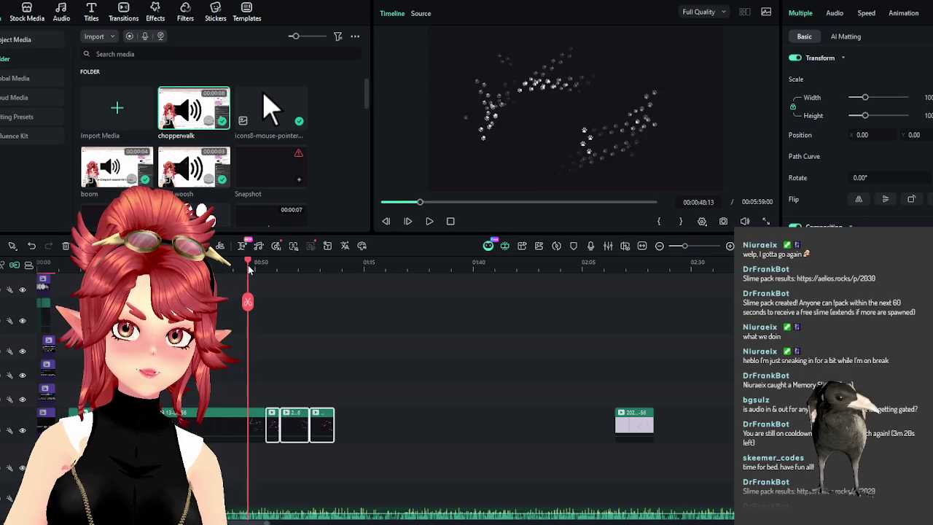
pyautogui.click(248, 302)
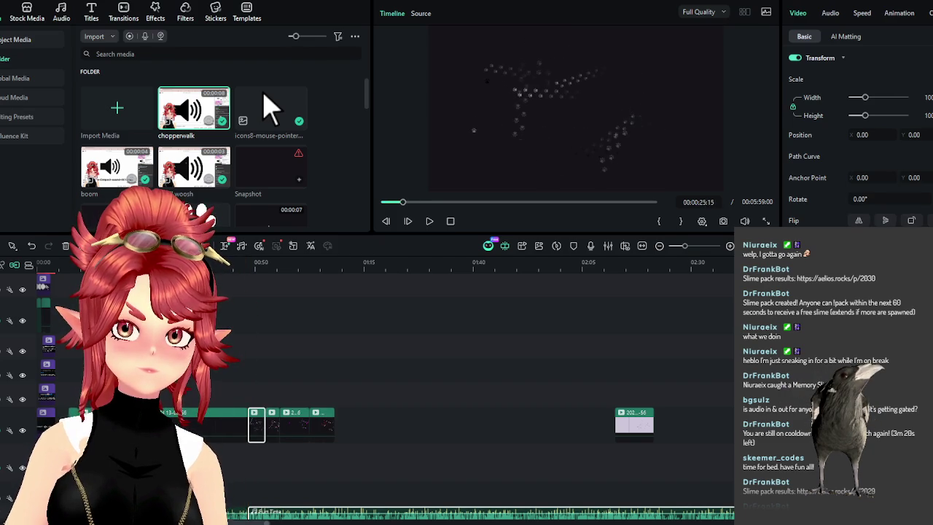
pyautogui.press('Delete')
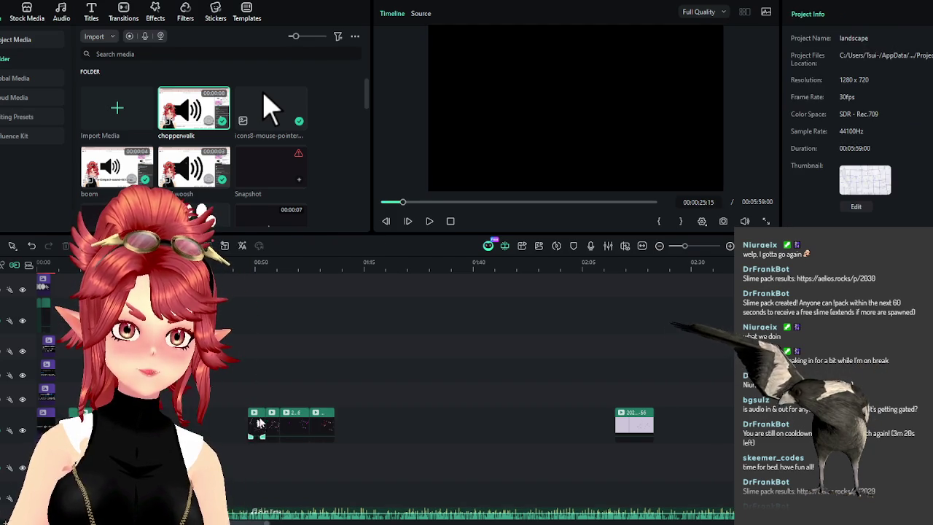
# Move the remaining clip group and the lavender clip left to close the gaps
pyautogui.moveTo(315, 408); pyautogui.dragTo(304, 406)
pyautogui.moveTo(325, 423); pyautogui.dragTo(231, 423)
pyautogui.moveTo(627, 423); pyautogui.dragTo(266, 417)
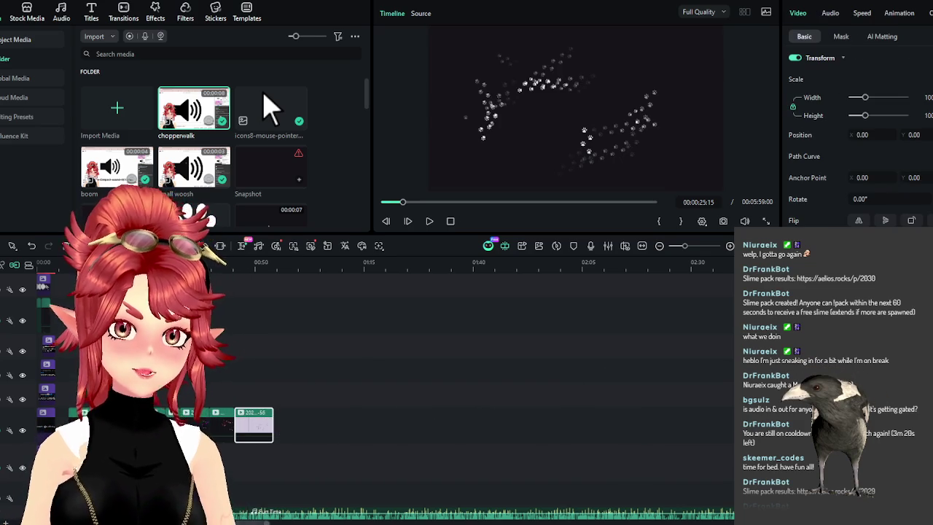
pyautogui.scroll(3, 321, 434)
pyautogui.scroll(2, 321, 433)
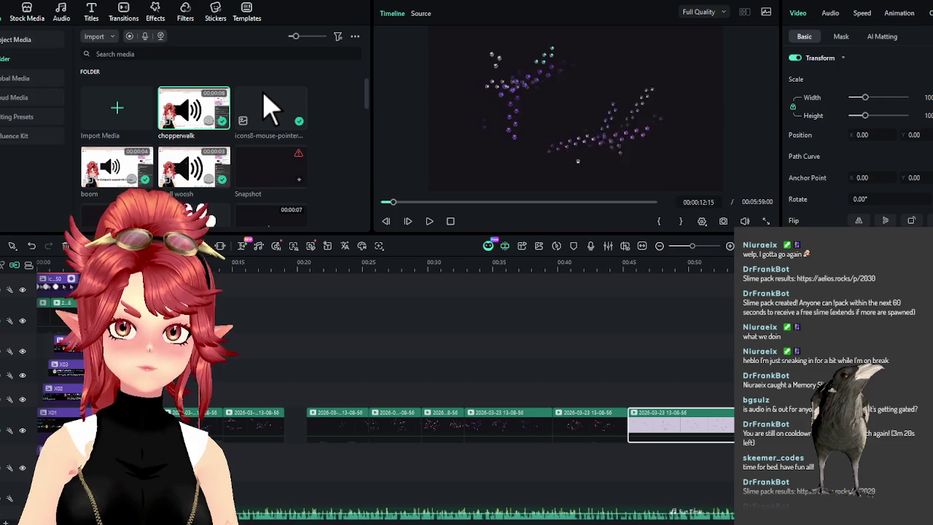
# Preview the paw trail from 00:21 to 00:34 and nudge a short clip along the track
pyautogui.moveTo(235, 278); pyautogui.dragTo(340, 279)
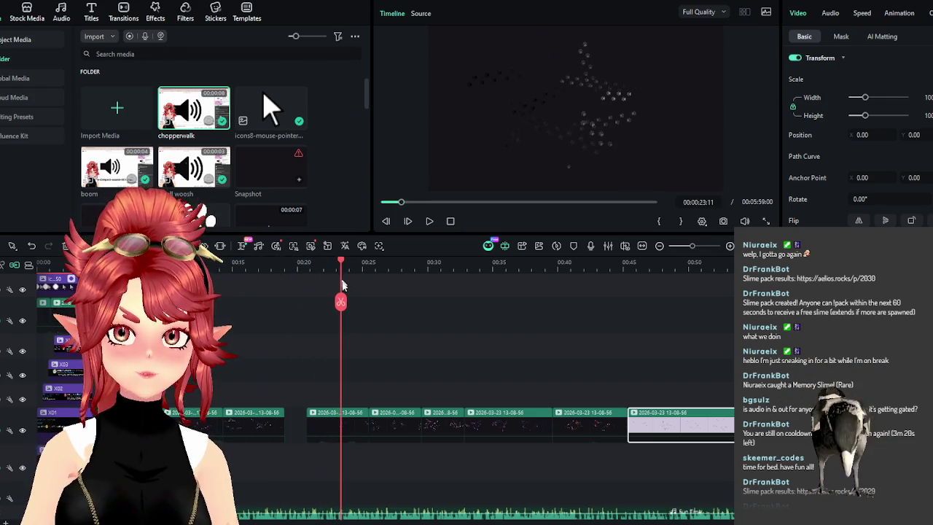
pyautogui.moveTo(660, 267); pyautogui.dragTo(658, 270)
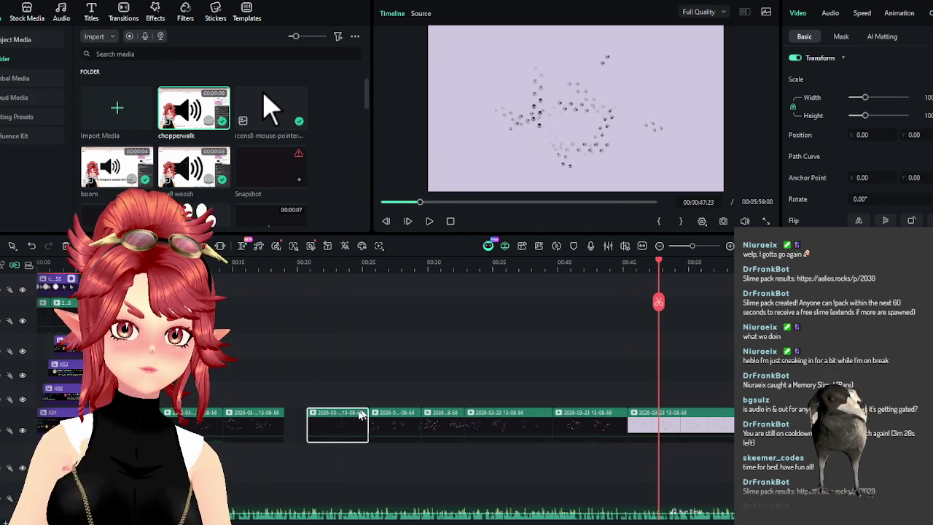
pyautogui.click(319, 298)
pyautogui.click(315, 267)
pyautogui.moveTo(333, 427)
pyautogui.mouseDown()
pyautogui.moveTo(299, 427)
pyautogui.moveTo(348, 428)
pyautogui.mouseUp()
pyautogui.moveTo(437, 268); pyautogui.dragTo(491, 270)
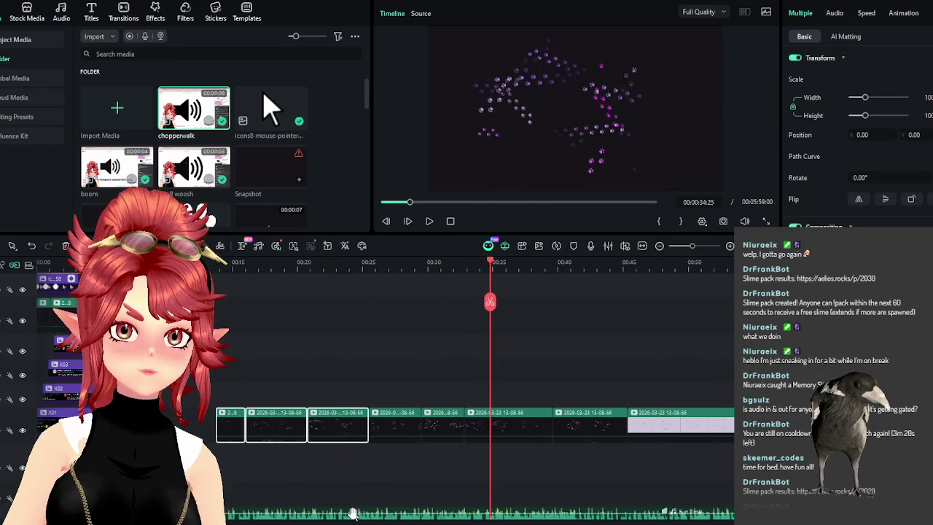
# Delete the unwanted short clip at 00:16 and move the small clip into the gap
pyautogui.moveTo(253, 268); pyautogui.dragTo(267, 268)
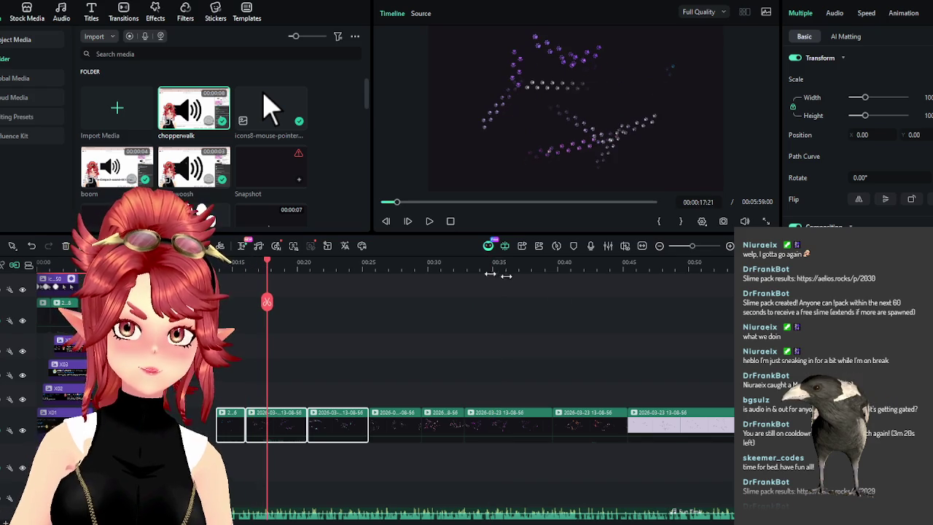
pyautogui.moveTo(496, 267); pyautogui.dragTo(522, 267)
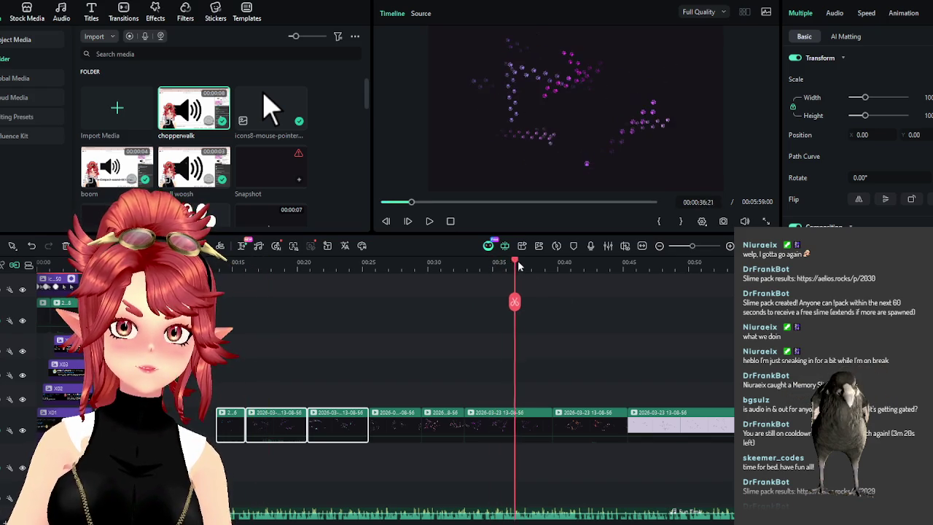
pyautogui.click(250, 262)
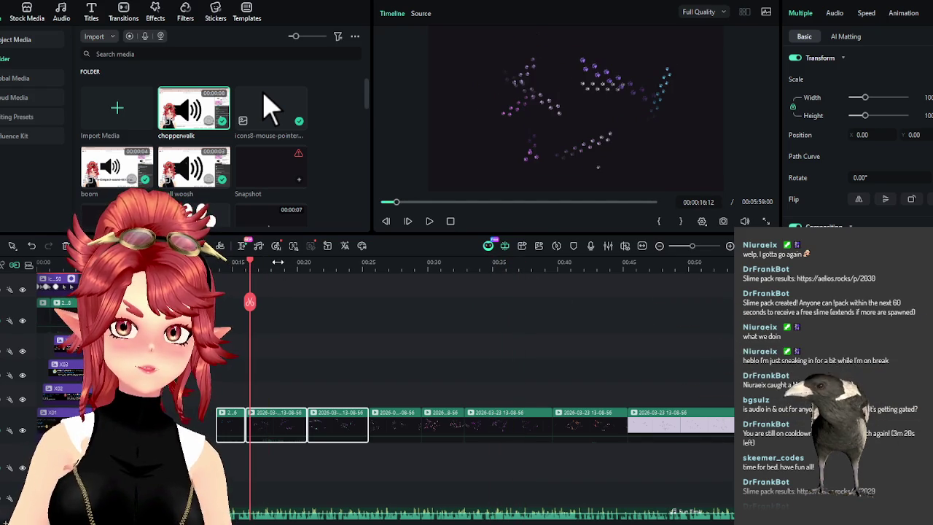
pyautogui.moveTo(264, 264)
pyautogui.mouseDown()
pyautogui.moveTo(248, 267)
pyautogui.moveTo(343, 288)
pyautogui.mouseUp()
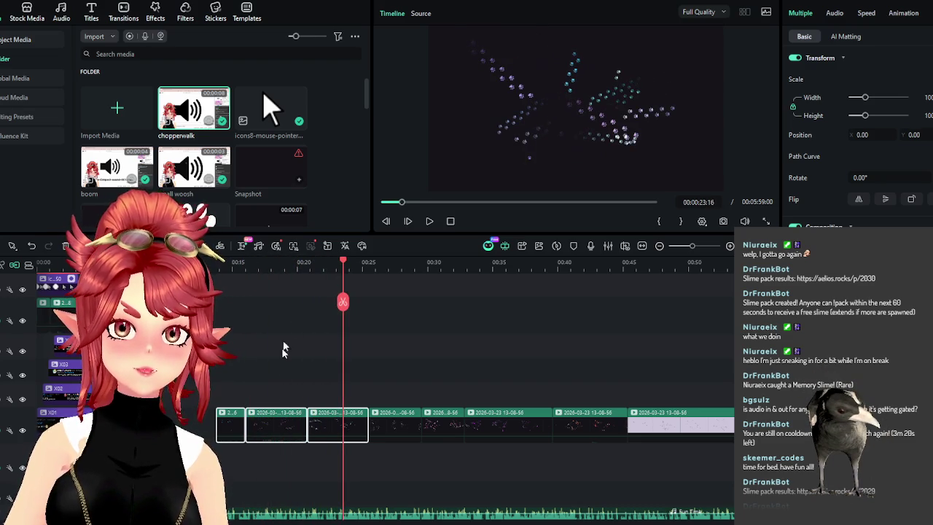
pyautogui.press('Delete')
pyautogui.moveTo(236, 419); pyautogui.dragTo(296, 421)
# Review the edit from the start, previewing 00:20–00:27 and playing from 00:39
pyautogui.moveTo(288, 263)
pyautogui.mouseDown()
pyautogui.moveTo(445, 281)
pyautogui.moveTo(583, 315)
pyautogui.moveTo(658, 316)
pyautogui.moveTo(664, 384)
pyautogui.mouseUp()
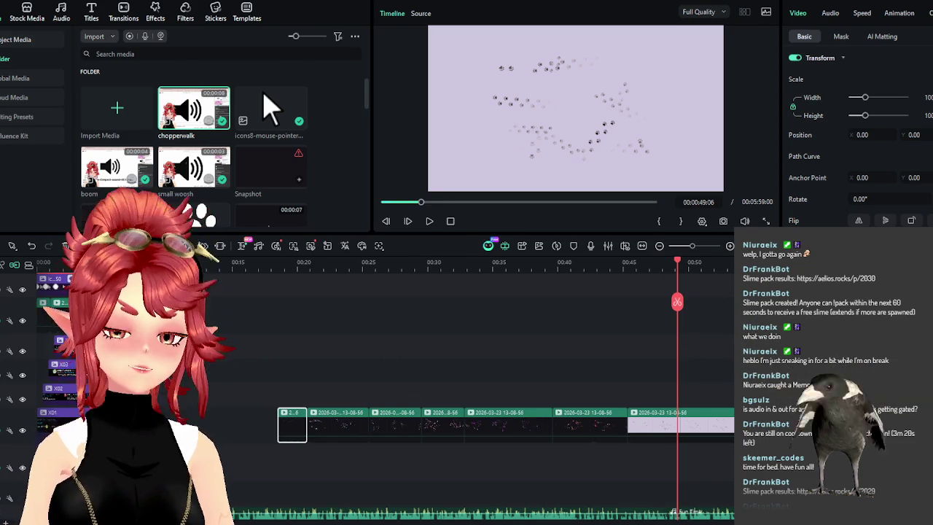
pyautogui.press('Home')
pyautogui.scroll(3, 446, 354)
pyautogui.scroll(-2, 446, 353)
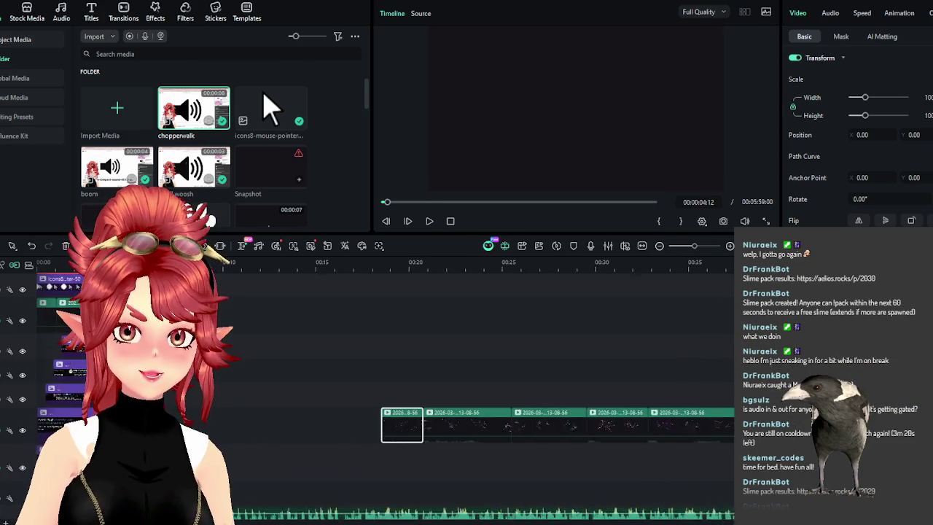
pyautogui.click(379, 266)
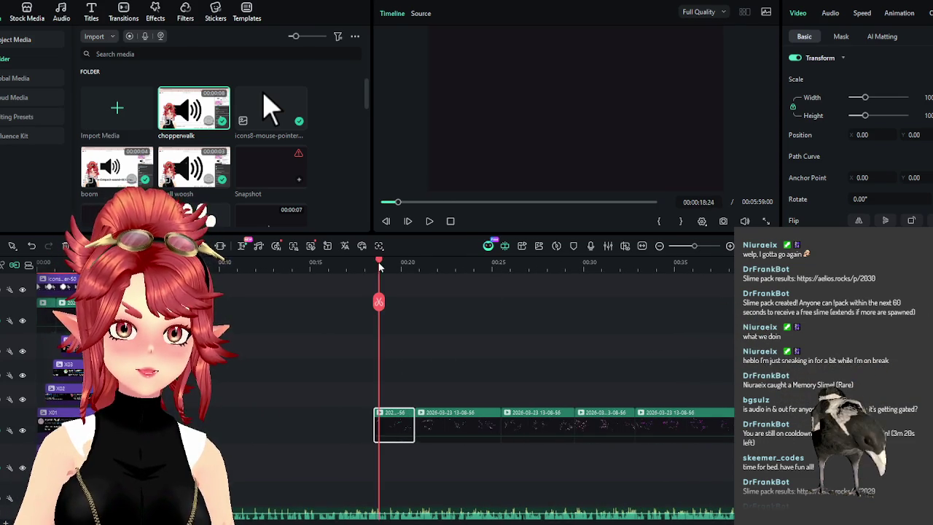
pyautogui.click(403, 266)
pyautogui.moveTo(430, 272)
pyautogui.mouseDown()
pyautogui.moveTo(527, 295)
pyautogui.moveTo(557, 290)
pyautogui.moveTo(532, 267)
pyautogui.mouseUp()
pyautogui.keyDown('ctrl'); pyautogui.scroll(-1, 491, 384); pyautogui.keyUp('ctrl')
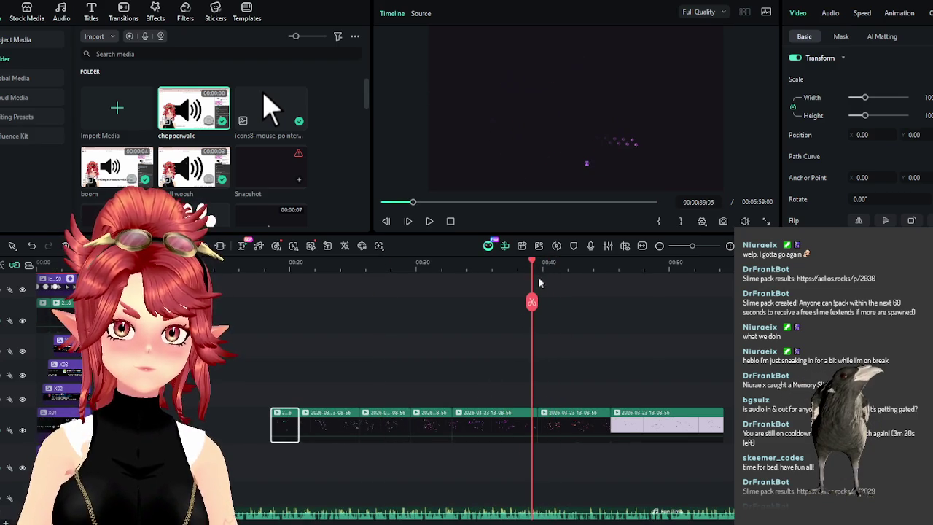
pyautogui.click(429, 222)
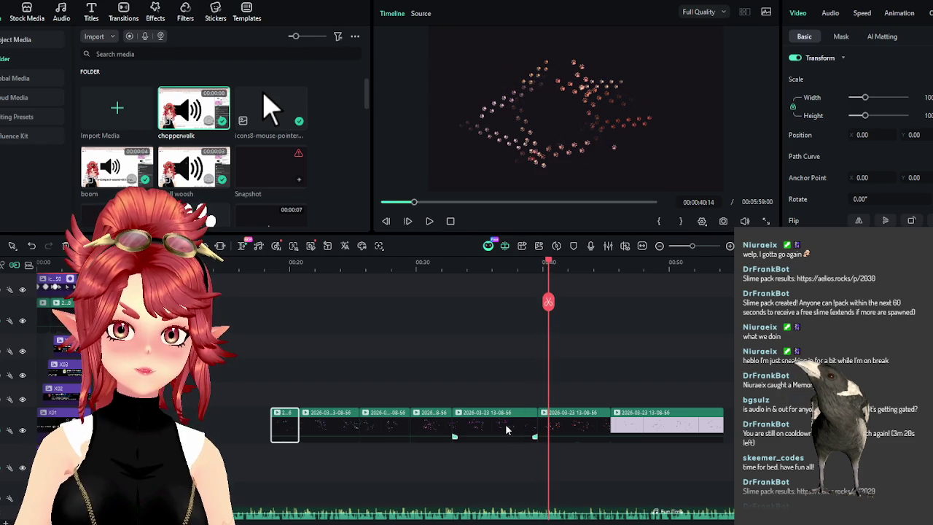
pyautogui.scroll(-1, 505, 423)
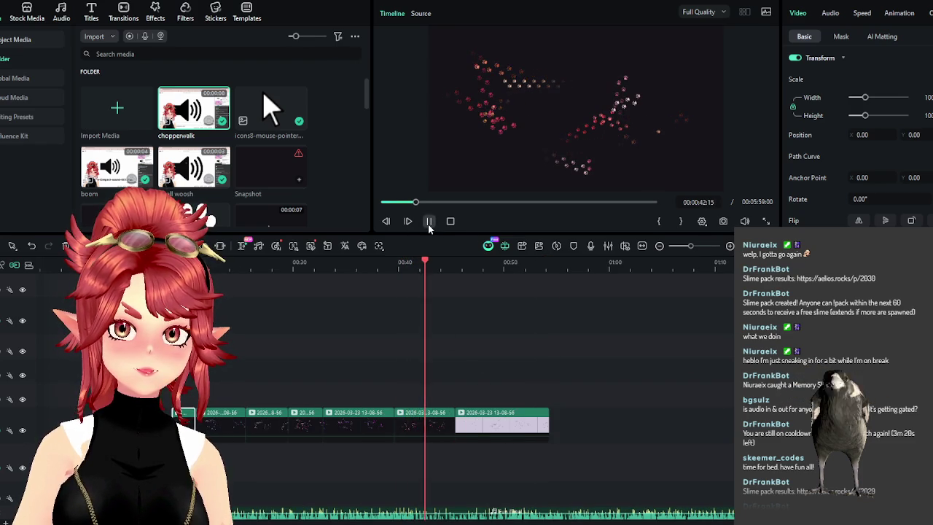
# Delete another short clip and reorder the rest, snapping the small clip against the previous one
pyautogui.moveTo(396, 421); pyautogui.dragTo(408, 423)
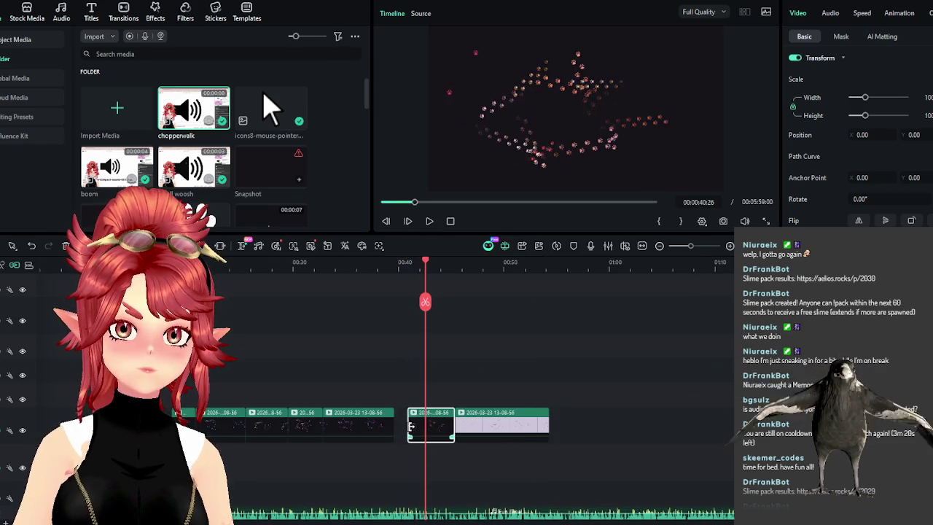
pyautogui.press('Delete')
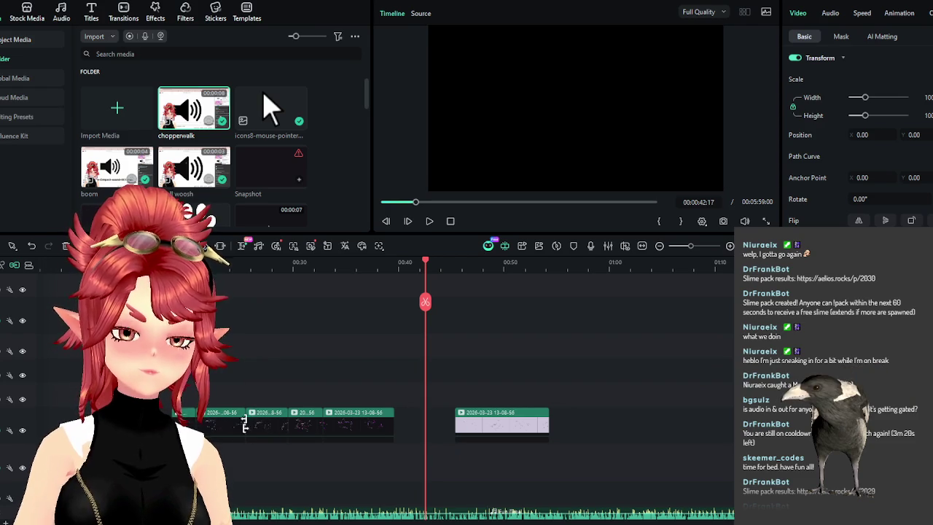
pyautogui.hscroll(-2, 437, 365)
pyautogui.moveTo(245, 358)
pyautogui.mouseDown()
pyautogui.moveTo(438, 420)
pyautogui.moveTo(234, 426)
pyautogui.mouseUp()
pyautogui.click(441, 392)
pyautogui.moveTo(271, 370)
pyautogui.mouseDown()
pyautogui.moveTo(358, 432)
pyautogui.moveTo(437, 425)
pyautogui.moveTo(264, 423)
pyautogui.mouseUp()
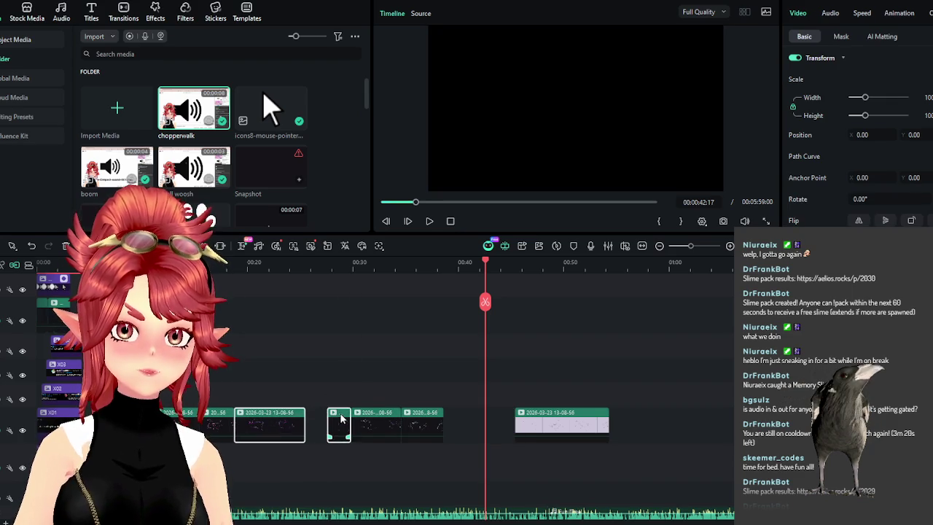
pyautogui.moveTo(340, 418); pyautogui.dragTo(327, 421)
pyautogui.moveTo(391, 420); pyautogui.dragTo(371, 421)
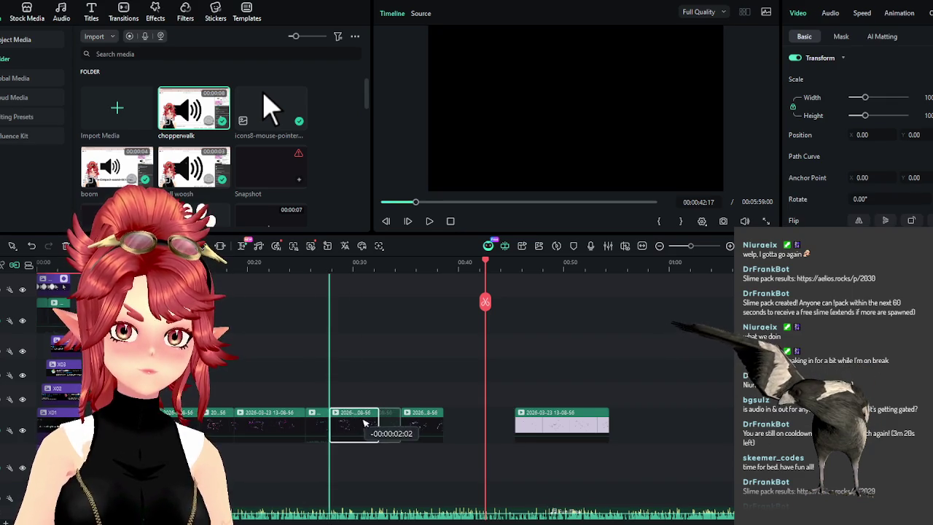
# Butt the lavender clip against the previous clip and check the join around 00:38–00:40
pyautogui.moveTo(305, 269)
pyautogui.mouseDown()
pyautogui.moveTo(338, 274)
pyautogui.moveTo(364, 304)
pyautogui.mouseUp()
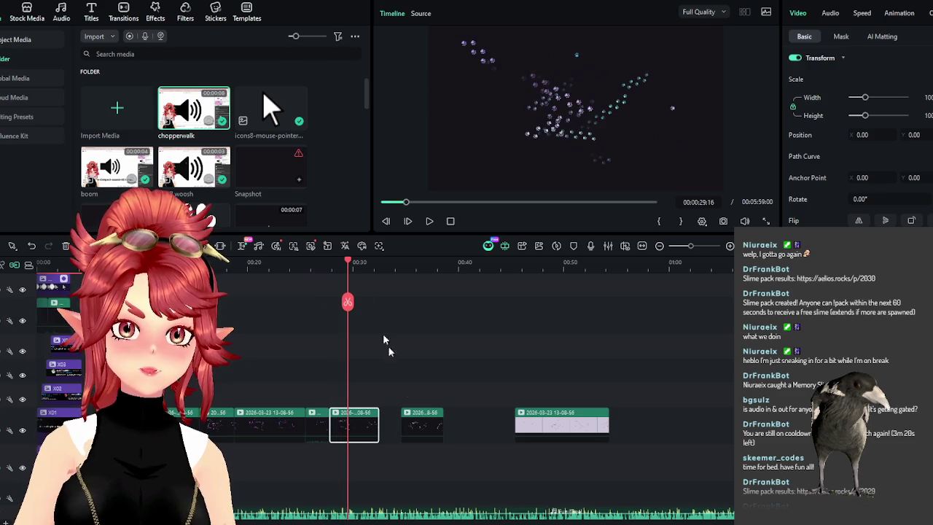
pyautogui.scroll(1, 379, 271)
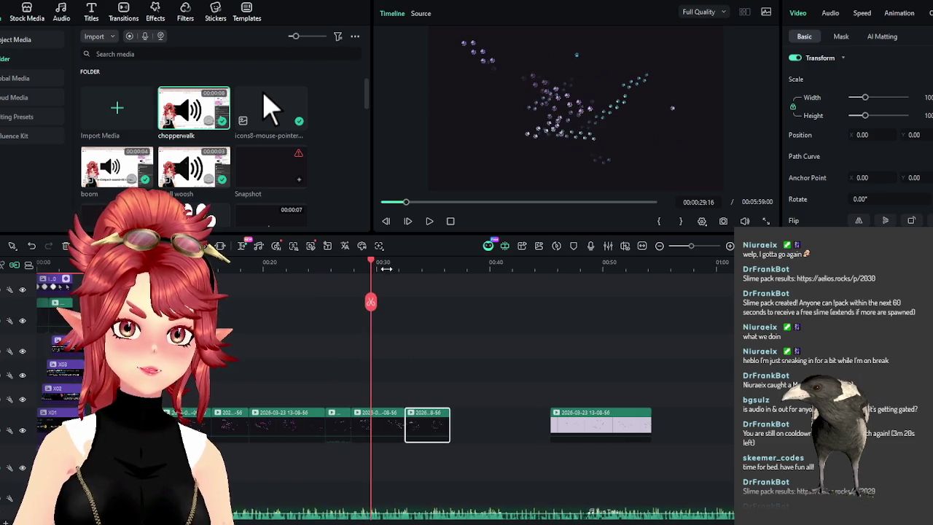
pyautogui.moveTo(394, 264); pyautogui.dragTo(421, 266)
pyautogui.moveTo(544, 419); pyautogui.dragTo(446, 419)
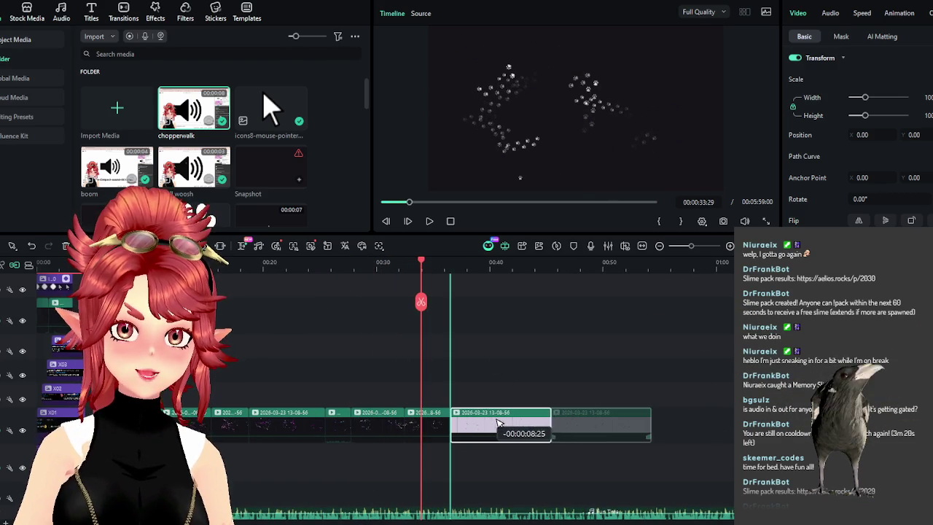
pyautogui.click(456, 264)
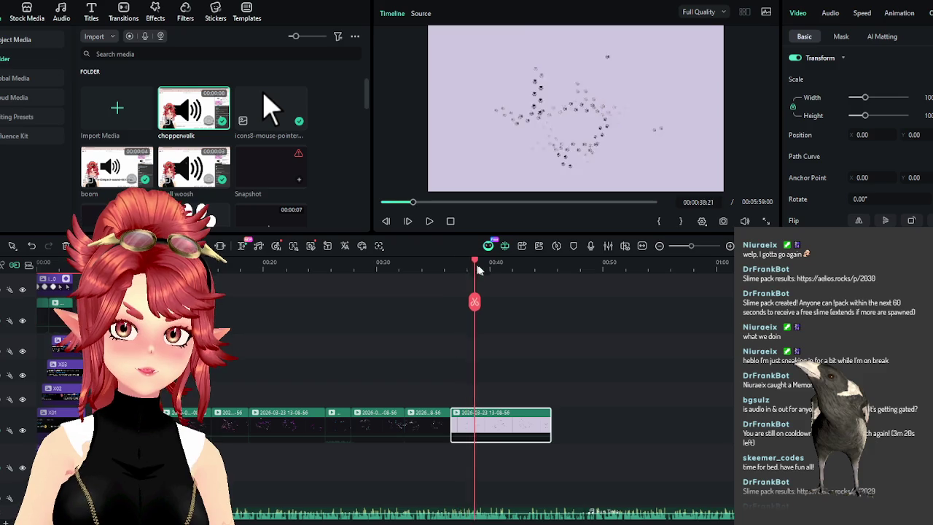
pyautogui.moveTo(477, 269); pyautogui.dragTo(498, 275)
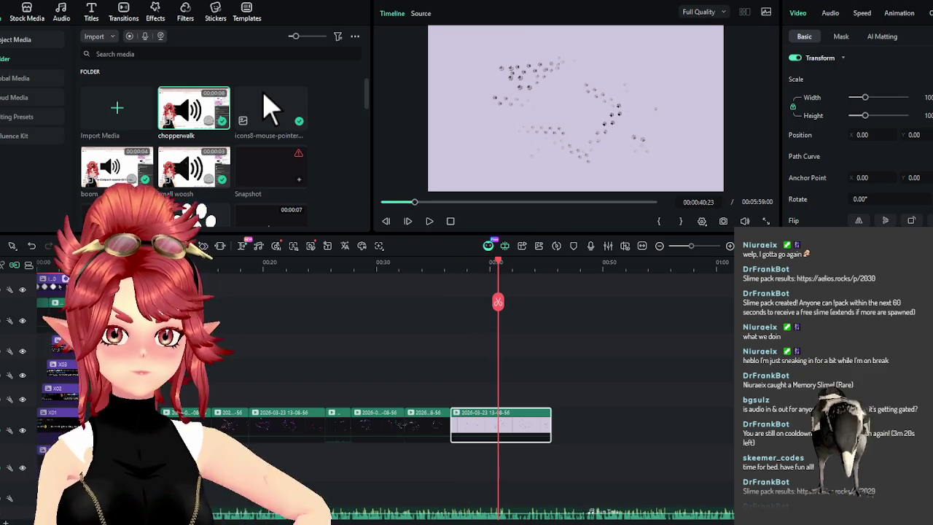
pyautogui.click(191, 379)
pyautogui.click(496, 423)
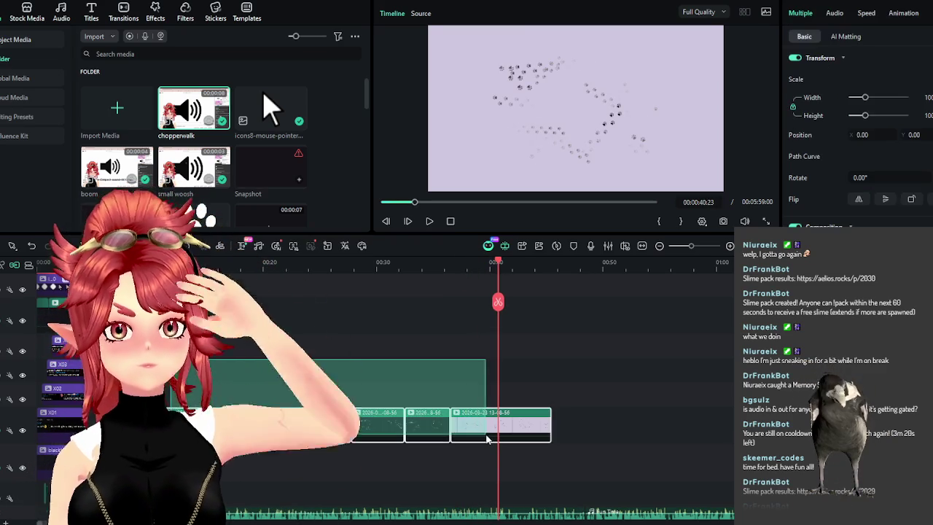
# Close a gap before the later clips and zoom the timeline in on the paw clips near 00:05
pyautogui.hscroll(3, 255, 296)
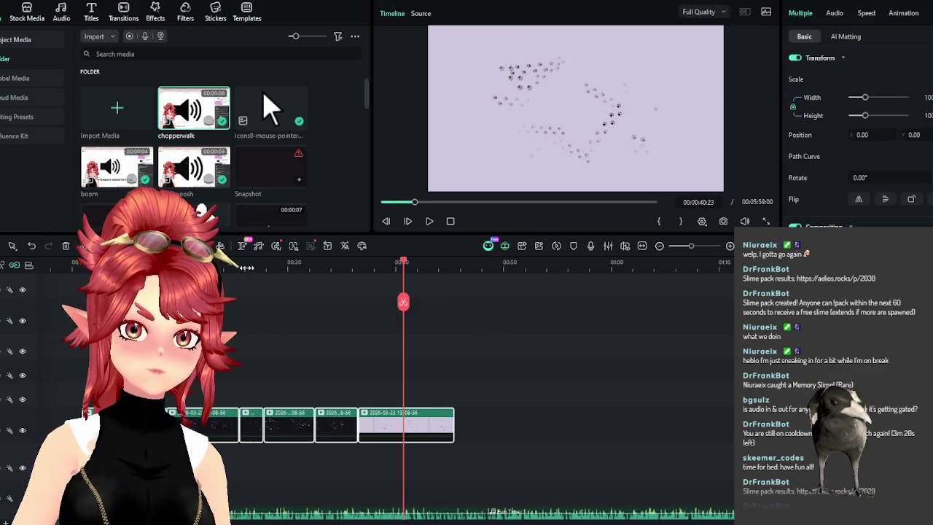
pyautogui.scroll(-2, 255, 295)
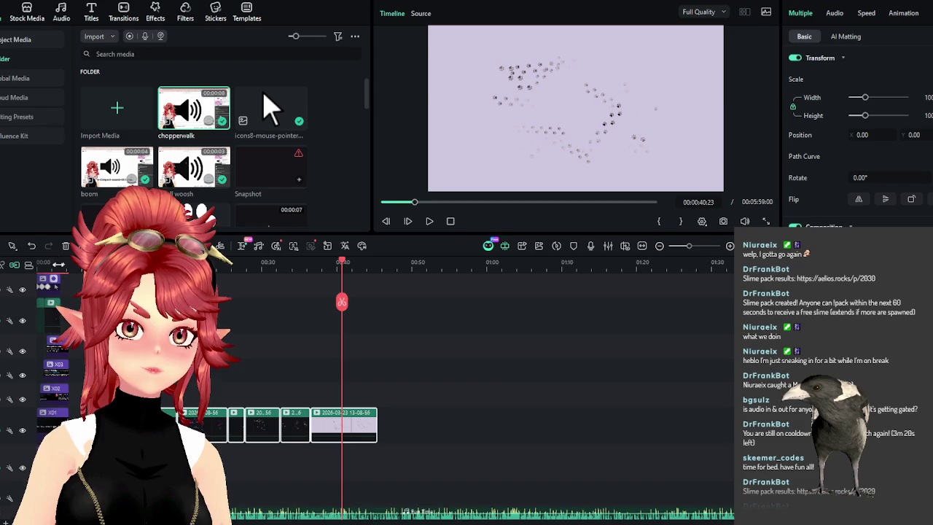
pyautogui.scroll(2, 365, 423)
pyautogui.click(428, 221)
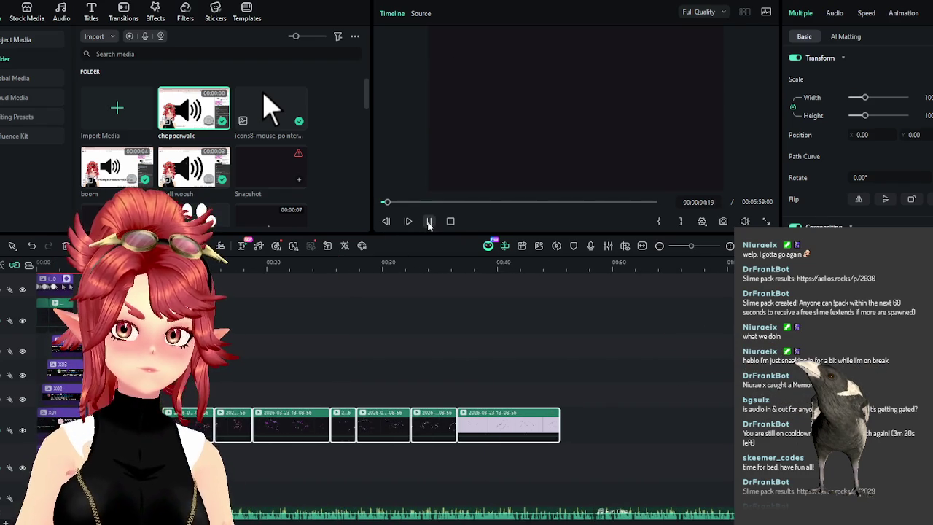
pyautogui.click(429, 221)
pyautogui.moveTo(193, 419); pyautogui.dragTo(185, 415)
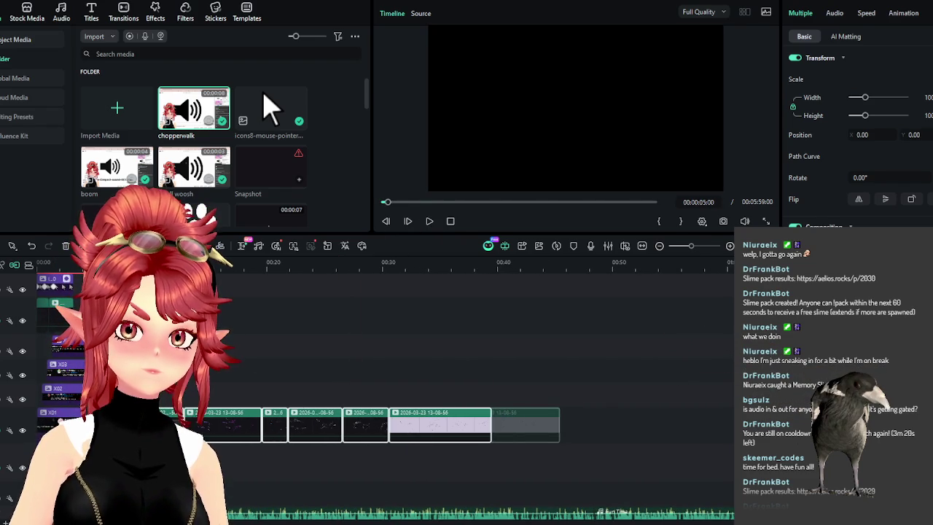
pyautogui.hotkey('ctrl', '=')
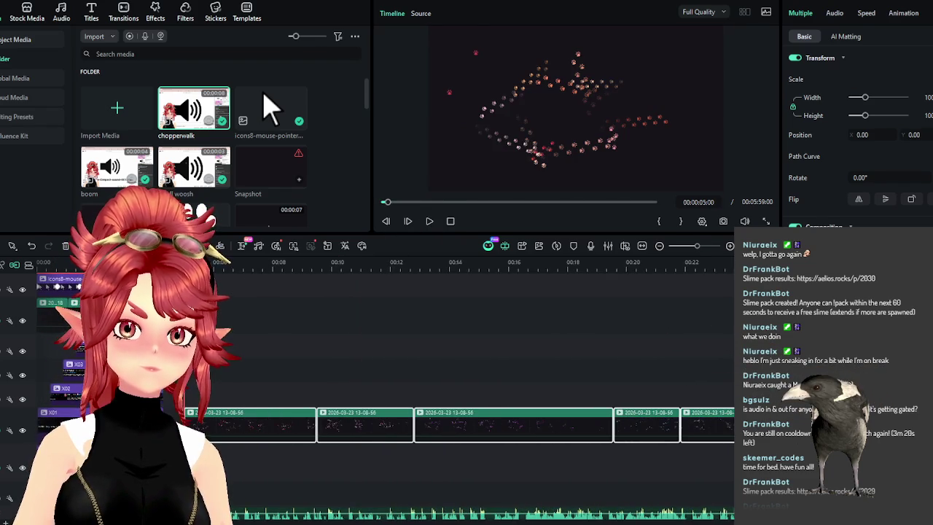
pyautogui.click(429, 220)
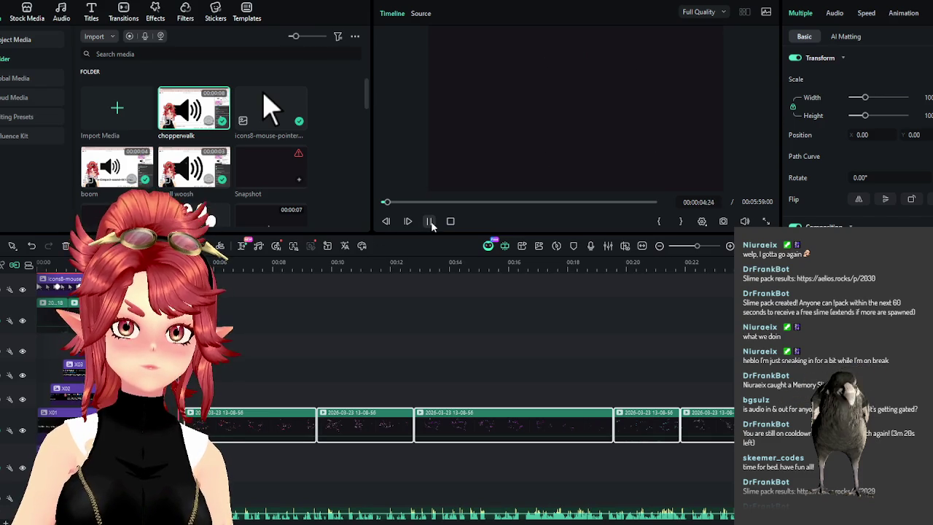
pyautogui.click(430, 221)
pyautogui.hotkey('ctrl', '=')
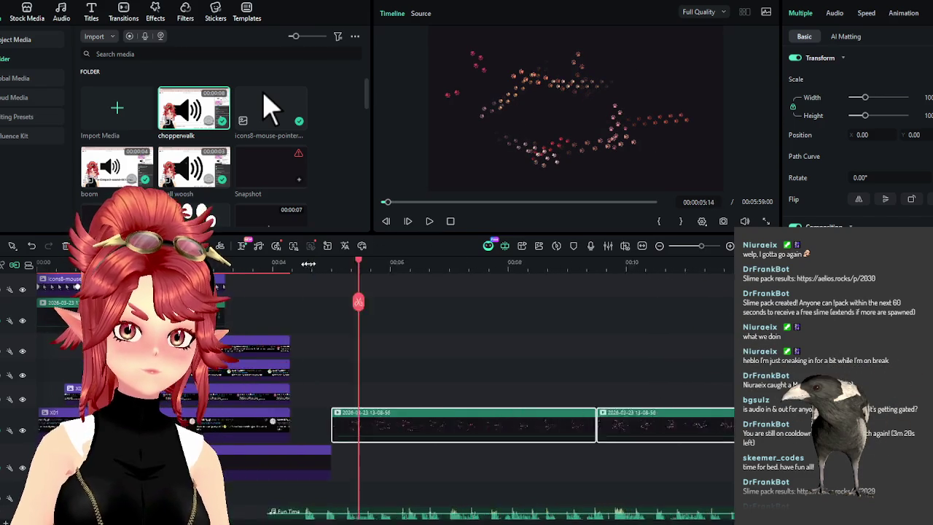
pyautogui.hotkey('ctrl', '=')
# Trim the green paw clip to end at 00:00:06:08 and snap the next clip against it
pyautogui.click(350, 374)
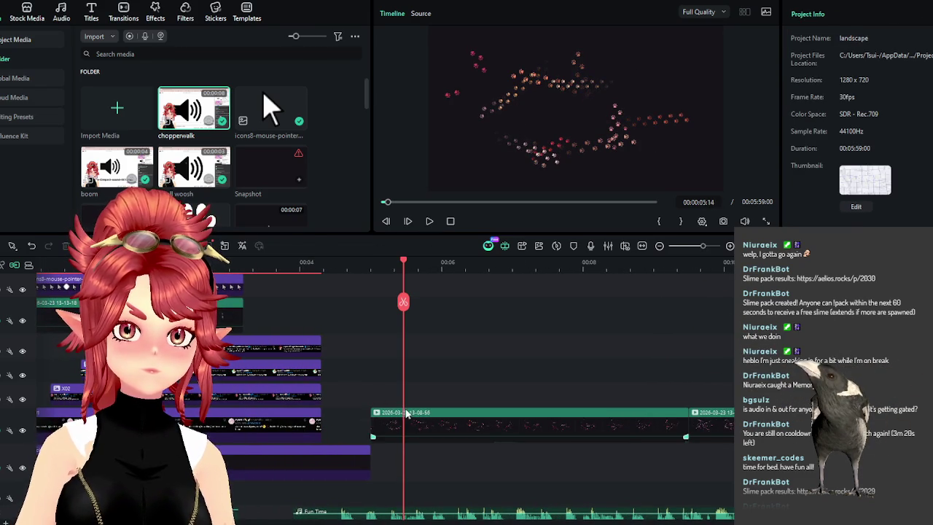
pyautogui.moveTo(405, 413); pyautogui.dragTo(371, 413)
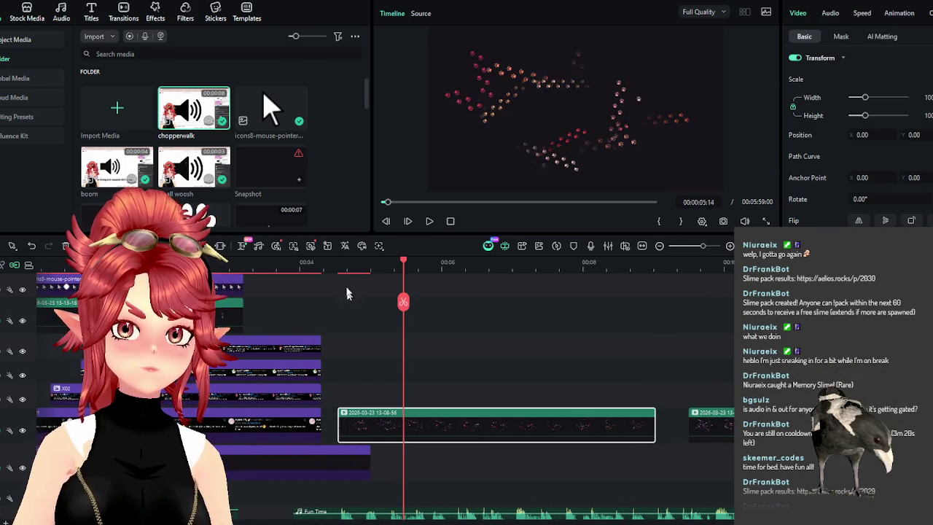
pyautogui.click(325, 262)
pyautogui.click(429, 221)
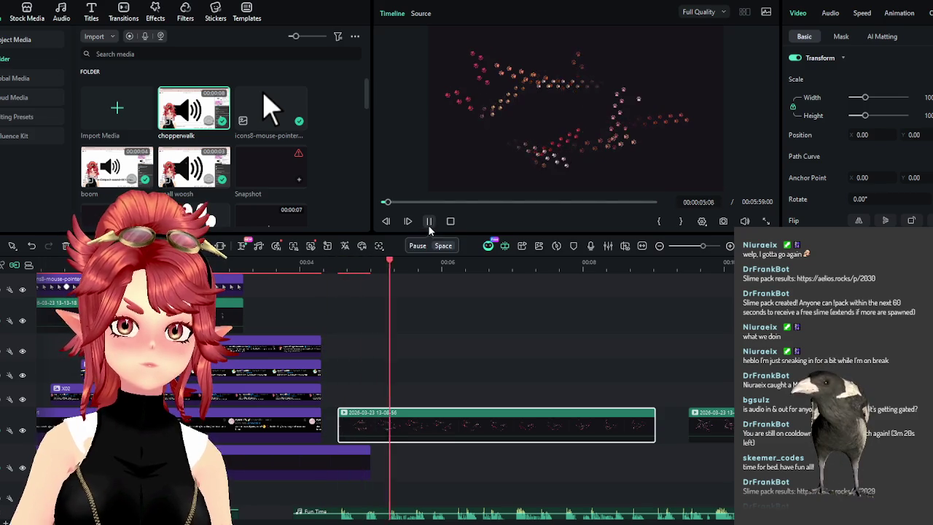
pyautogui.click(434, 221)
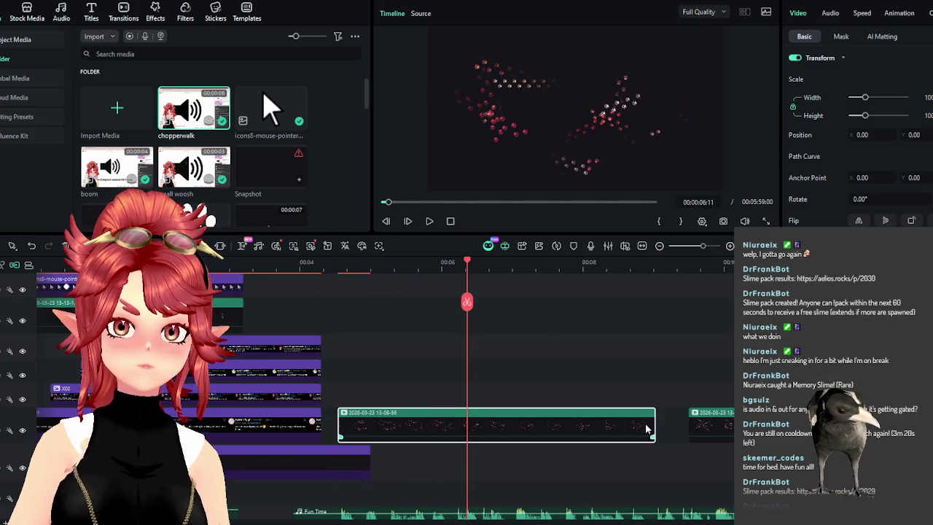
pyautogui.moveTo(652, 424); pyautogui.dragTo(467, 425)
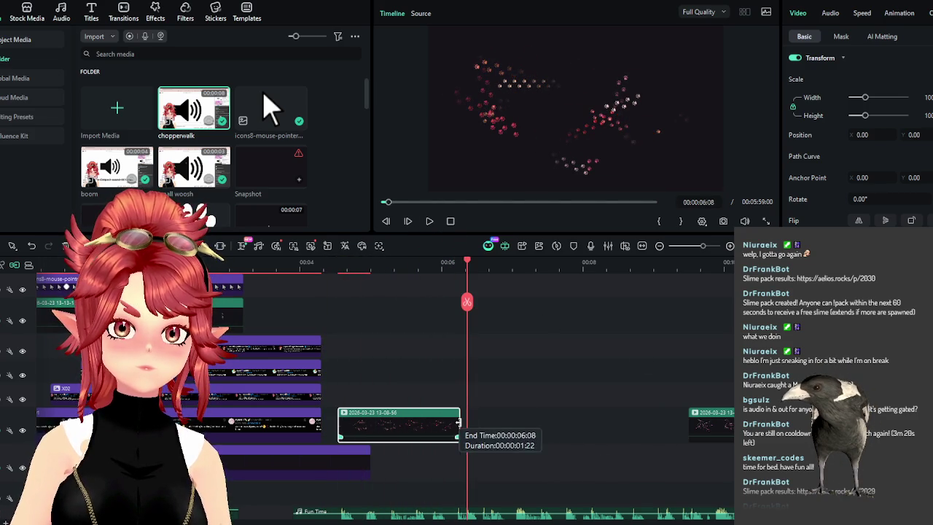
pyautogui.moveTo(718, 424); pyautogui.dragTo(496, 432)
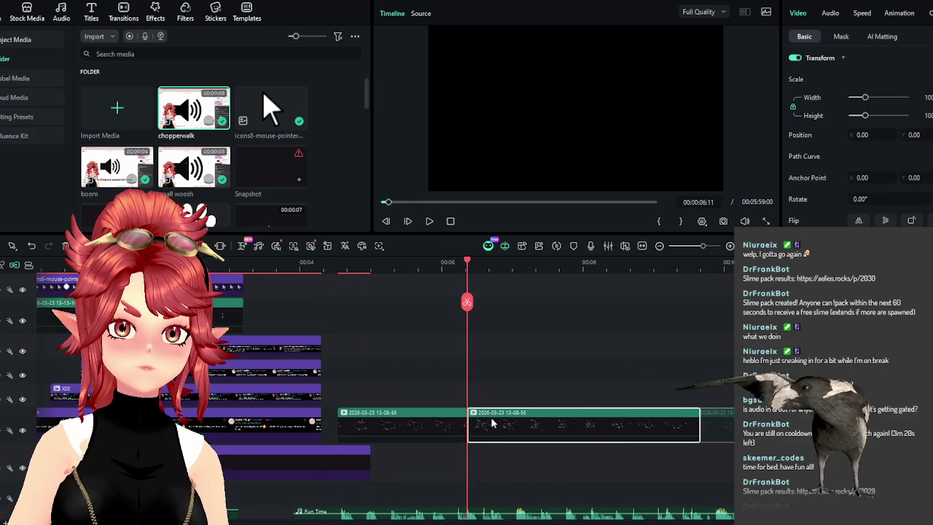
# Play the joined clips through 00:00:08:17 to check the cut
pyautogui.press('Up')
pyautogui.click(429, 220)
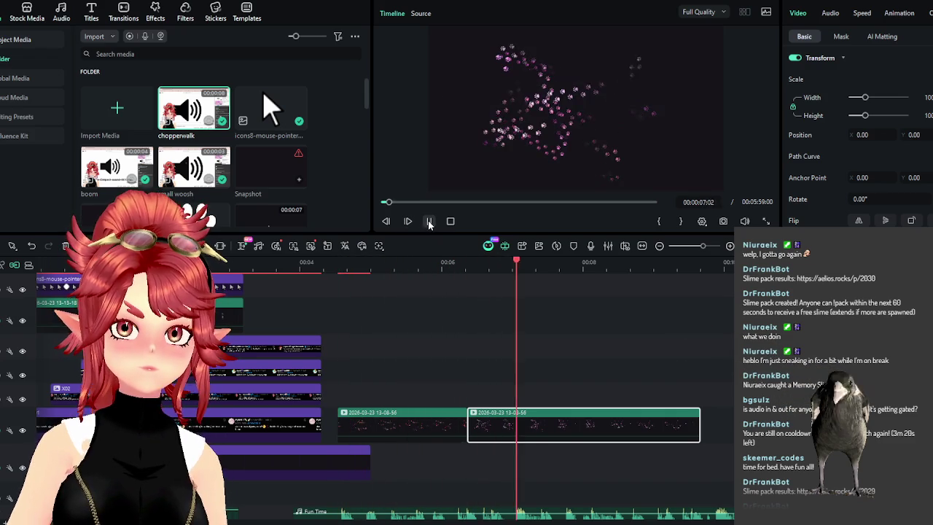
pyautogui.click(428, 221)
pyautogui.scroll(-2, 532, 349)
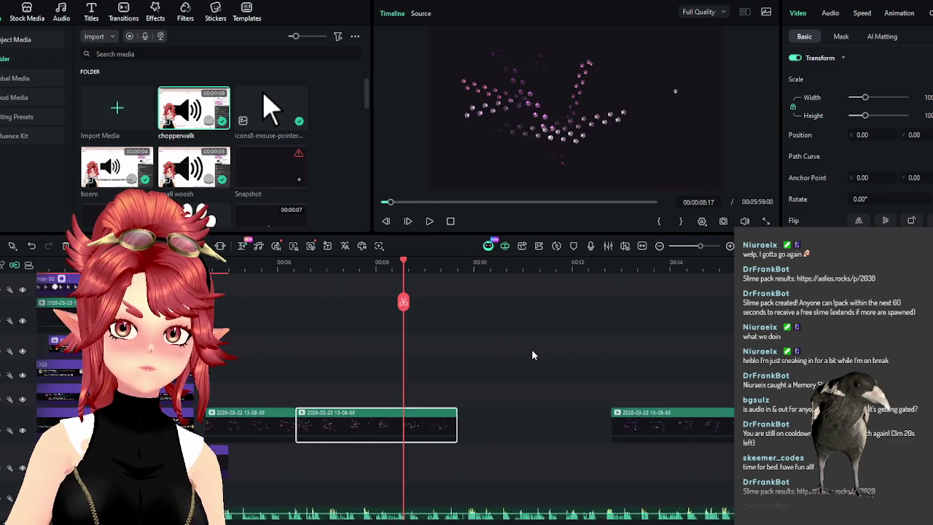
# Trim two clips, one ending at 00:00:11:00, and pull the later clips left to close the gaps
pyautogui.moveTo(427, 423); pyautogui.dragTo(387, 423)
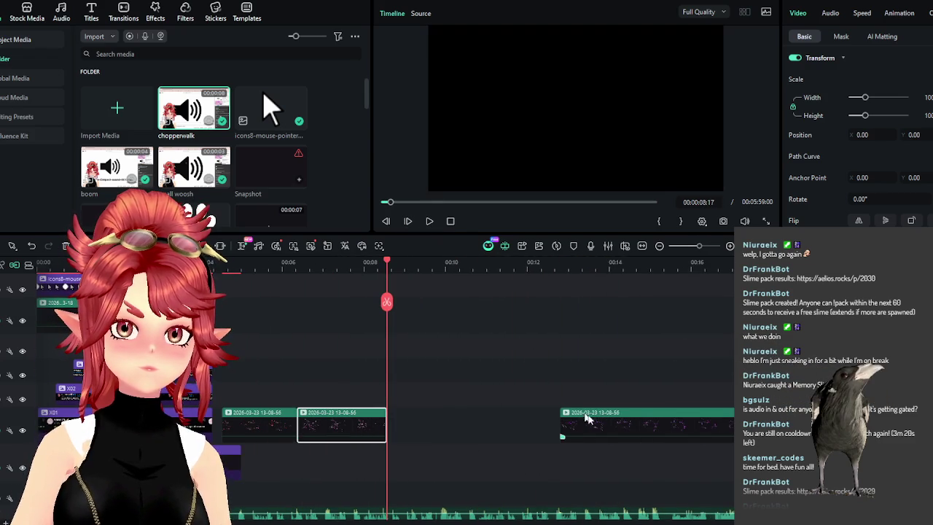
pyautogui.scroll(-2, 402, 375)
pyautogui.moveTo(400, 371)
pyautogui.mouseDown()
pyautogui.moveTo(567, 440)
pyautogui.moveTo(494, 424)
pyautogui.mouseUp()
pyautogui.click(429, 221)
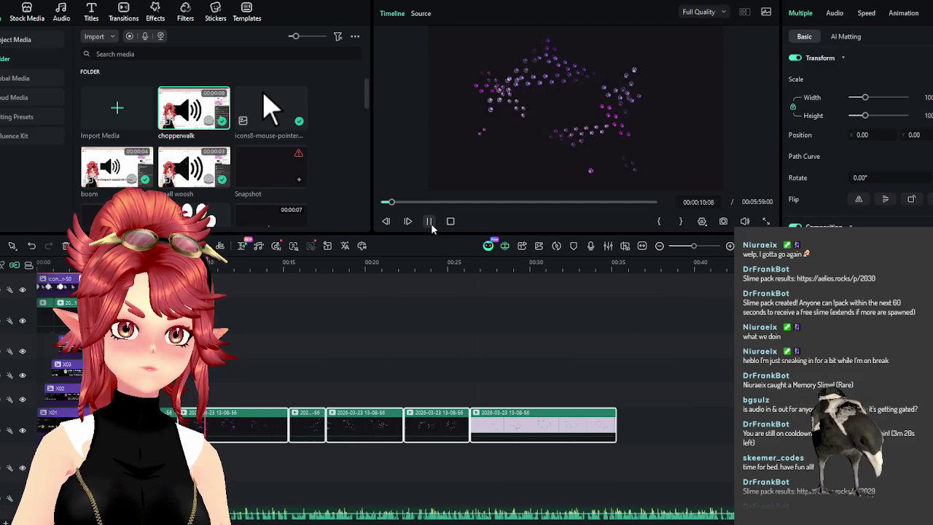
pyautogui.click(431, 223)
pyautogui.click(277, 421)
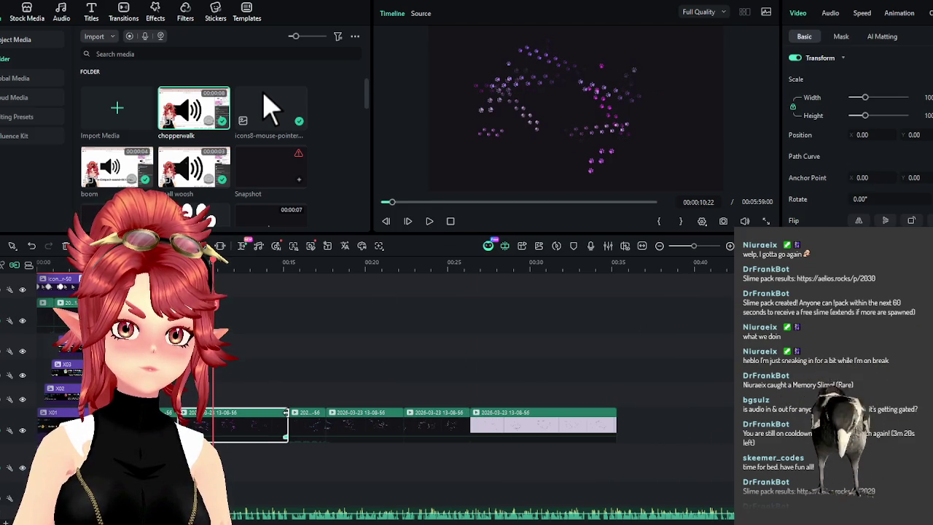
pyautogui.moveTo(287, 421); pyautogui.dragTo(212, 416)
pyautogui.moveTo(312, 381)
pyautogui.mouseDown()
pyautogui.moveTo(510, 430)
pyautogui.moveTo(436, 426)
pyautogui.mouseUp()
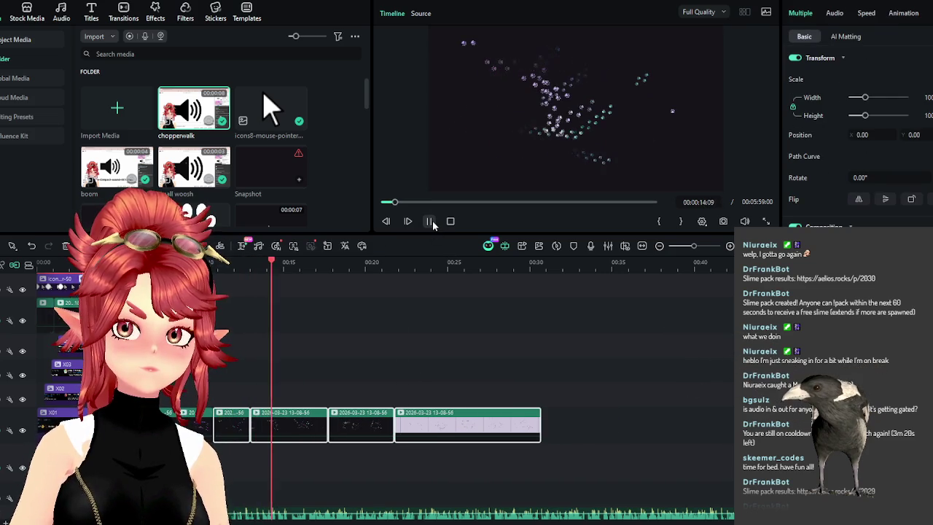
# Trim the last paw clips to the 00:00:17:27 cut points, snap them together, and preview the result
pyautogui.click(433, 220)
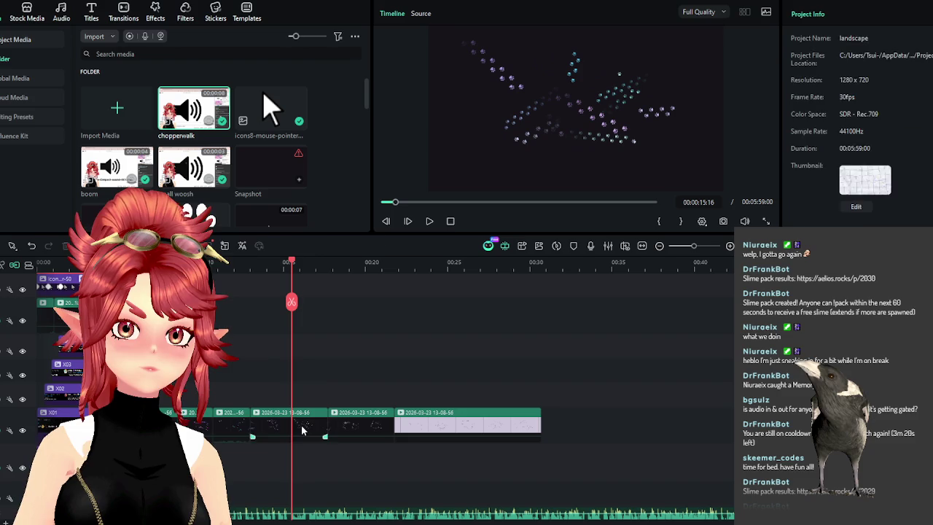
pyautogui.moveTo(328, 426); pyautogui.dragTo(293, 426)
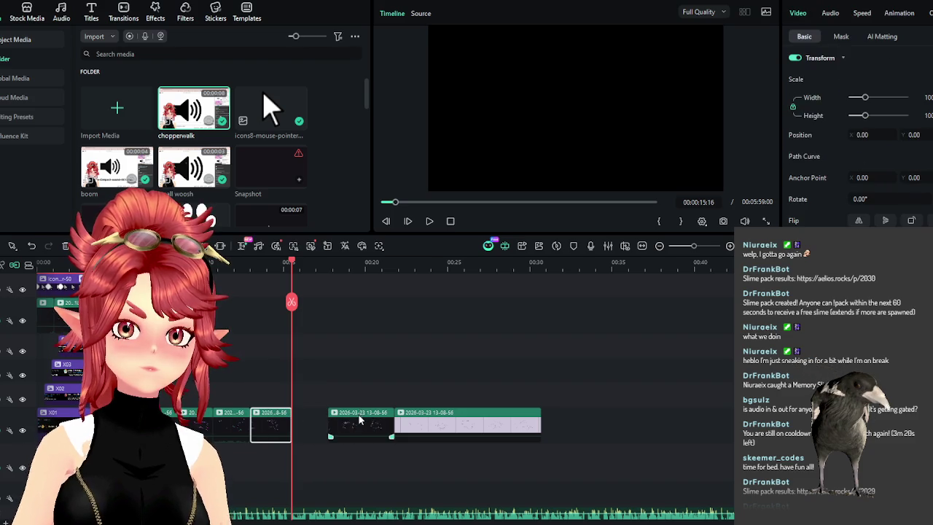
pyautogui.moveTo(362, 420); pyautogui.dragTo(327, 419)
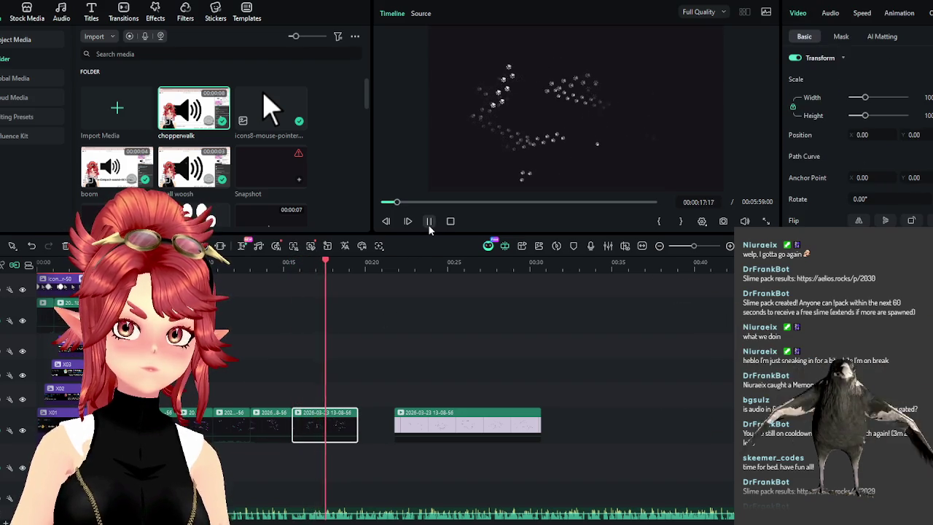
pyautogui.click(429, 222)
pyautogui.moveTo(357, 419); pyautogui.dragTo(340, 419)
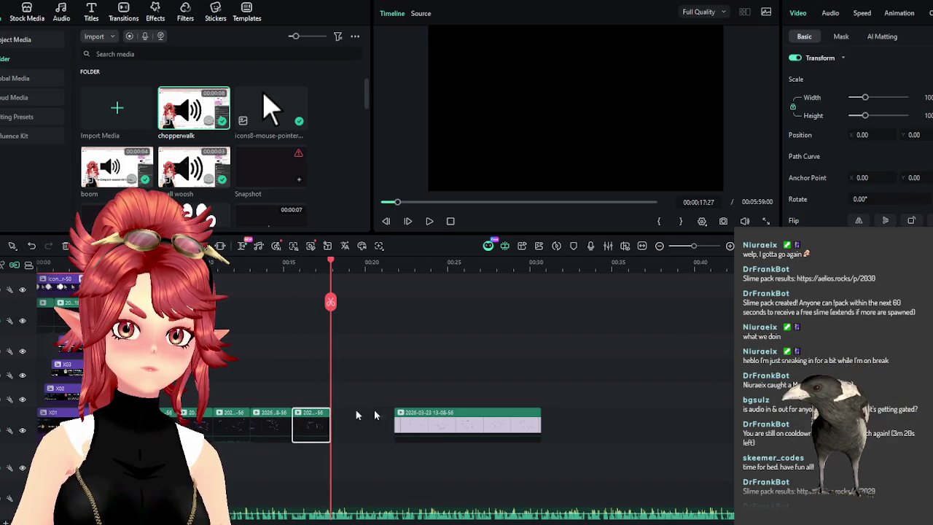
pyautogui.moveTo(412, 421); pyautogui.dragTo(349, 420)
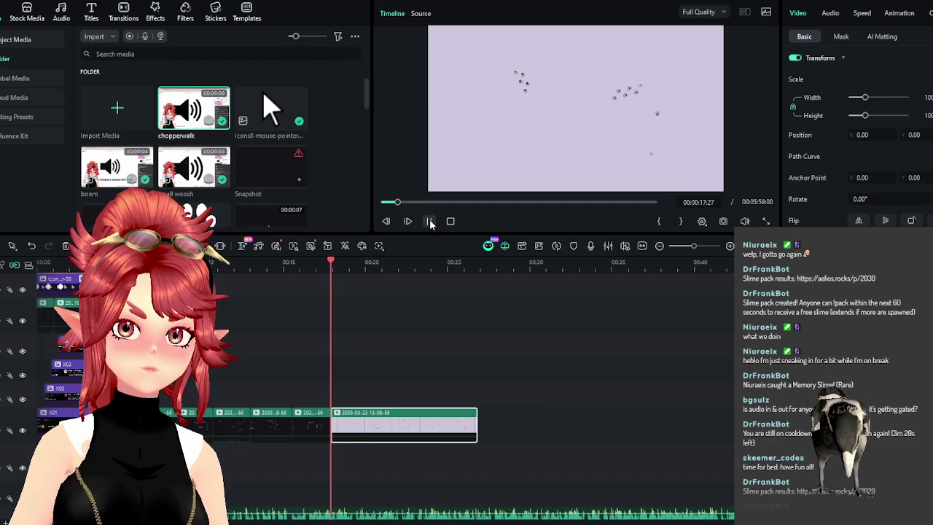
pyautogui.click(429, 221)
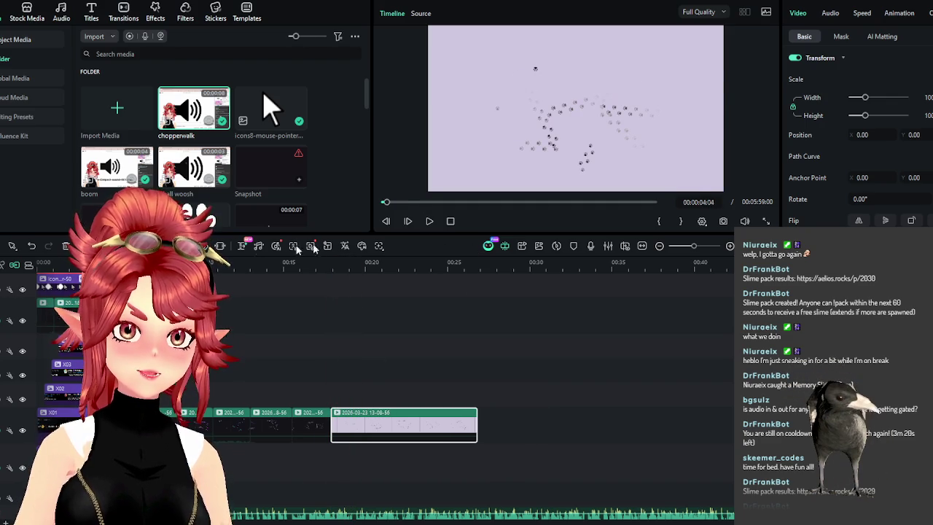
pyautogui.click(408, 222)
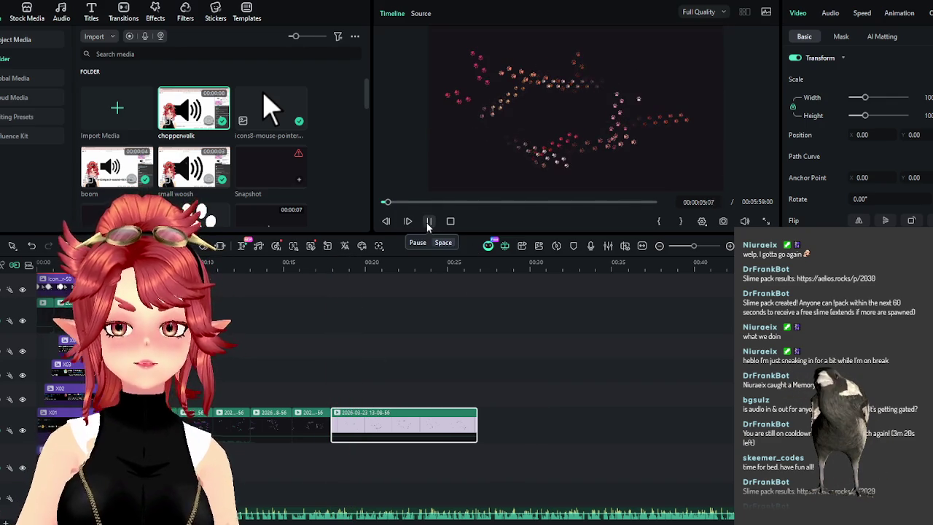
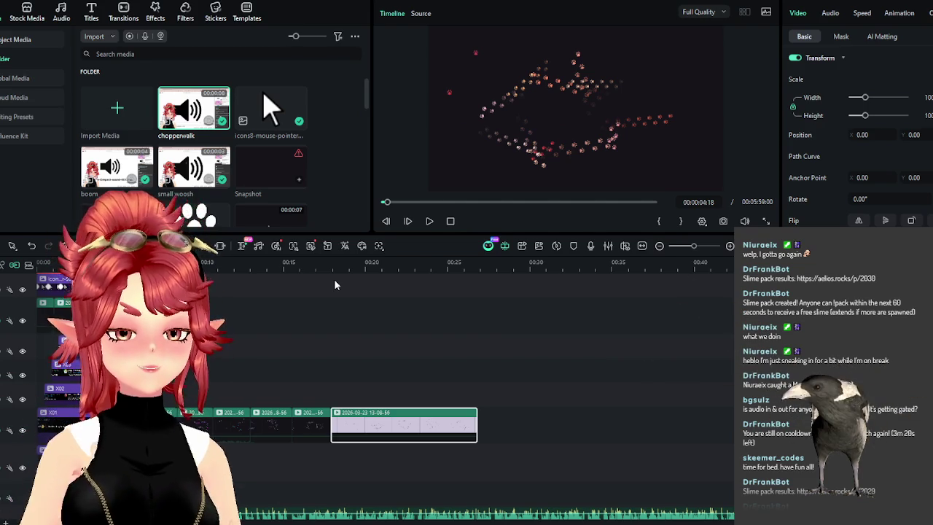
# Play the paw-particle preview and stop it at 00:00:10:07
pyautogui.scroll(1, 334, 285)
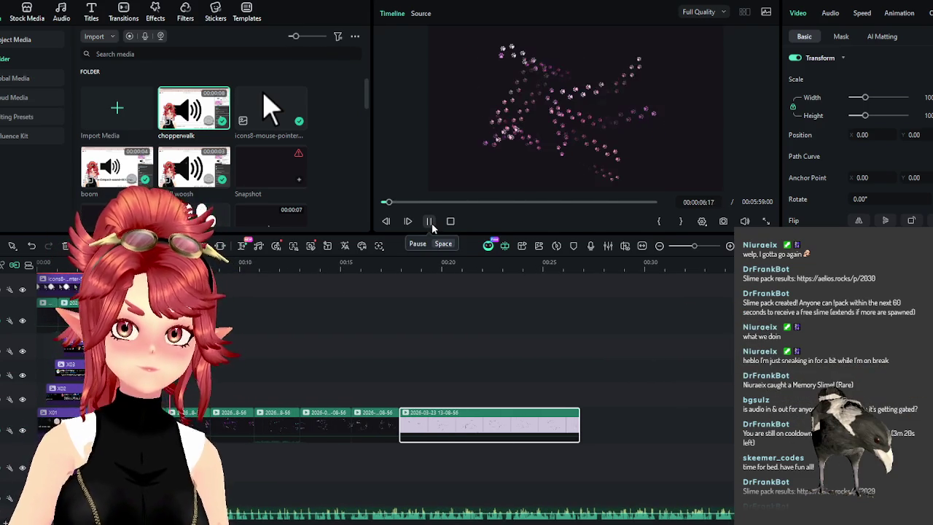
pyautogui.click(430, 223)
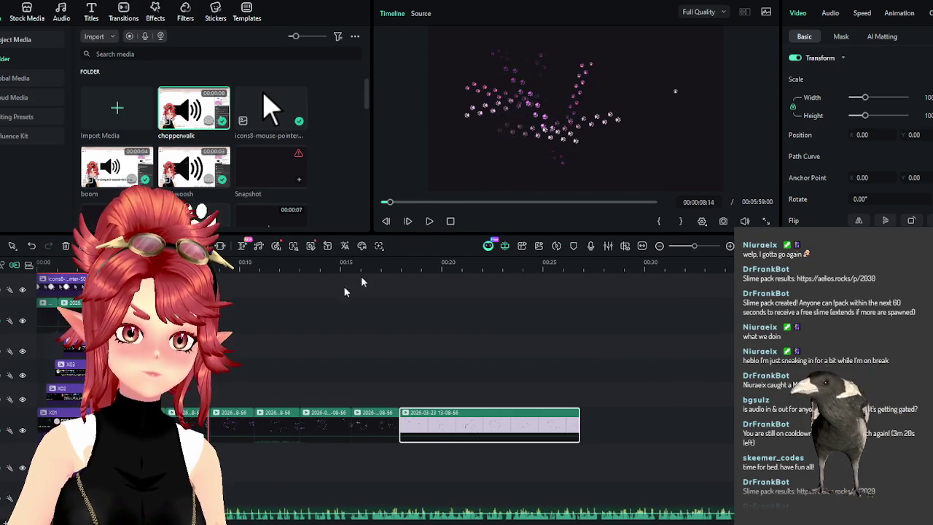
pyautogui.click(429, 221)
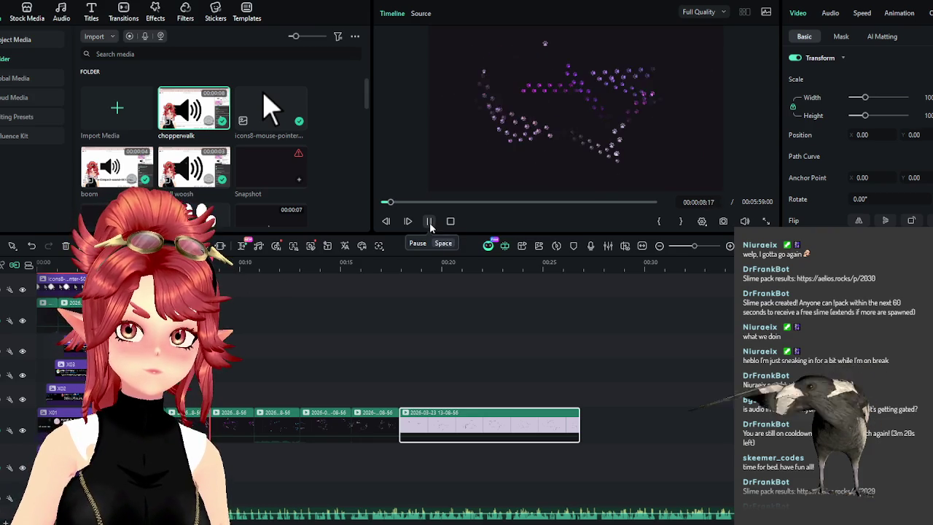
pyautogui.click(429, 221)
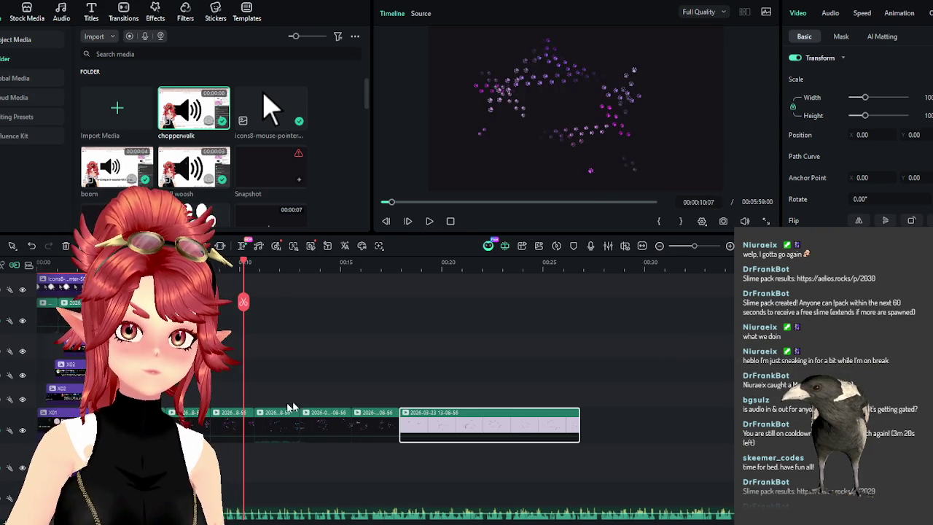
# Delete the short paw-particle clip and slide the following clips left to close the gap
pyautogui.click(248, 421)
pyautogui.press('Delete')
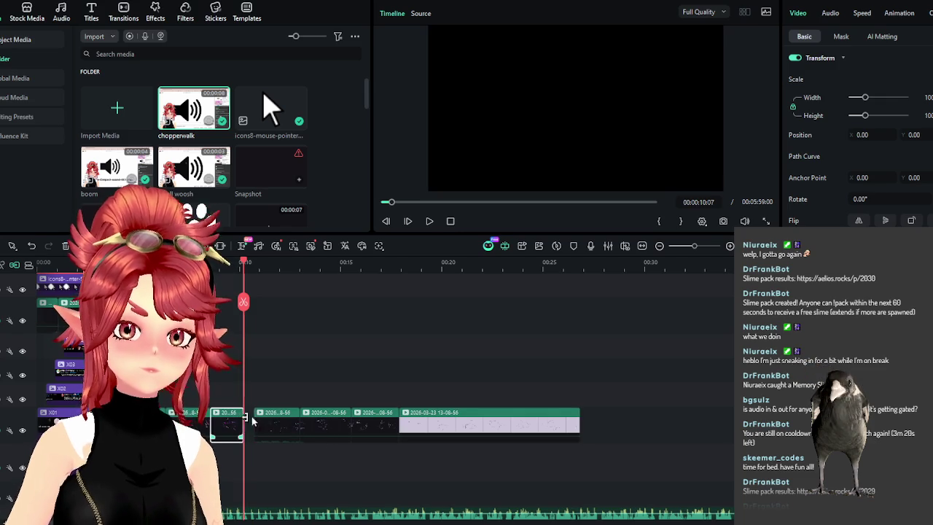
pyautogui.moveTo(259, 383); pyautogui.dragTo(443, 427)
pyautogui.click(431, 222)
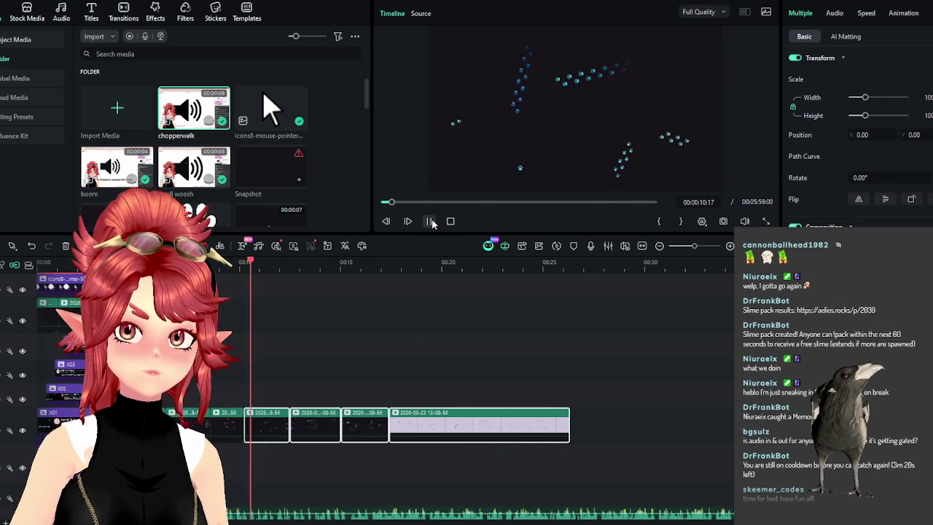
pyautogui.click(432, 222)
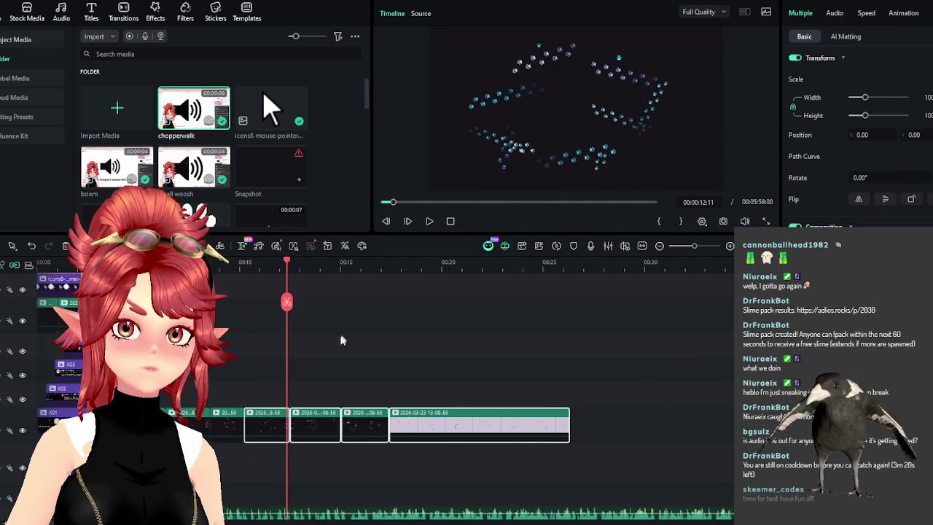
# Trim the next clip's start and shift the clips after it left to close the gap
pyautogui.moveTo(247, 421); pyautogui.dragTo(255, 421)
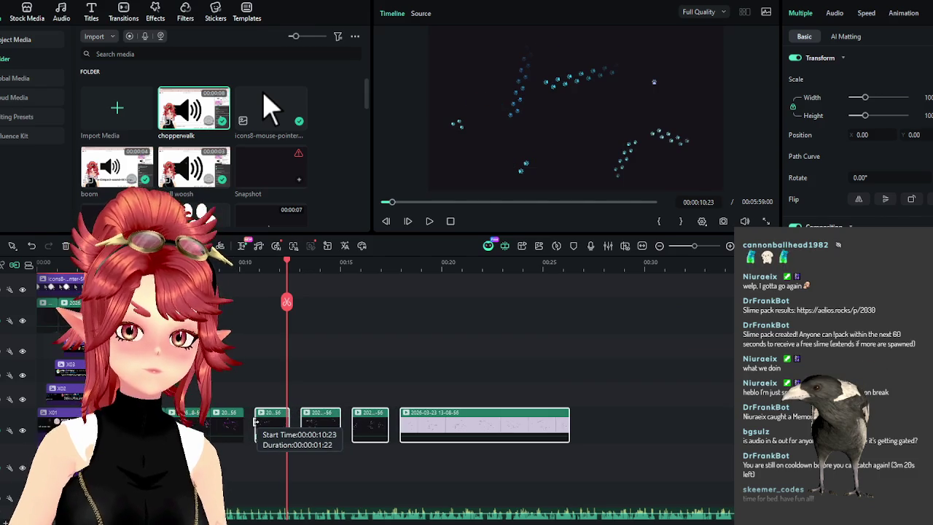
pyautogui.moveTo(269, 376); pyautogui.dragTo(405, 438)
pyautogui.moveTo(320, 424); pyautogui.dragTo(309, 424)
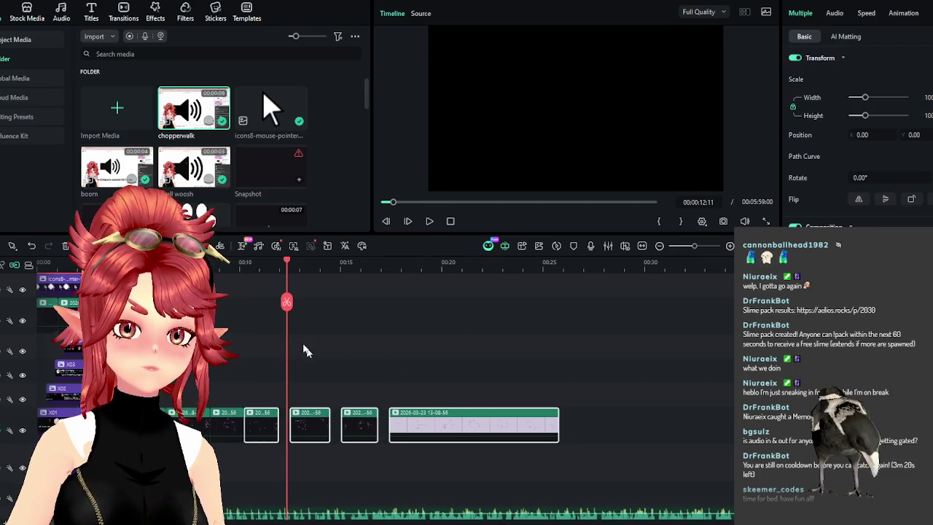
pyautogui.click(308, 368)
# Zoom the timeline and park the playhead at 00:00:04:16
pyautogui.click(230, 261)
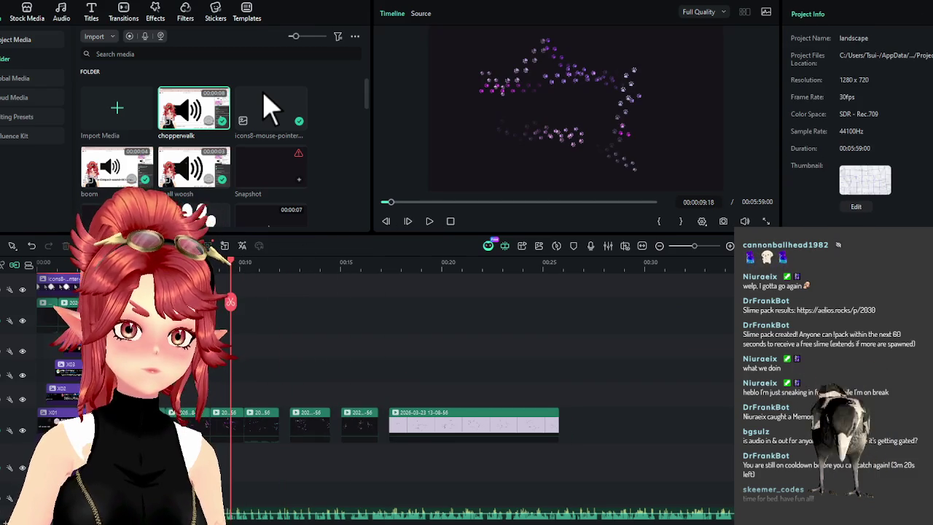
pyautogui.click(146, 261)
pyautogui.hotkey('ctrl', '=')
pyautogui.click(165, 263)
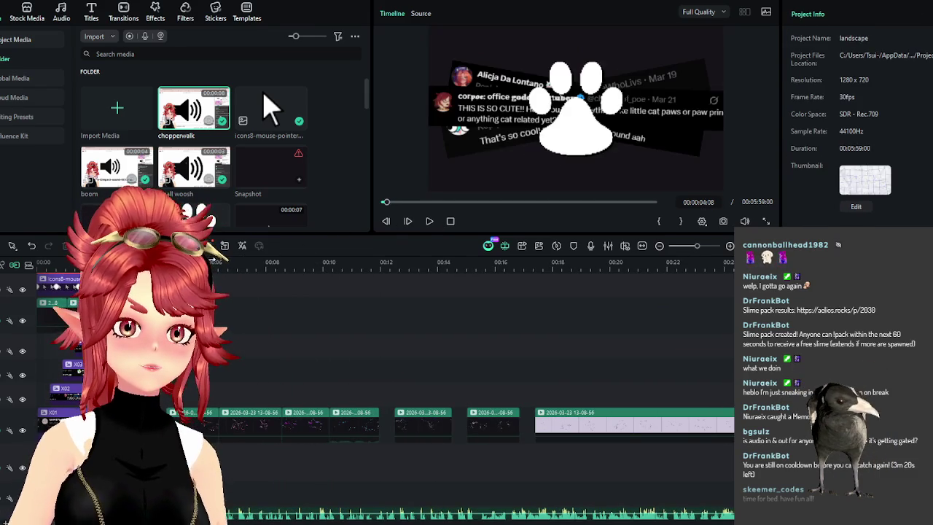
pyautogui.click(428, 221)
pyautogui.click(168, 262)
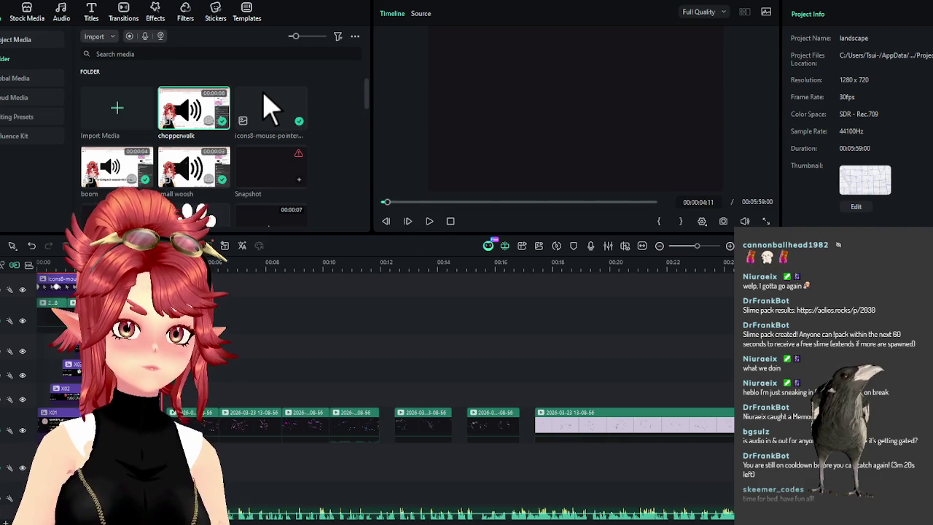
pyautogui.click(170, 263)
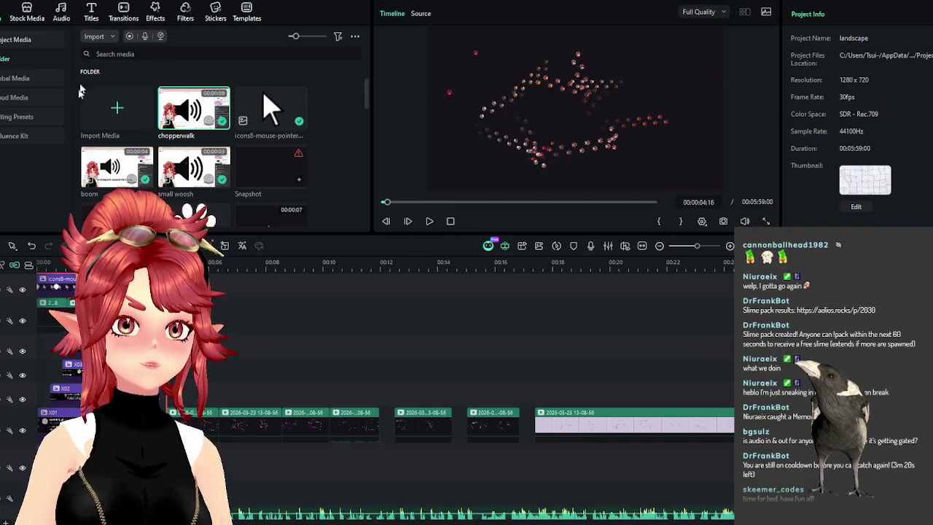
pyautogui.click(91, 10)
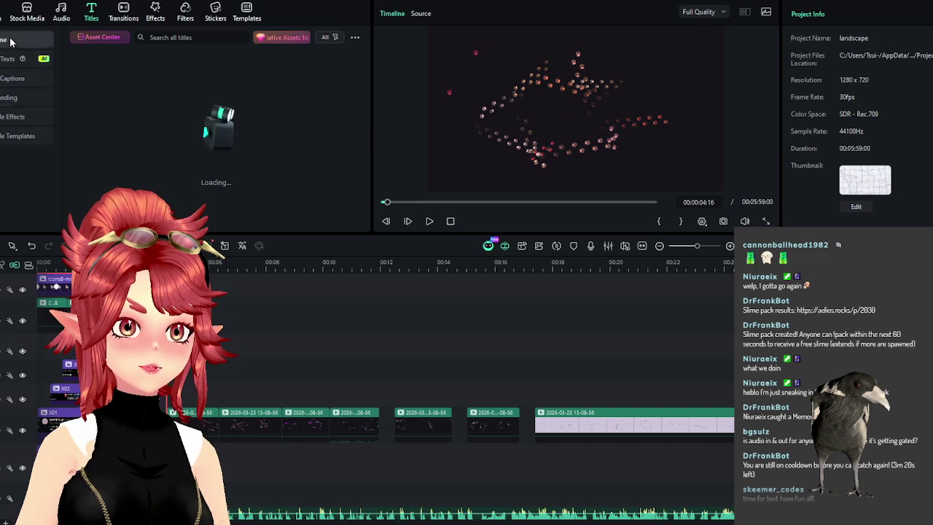
# Place the trending Basic 6 title on the timeline above the particle clips
pyautogui.scroll(-3, 5, 43)
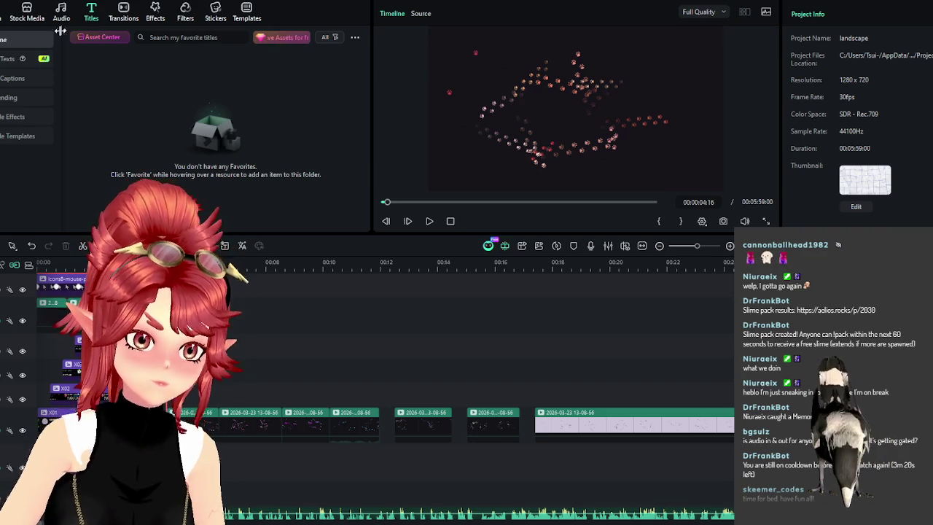
pyautogui.click(11, 96)
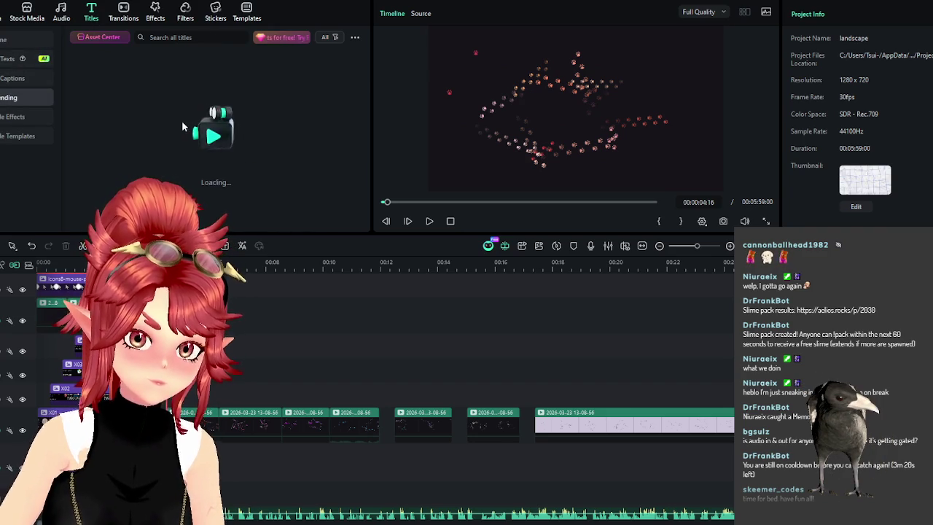
pyautogui.moveTo(105, 75)
pyautogui.mouseDown()
pyautogui.moveTo(175, 362)
pyautogui.moveTo(175, 348)
pyautogui.mouseUp()
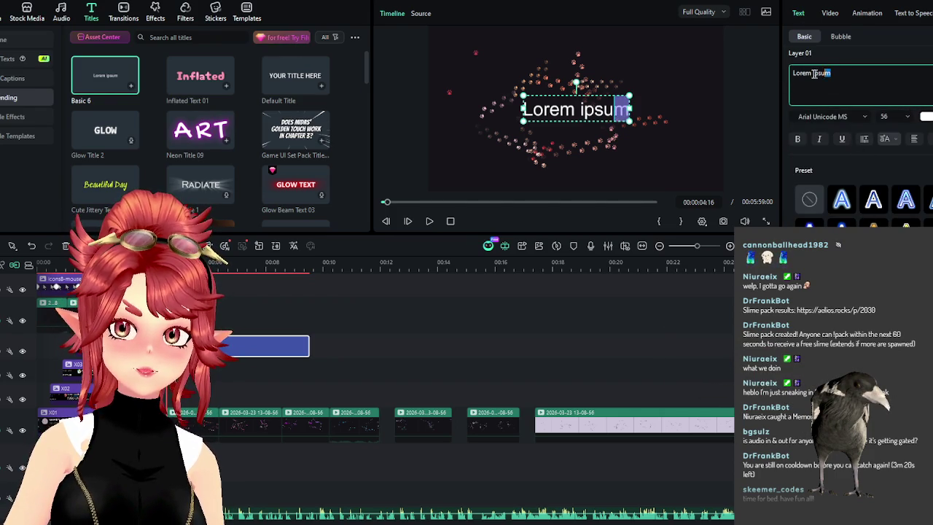
# Replace the Lorem ipsum placeholder with 'Chat Inte' and switch to File Explorer
pyautogui.moveTo(817, 73); pyautogui.dragTo(792, 76)
pyautogui.write('Chat')
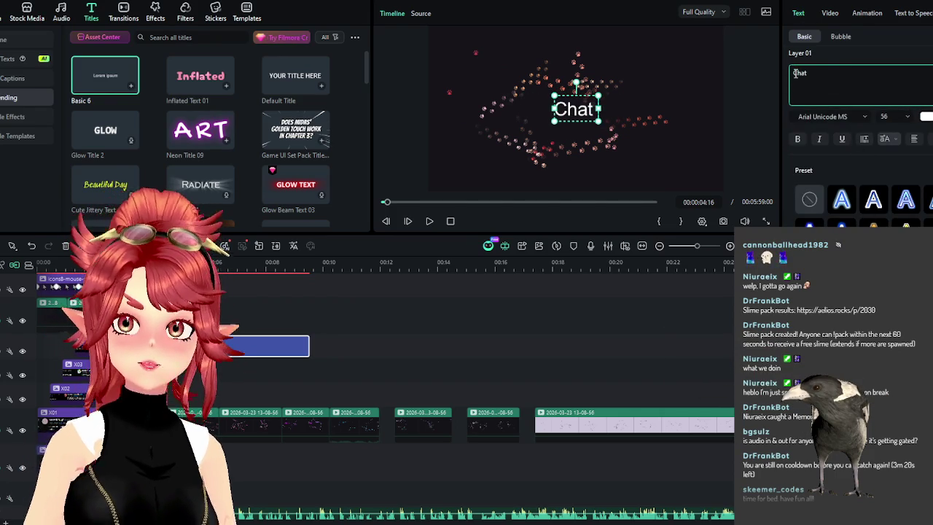
pyautogui.write(' Integr')
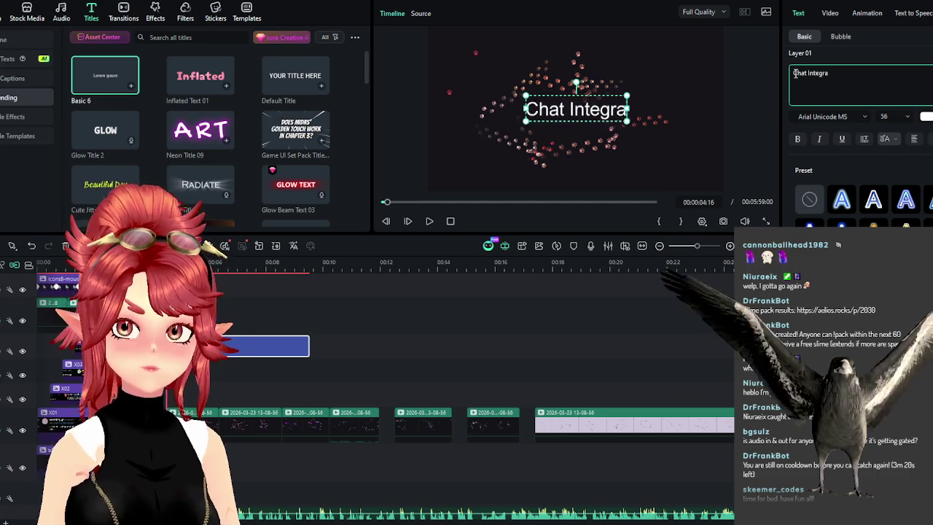
pyautogui.press('BackSpace')
pyautogui.press('BackSpace')
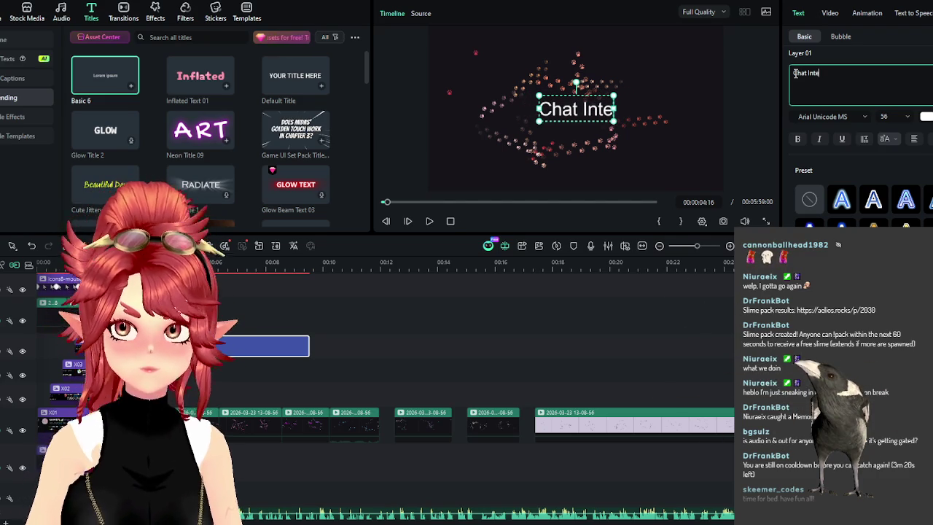
pyautogui.hotkey('alt', 'Tab')
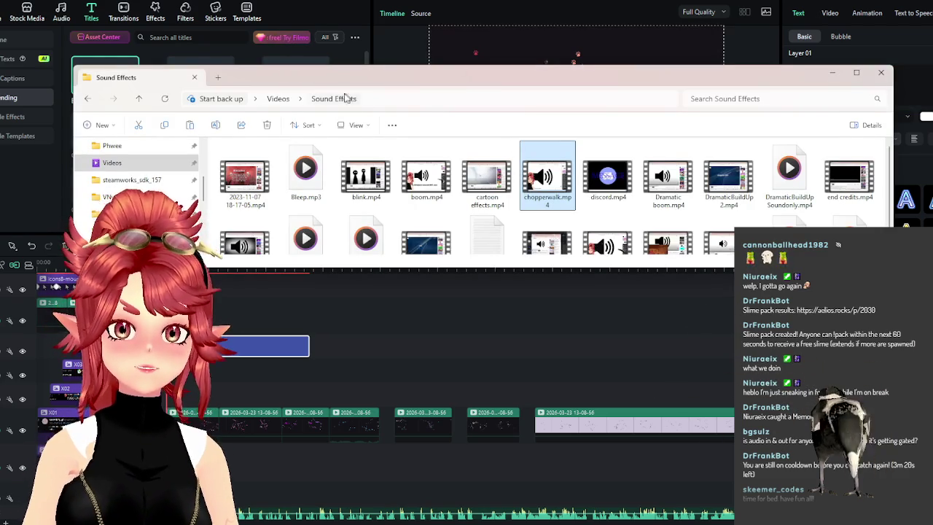
# Browse from OBS_Paws via OBS_Overlays into OBS_Hearts > video, select OBS_Hearts.mp4, then return to Filmora
pyautogui.scroll(-1, 135, 175)
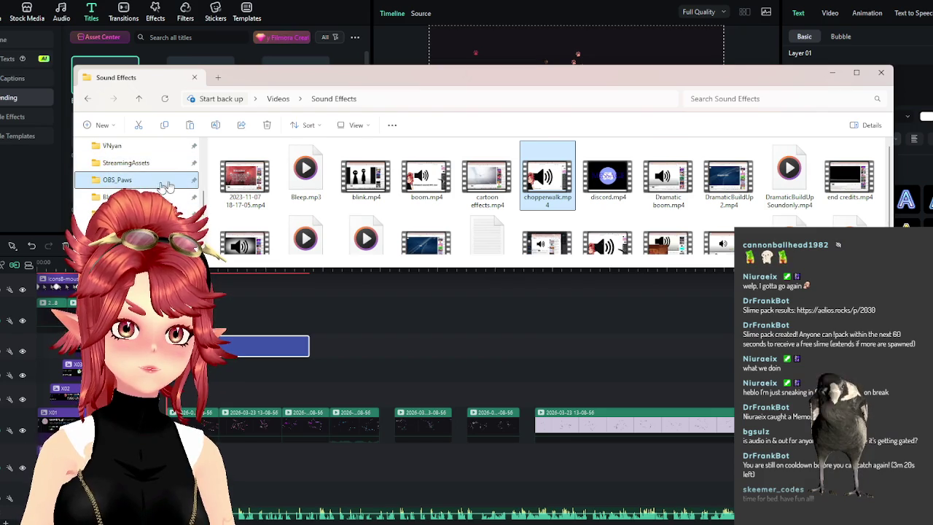
pyautogui.click(116, 179)
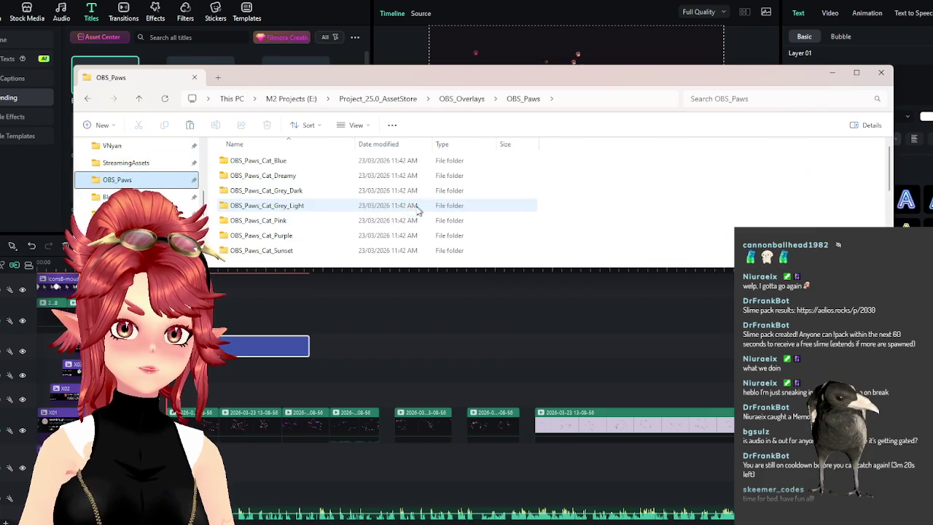
pyautogui.click(462, 99)
pyautogui.doubleClick(259, 173)
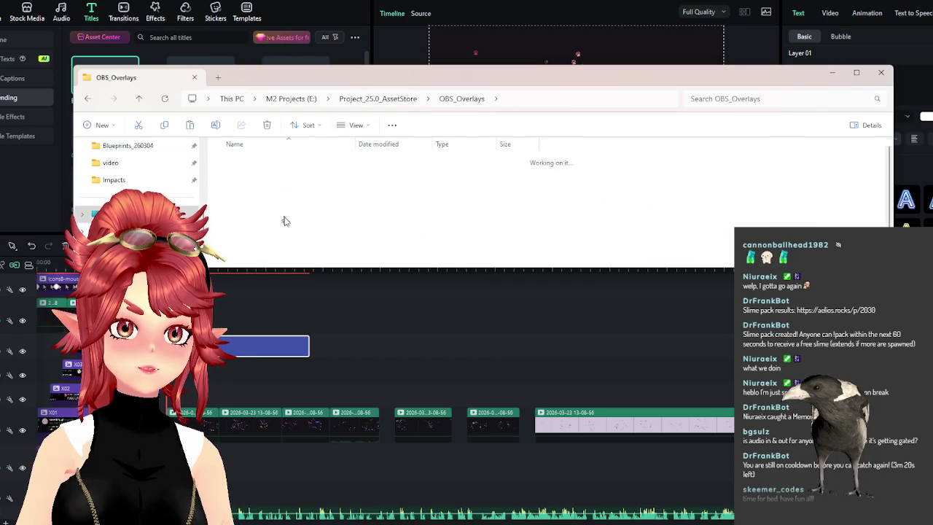
pyautogui.click(248, 234)
pyautogui.doubleClick(247, 235)
pyautogui.click(301, 188)
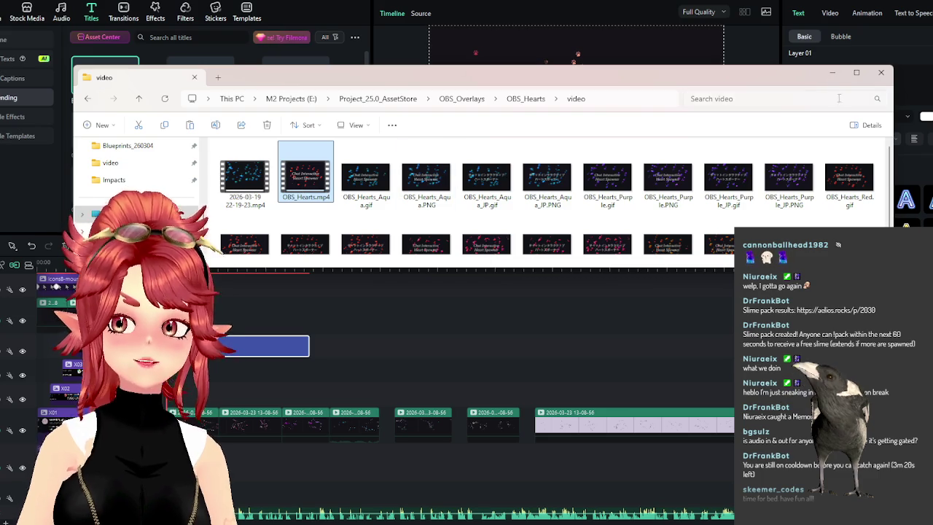
pyautogui.click(832, 72)
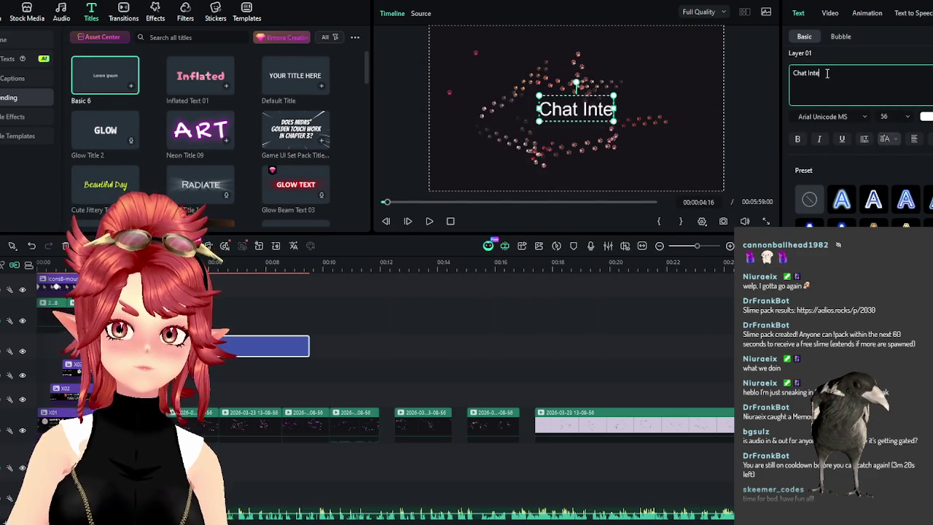
# Complete the title as 'Chat Interactive', then select and clear it for new wording
pyautogui.write('ractive')
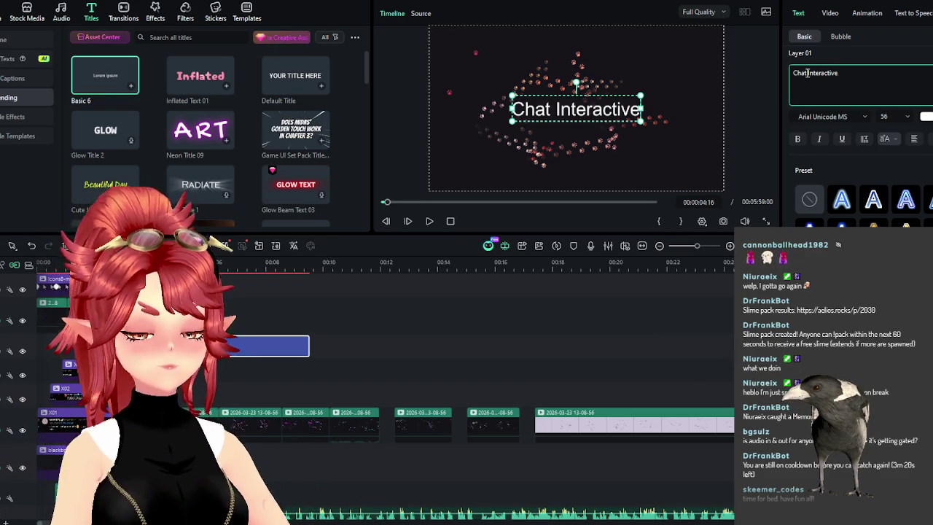
pyautogui.moveTo(827, 84); pyautogui.dragTo(791, 77)
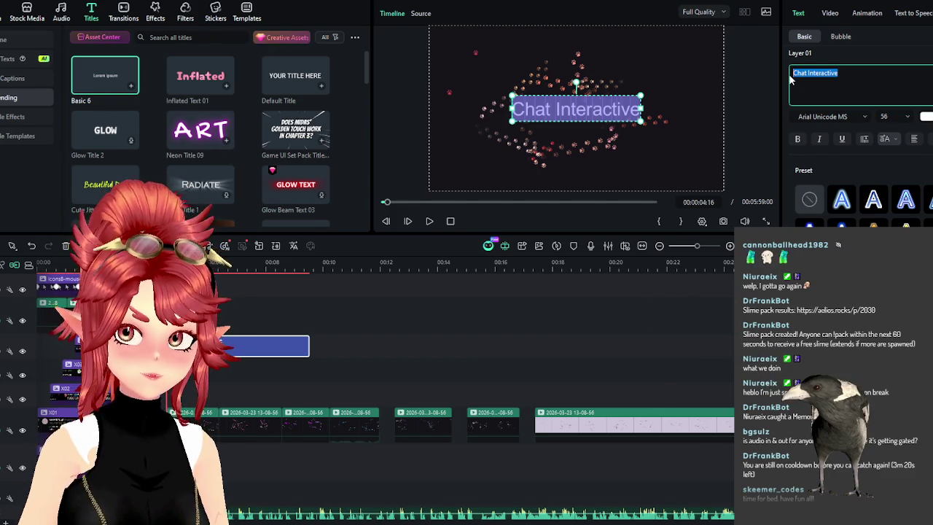
pyautogui.write('Tim')
pyautogui.press('BackSpace')
pyautogui.press('BackSpace')
pyautogui.press('BackSpace')
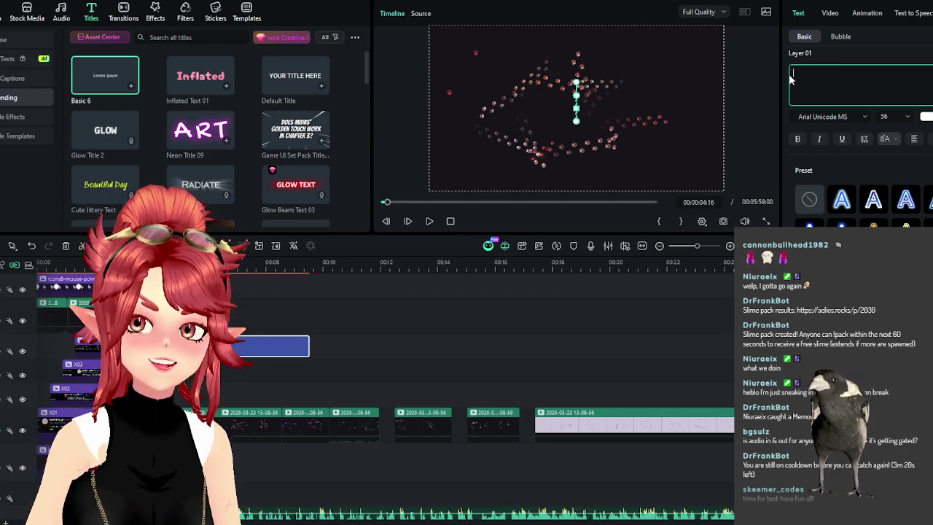
pyautogui.write('Chat')
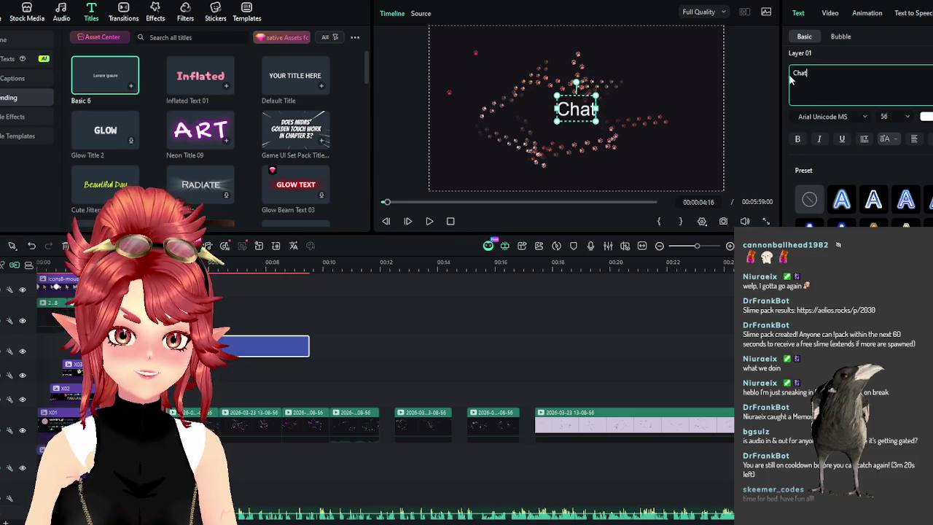
pyautogui.press('BackSpace')
pyautogui.press('BackSpace')
pyautogui.press('BackSpace')
pyautogui.press('BackSpace')
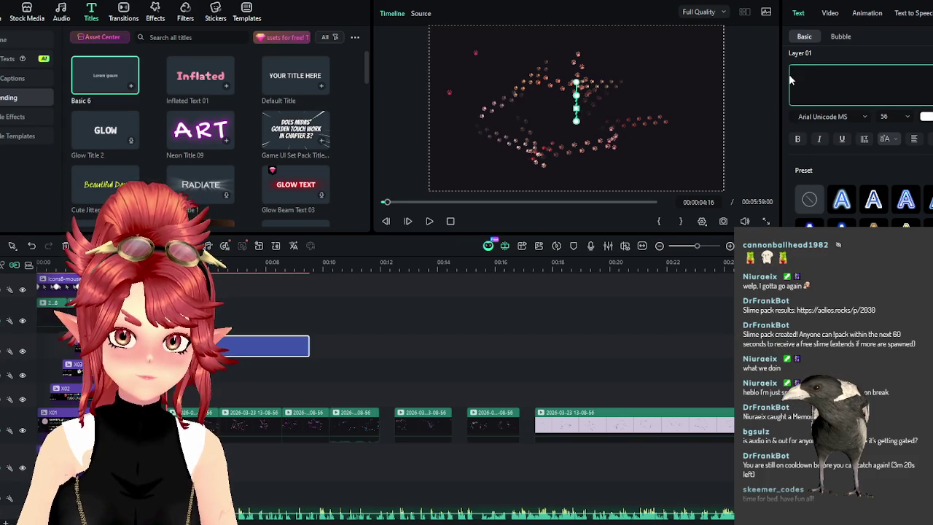
# Retype the title text as 'Paw printer'
pyautogui.write('Paw print')
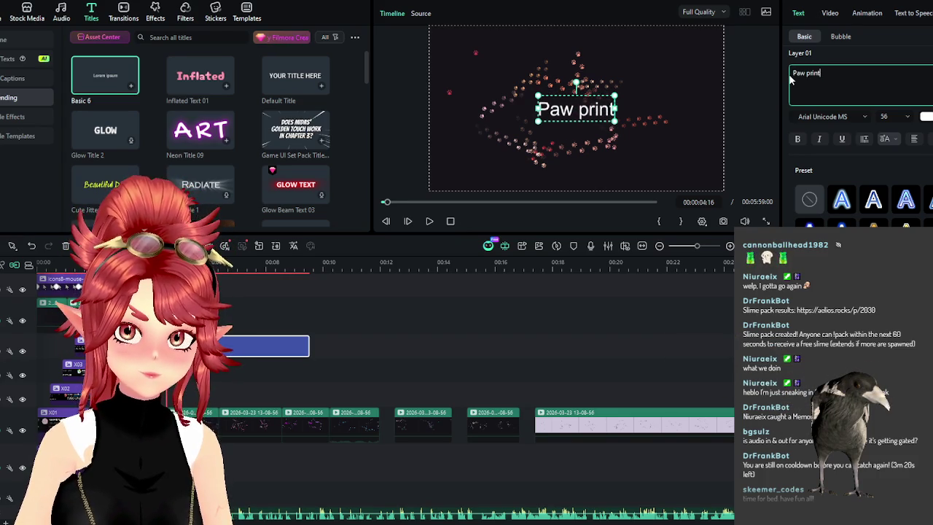
pyautogui.press('Return')
pyautogui.write('click')
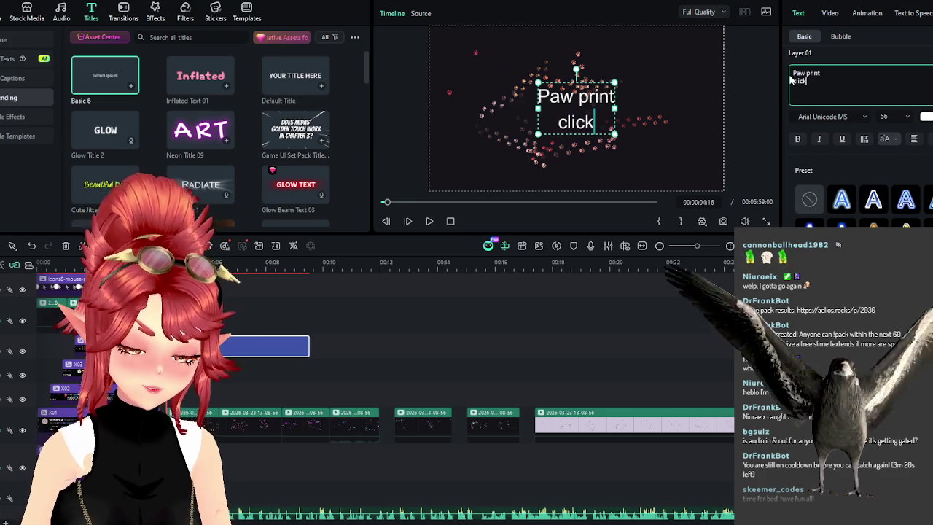
pyautogui.write('er')
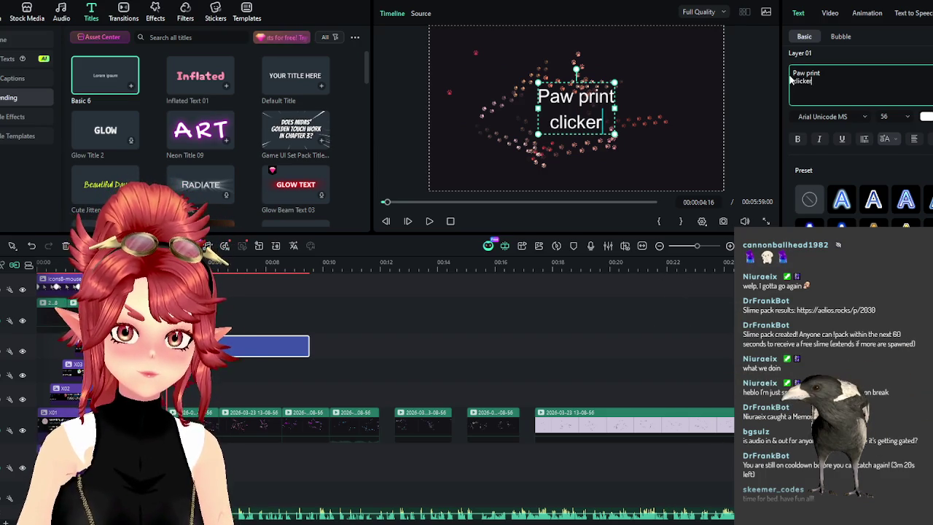
pyautogui.hotkey('ctrl', 'a')
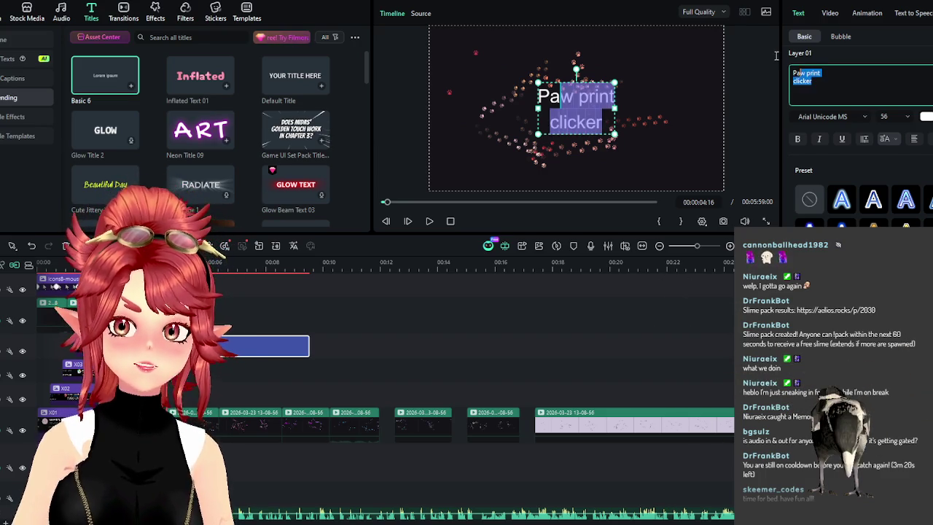
pyautogui.write('Twitch')
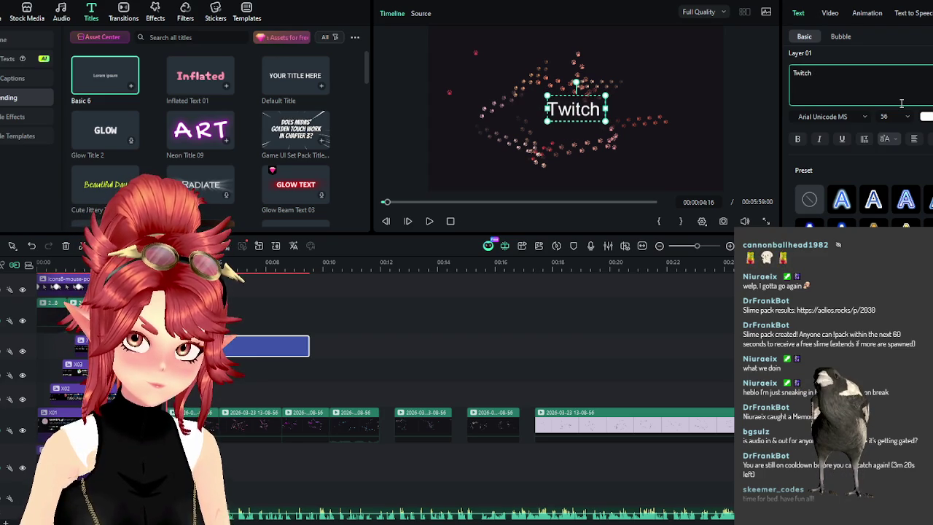
pyautogui.press('BackSpace')
pyautogui.press('BackSpace')
pyautogui.press('BackSpace')
pyautogui.press('BackSpace')
pyautogui.press('BackSpace')
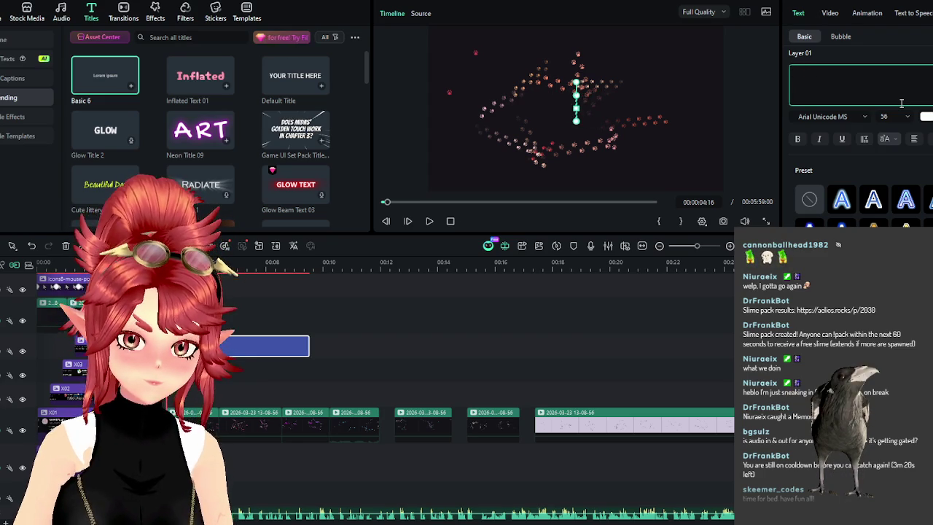
pyautogui.write('Paw pr')
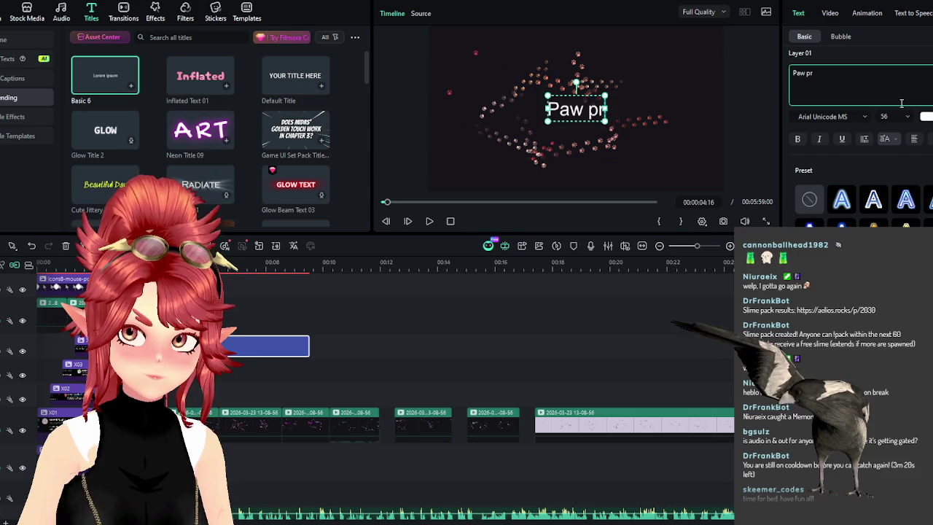
pyautogui.write('inter')
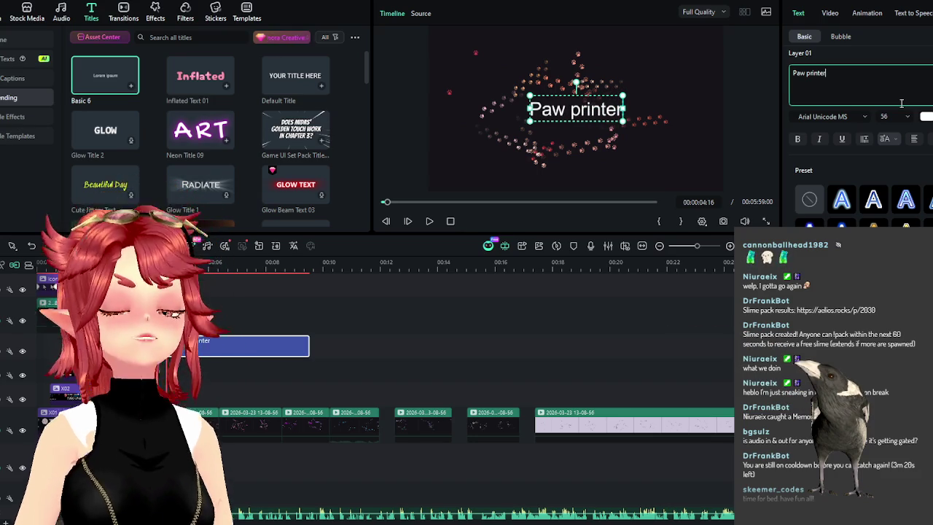
# Change the title font from Arial Unicode MS to Arial Rounded MT Bold
pyautogui.click(831, 117)
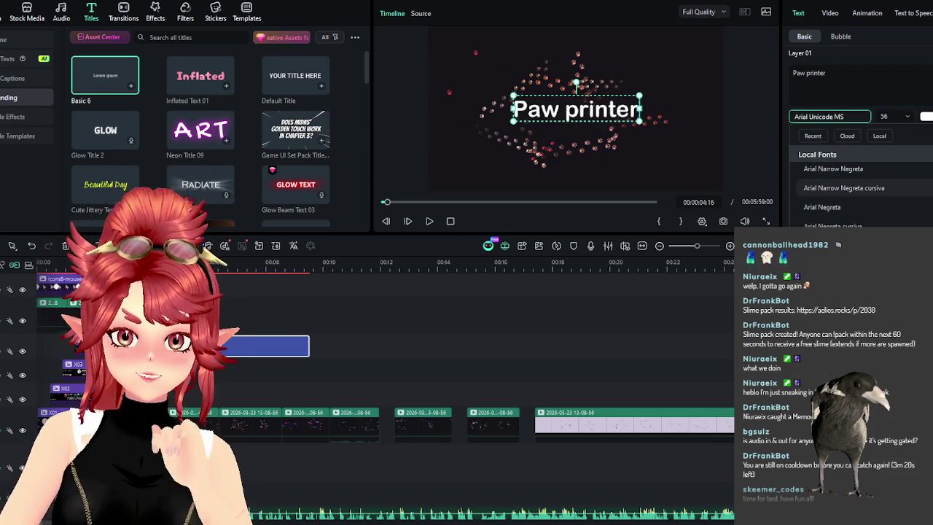
pyautogui.click(830, 187)
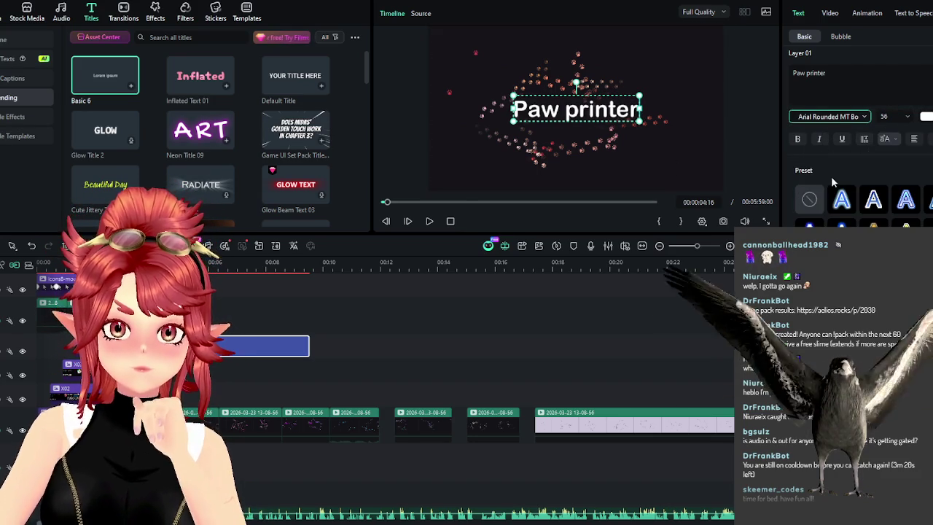
pyautogui.scroll(-2, 815, 143)
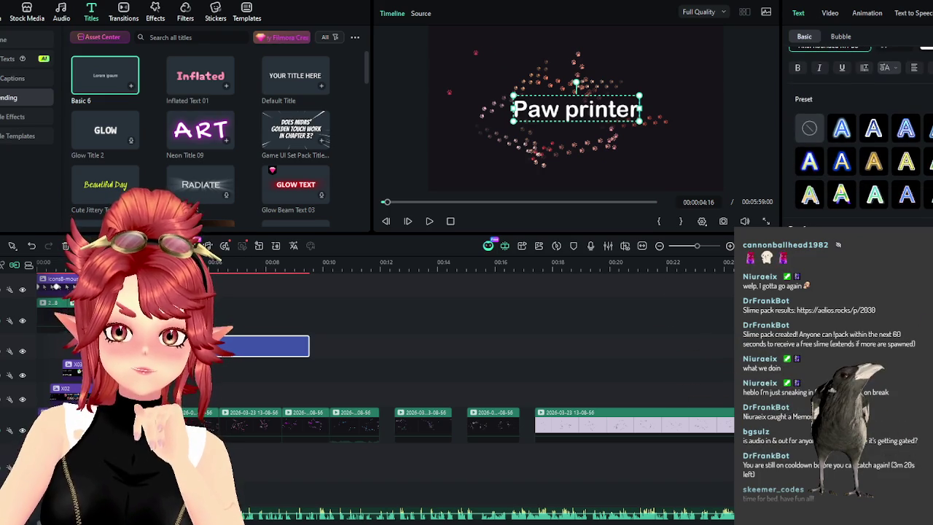
pyautogui.scroll(2, 853, 146)
pyautogui.scroll(-2, 853, 145)
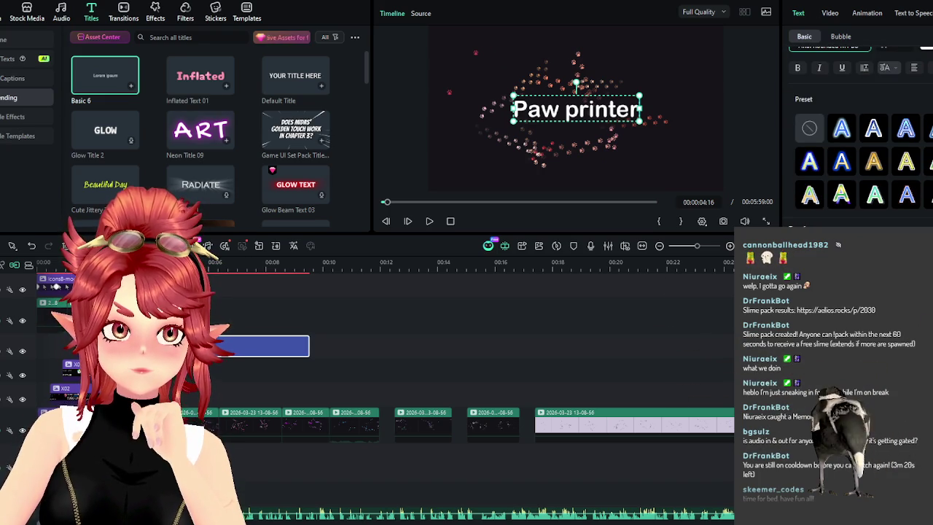
pyautogui.scroll(-2, 856, 131)
pyautogui.scroll(-1, 856, 145)
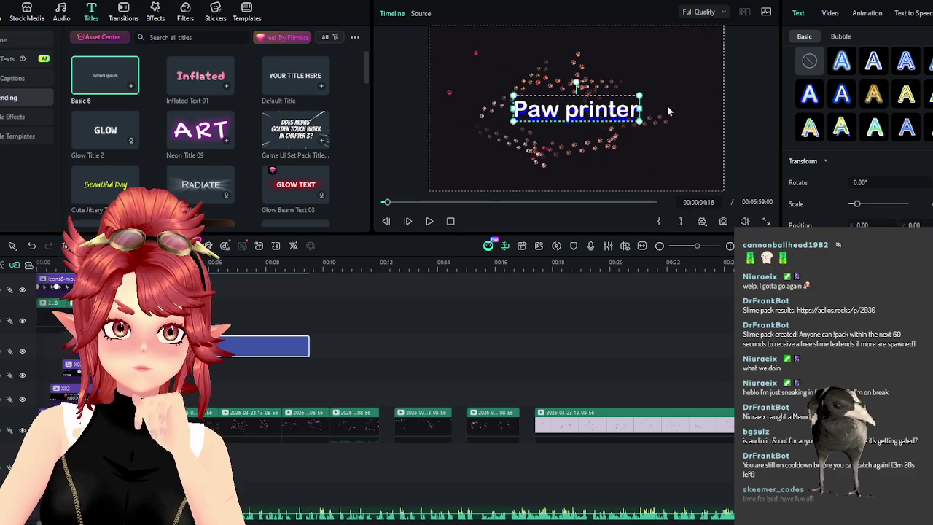
pyautogui.click(695, 102)
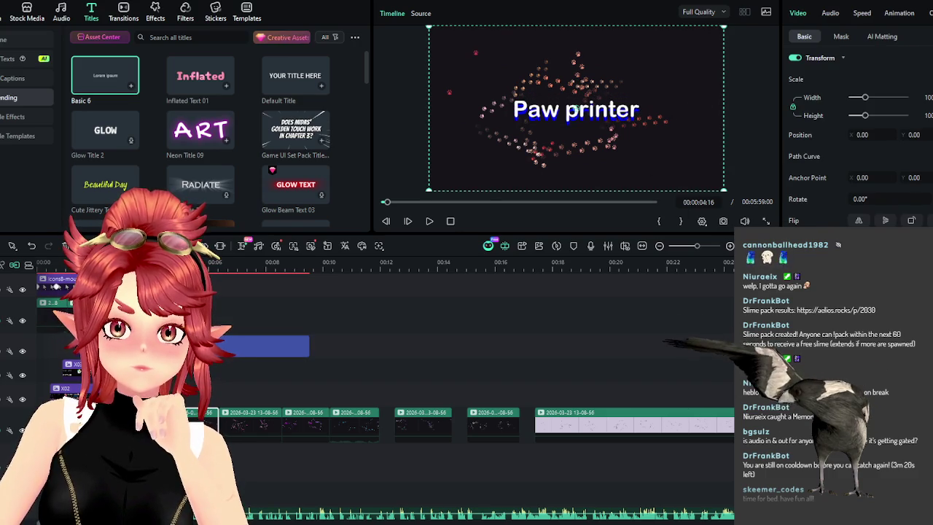
# Reselect the title clip and set its glow colour to #000000, leaving plain white text
pyautogui.click(253, 348)
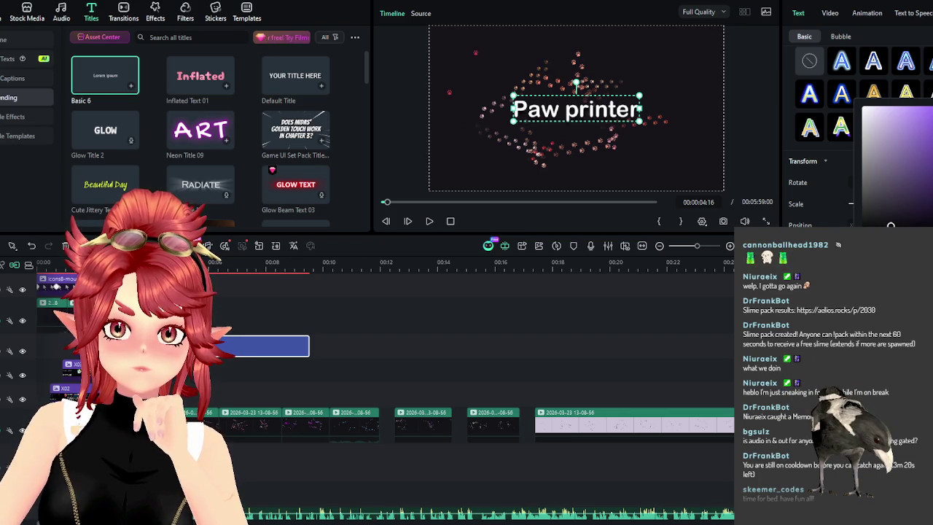
pyautogui.scroll(-2, 860, 146)
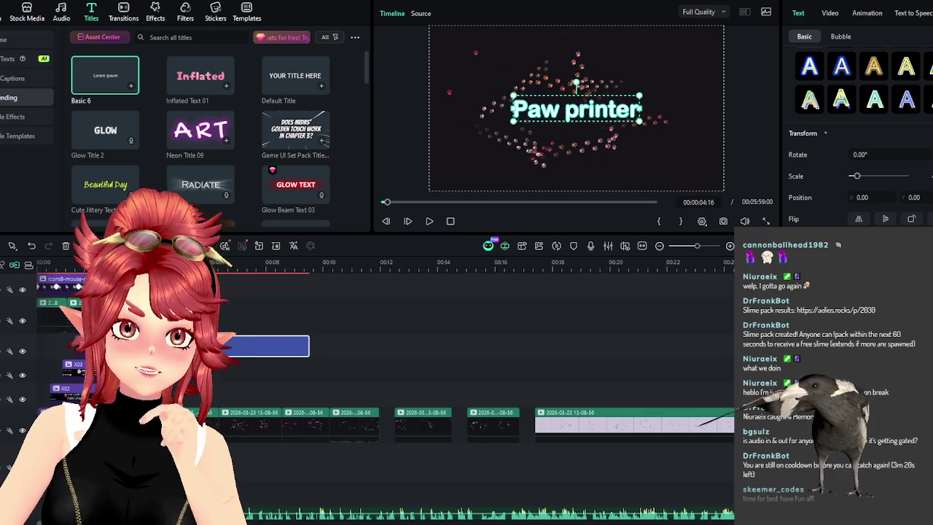
pyautogui.moveTo(896, 116); pyautogui.dragTo(835, 196)
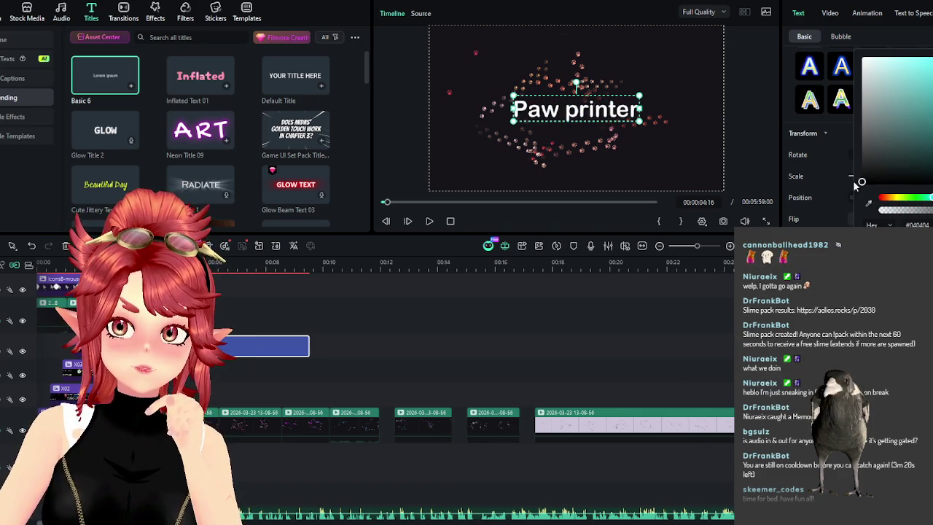
pyautogui.press('Escape')
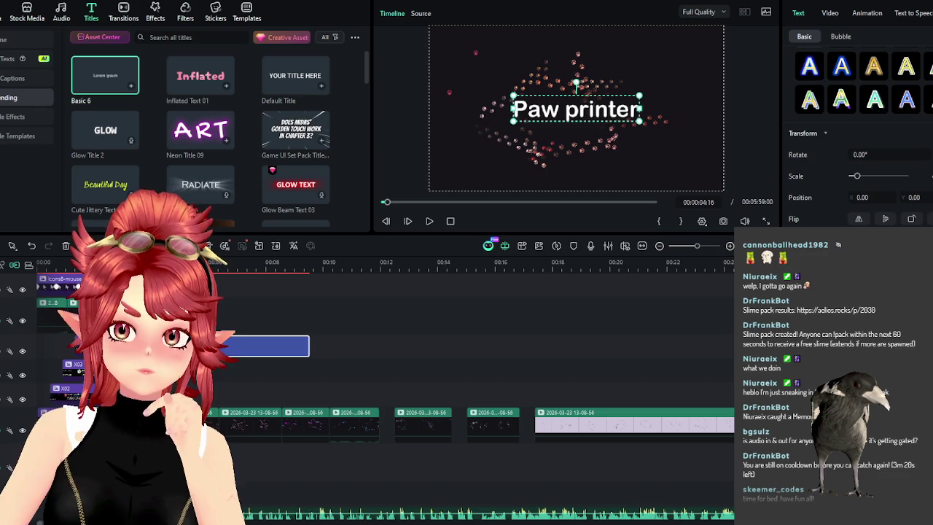
# Shorten the Paw printer title clip from its right edge and preview it over the particles
pyautogui.click(430, 222)
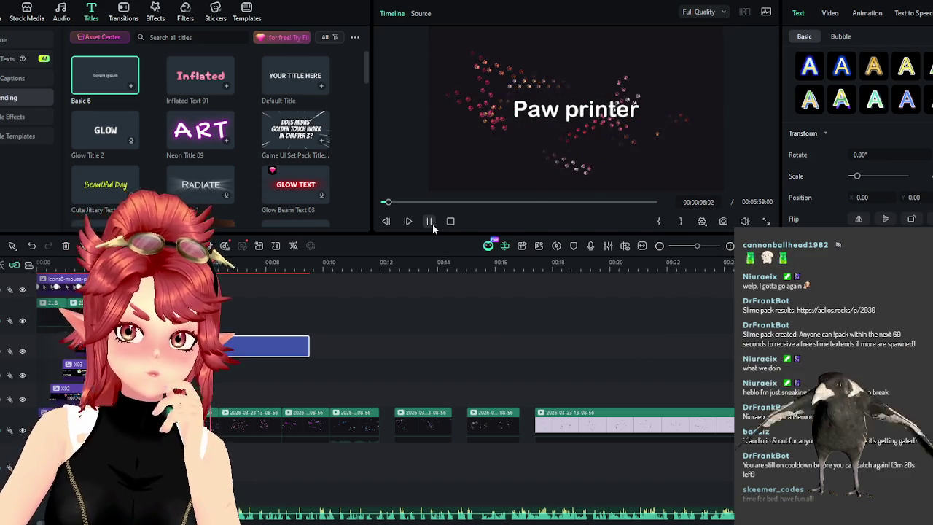
pyautogui.click(430, 222)
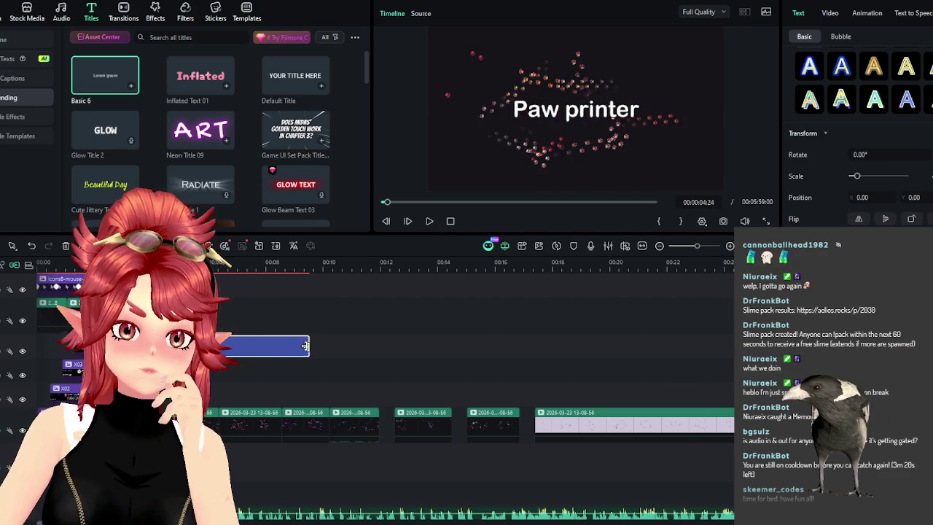
pyautogui.moveTo(308, 347); pyautogui.dragTo(219, 347)
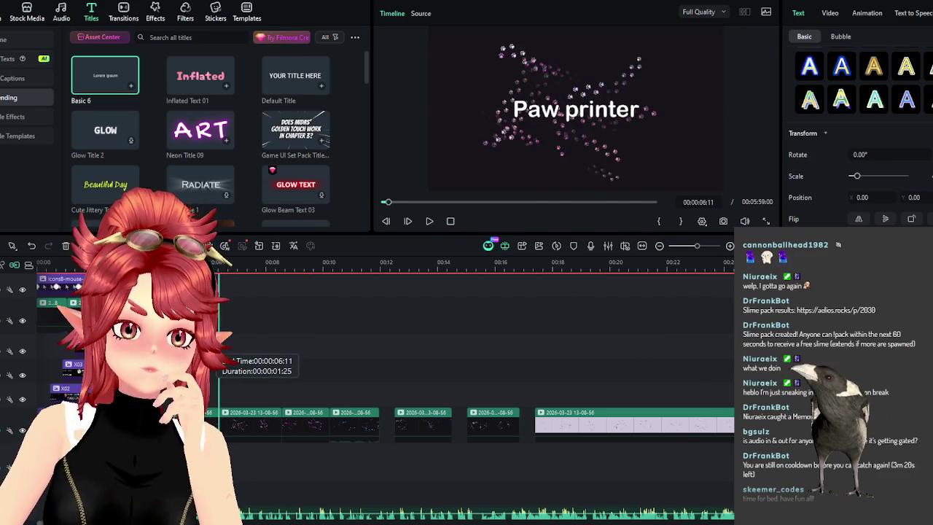
pyautogui.click(430, 222)
pyautogui.click(430, 221)
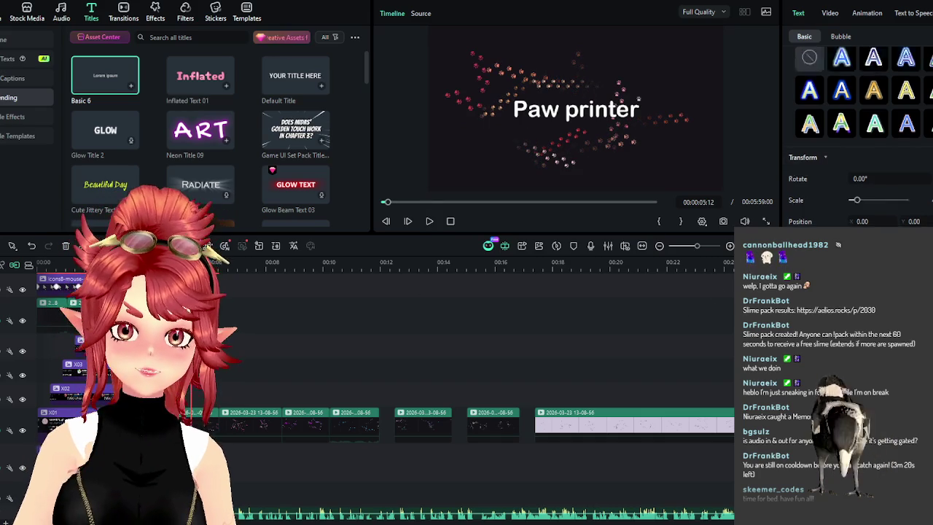